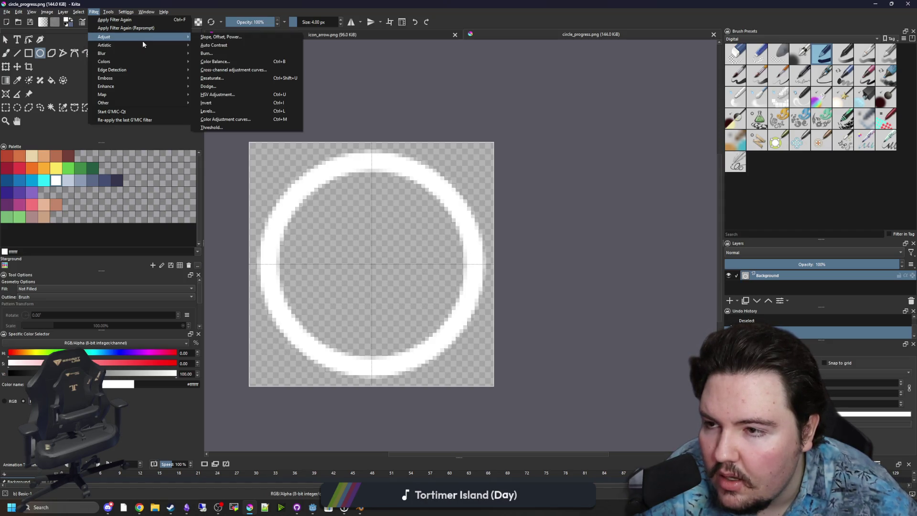
- Reset Krita's foreground colour to black and bring up the ring layer's options
left_click(117, 181)
key("d")
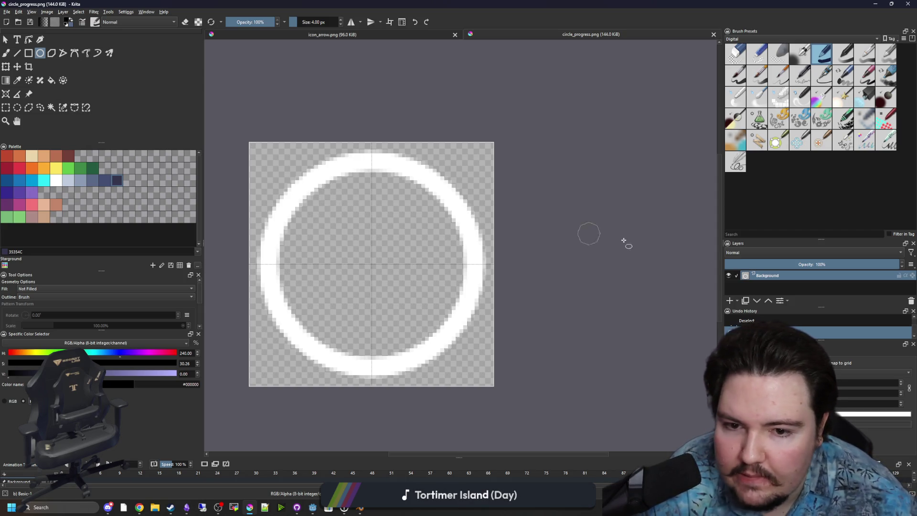
right_click(777, 284)
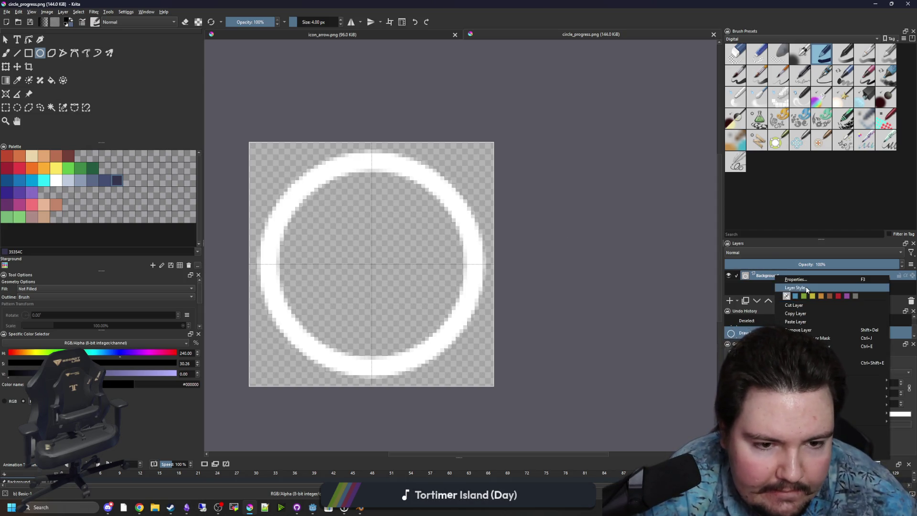
key("Escape")
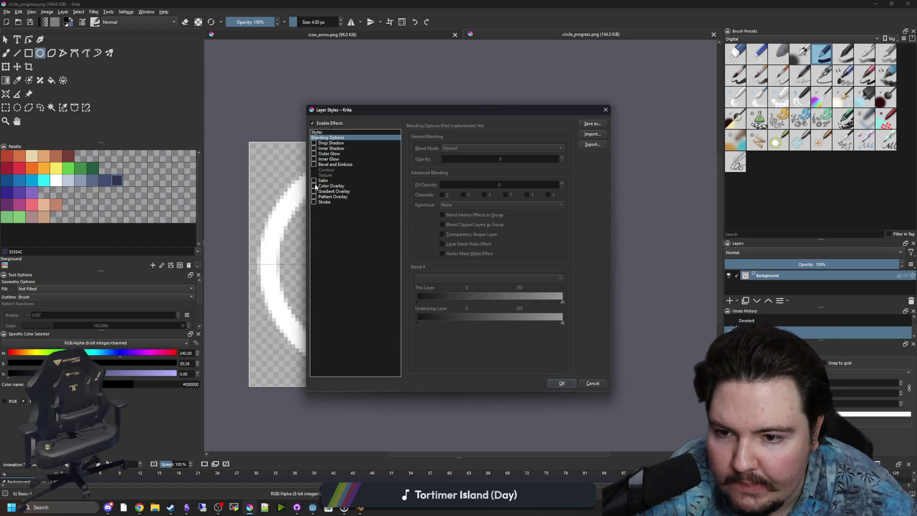
- Enable a pure black Color Overlay on the ring layer at 100% opacity
left_click(334, 186)
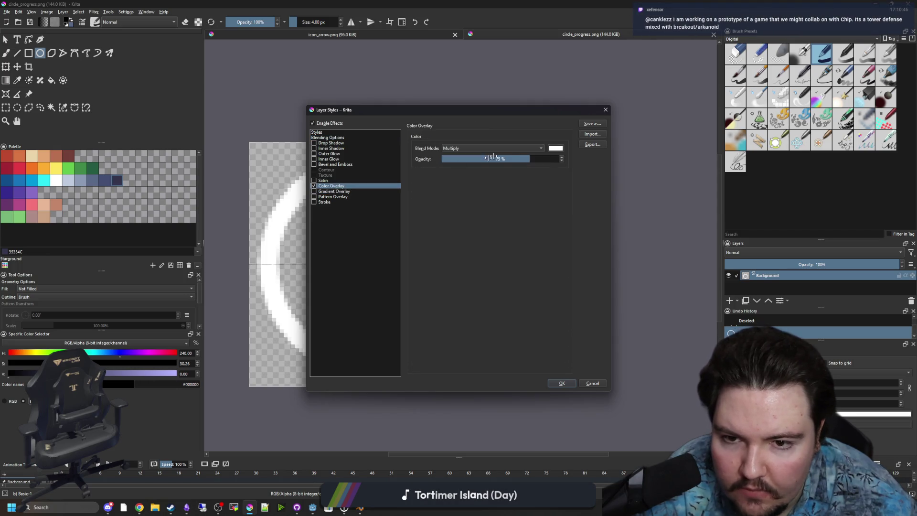
left_click(555, 149)
left_click_drag(401, 230, 430, 137)
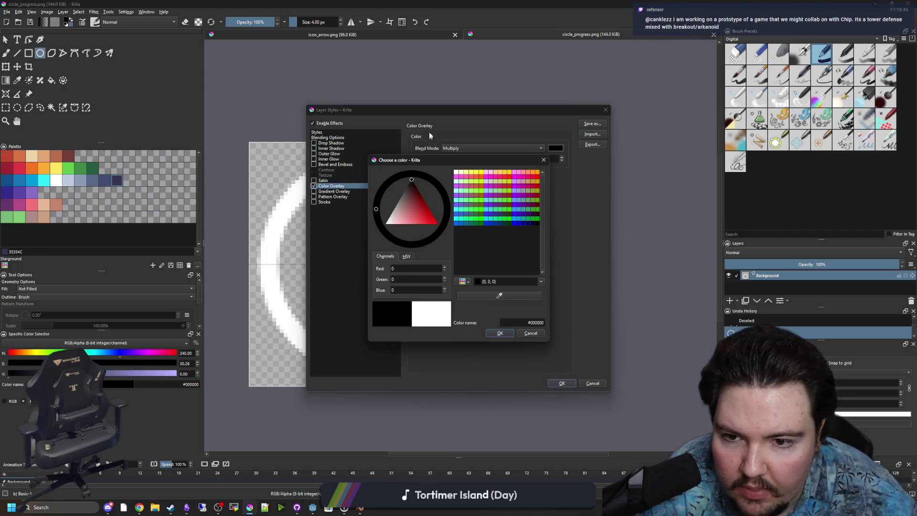
left_click(500, 334)
left_click_drag(511, 161, 562, 159)
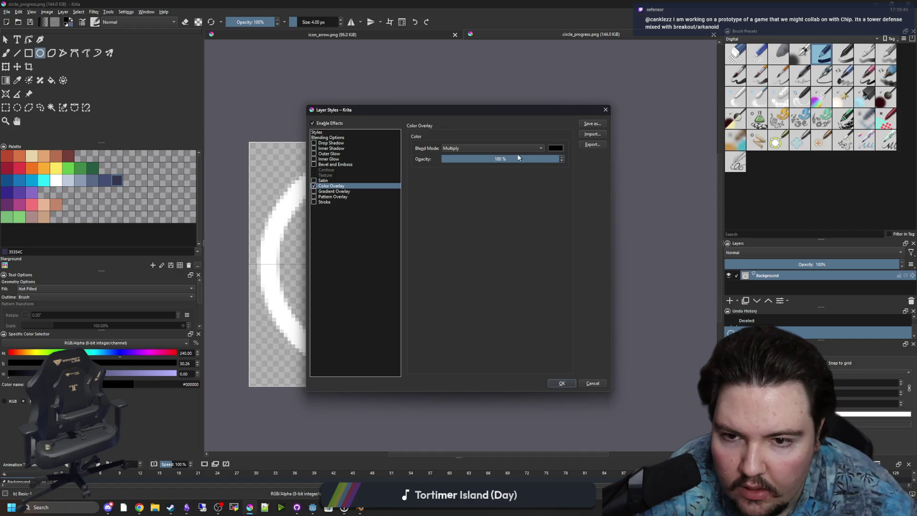
- Set the overlay blend mode to Normal and apply the layer style
left_click(507, 149)
left_click(457, 148)
left_click(458, 149)
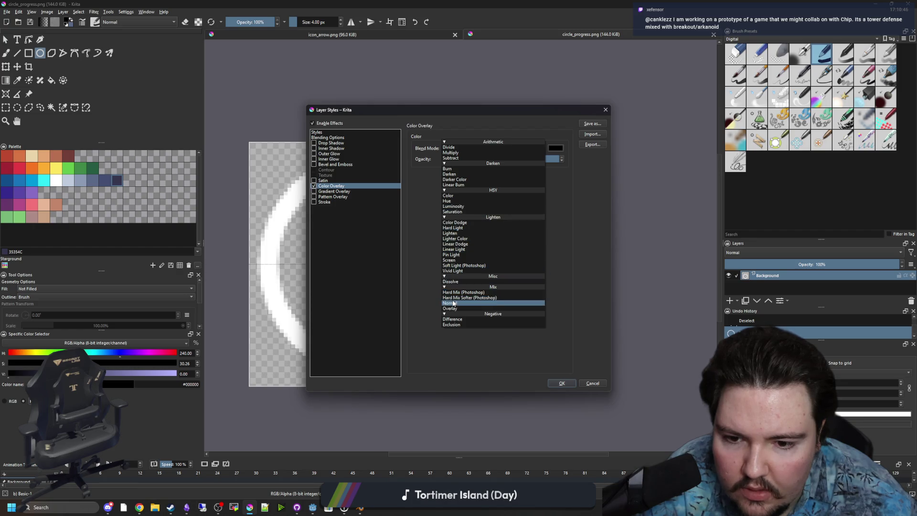
left_click(453, 303)
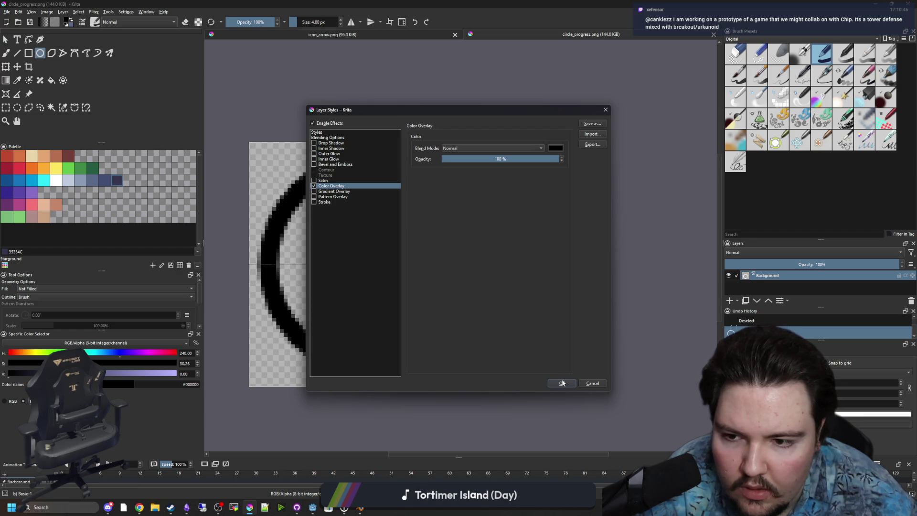
left_click(562, 383)
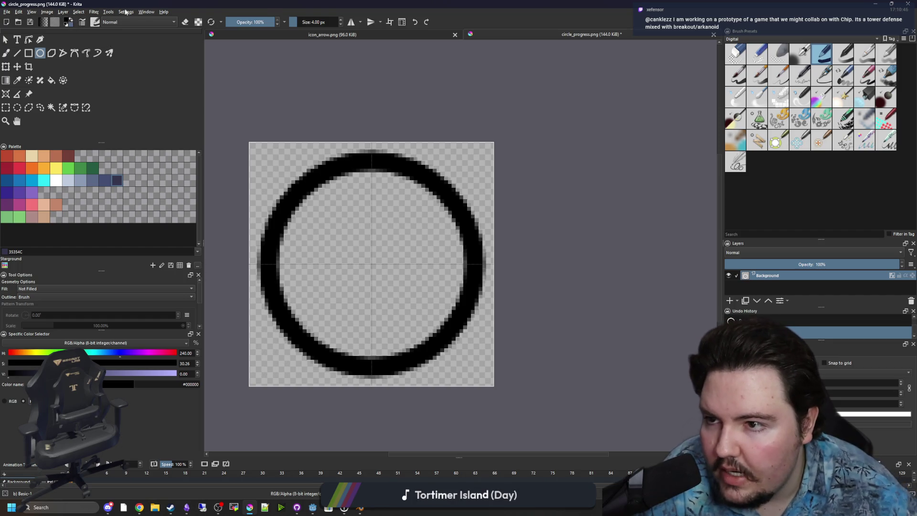
- Apply a Gaussian Blur of 3.00 px horizontal and vertical radius to the black ring
left_click(95, 12)
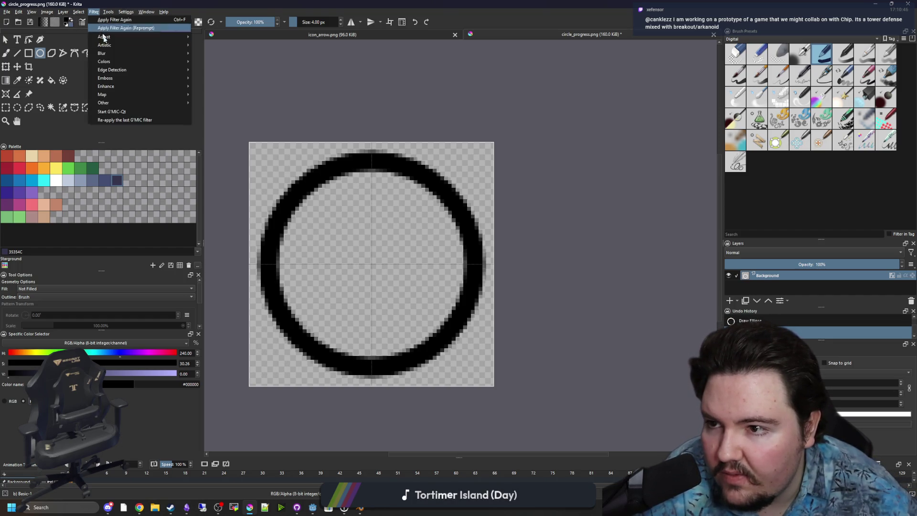
mouse_move(187, 53)
left_click(215, 61)
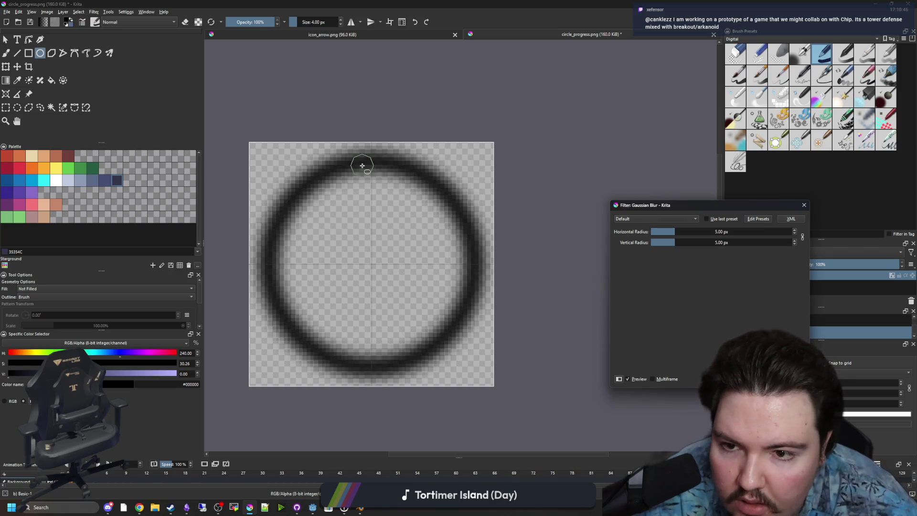
left_click_drag(688, 233, 711, 234)
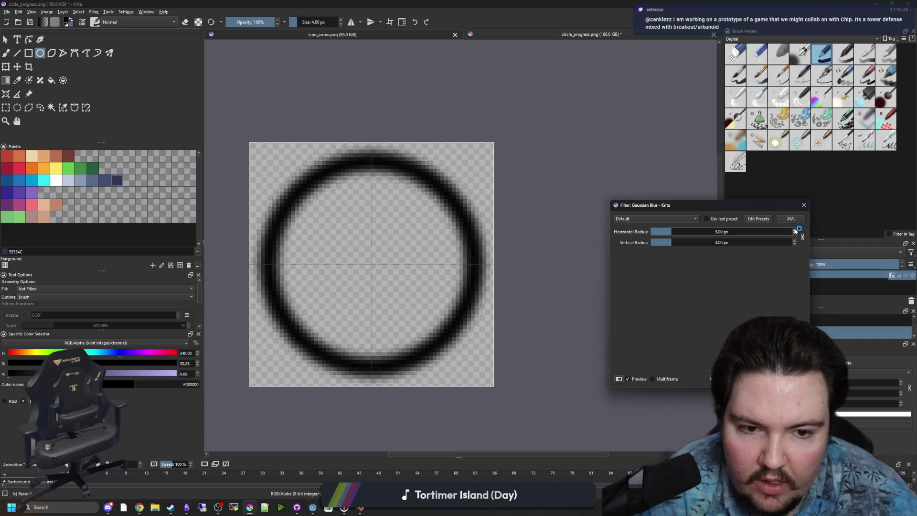
left_click(795, 244)
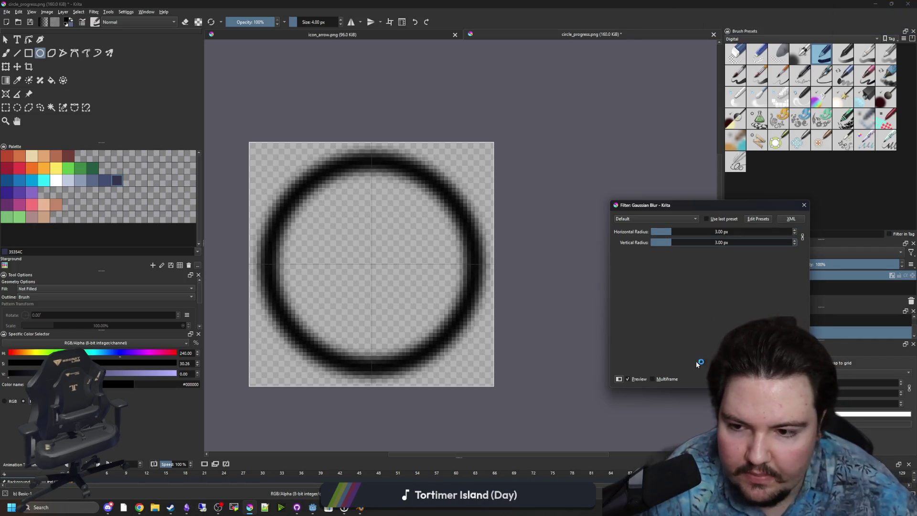
key("Return")
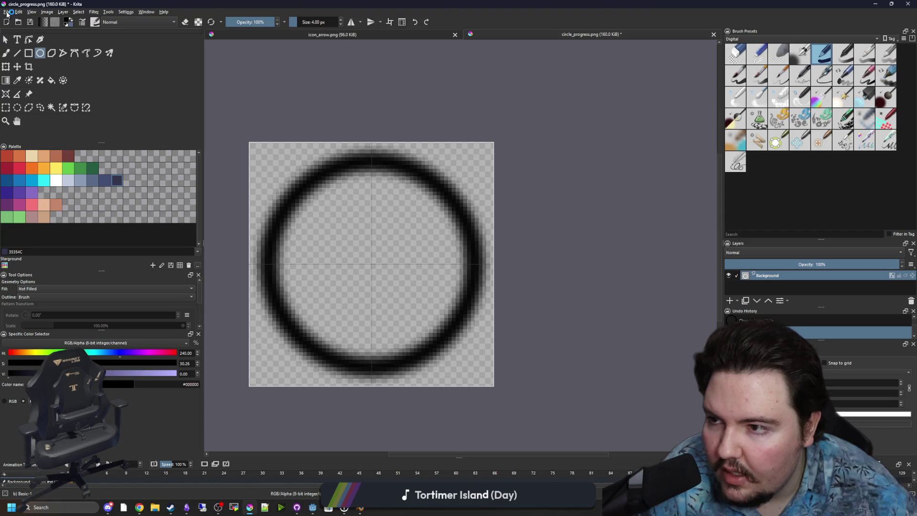
- Save the image as circle_bg.png, overwriting the existing file and accepting the PNG options
left_click(7, 12)
left_click(22, 52)
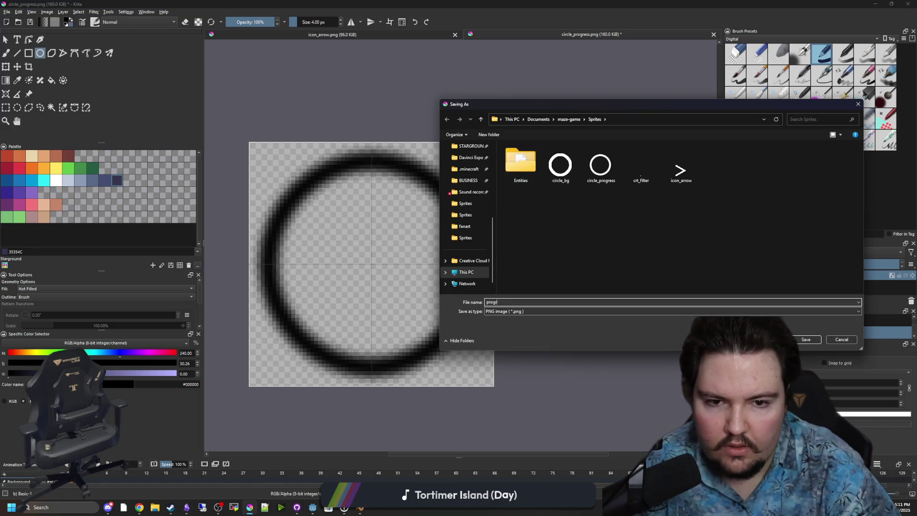
key("BackSpace")
key("BackSpace")
type("c")
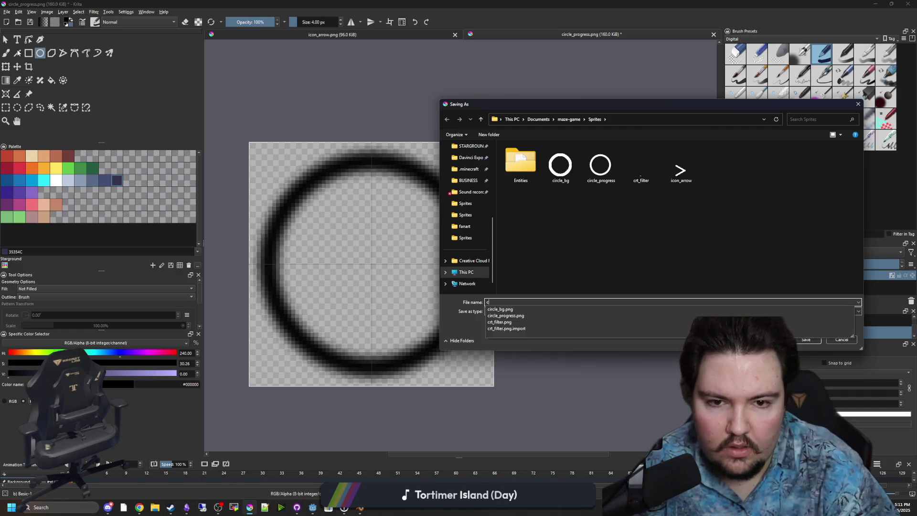
type("ircle_bg")
key("Return")
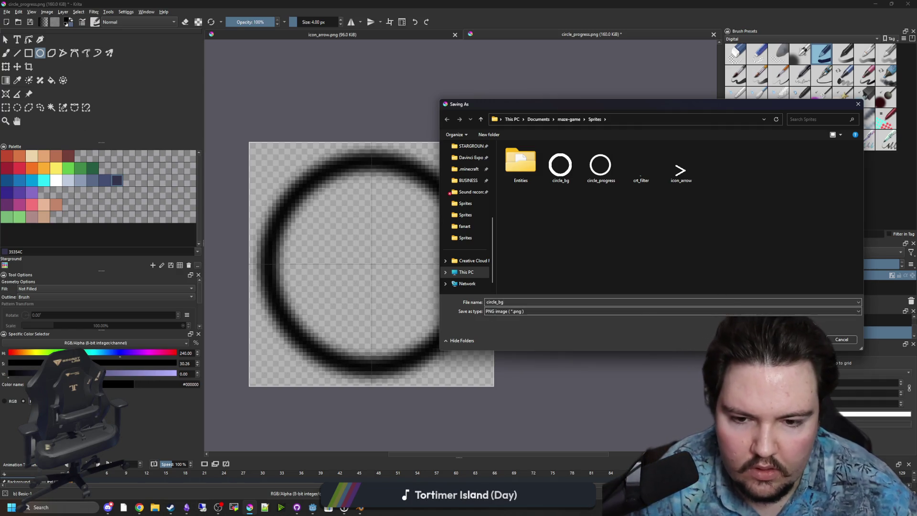
left_click(470, 252)
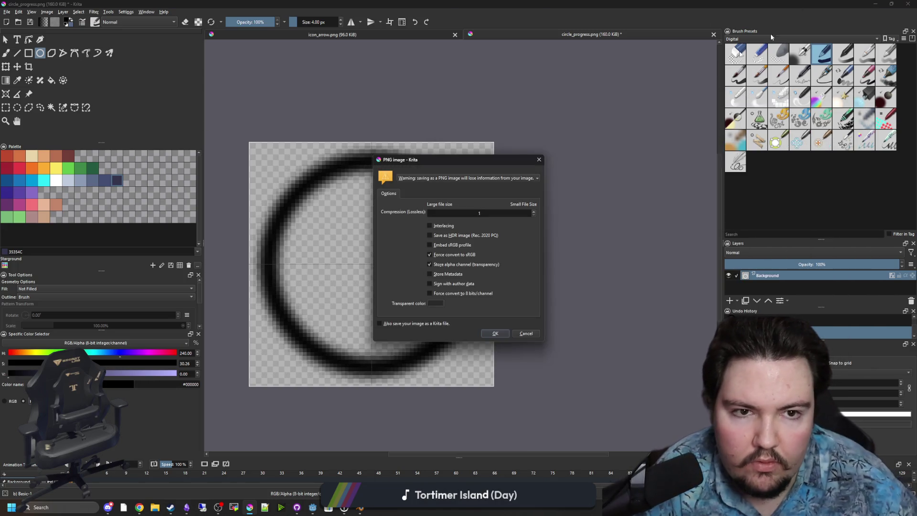
left_click(479, 335)
key("super+Down")
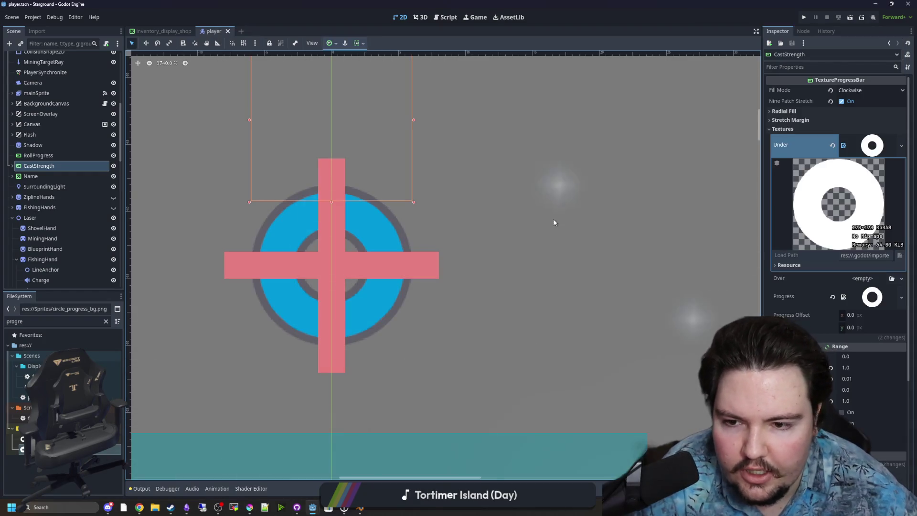
- Minimise the Starground project and bring the maze-game player scene forward
key("super+Down")
left_click(537, 282)
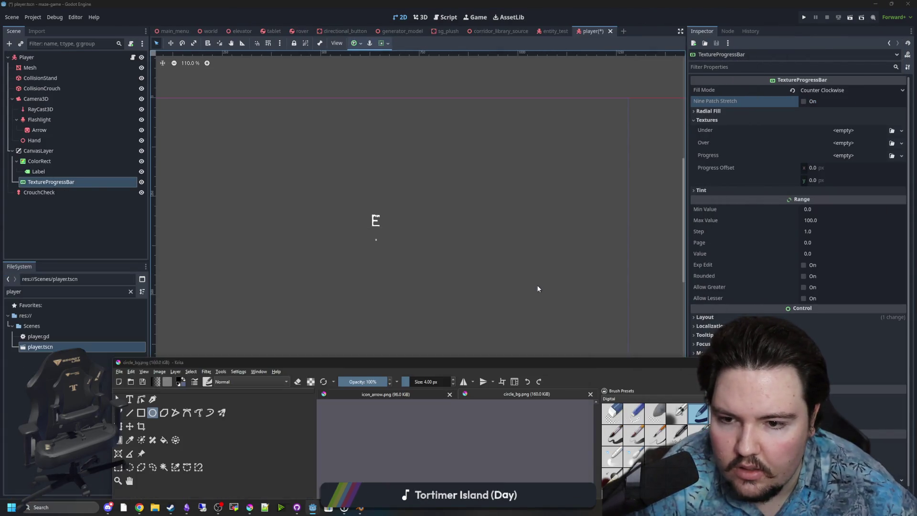
left_click(461, 231)
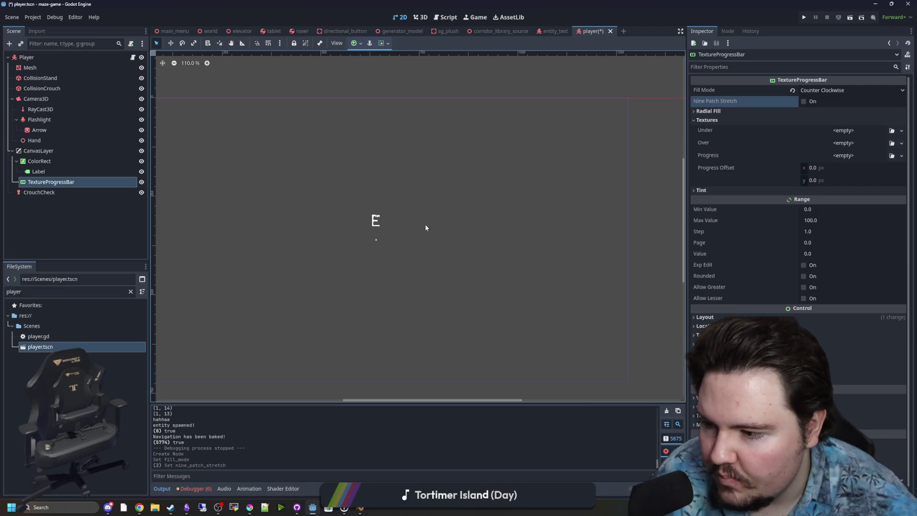
left_click_drag(425, 228, 450, 187)
scroll(414, 203, "up", 4)
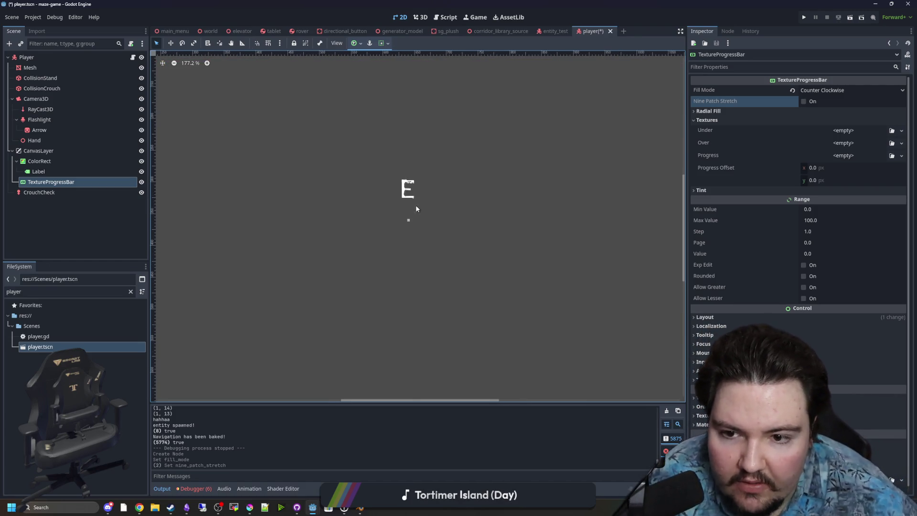
- Choose Quick Load for the TextureProgressBar's Progress texture
left_click(846, 143)
left_click(766, 153)
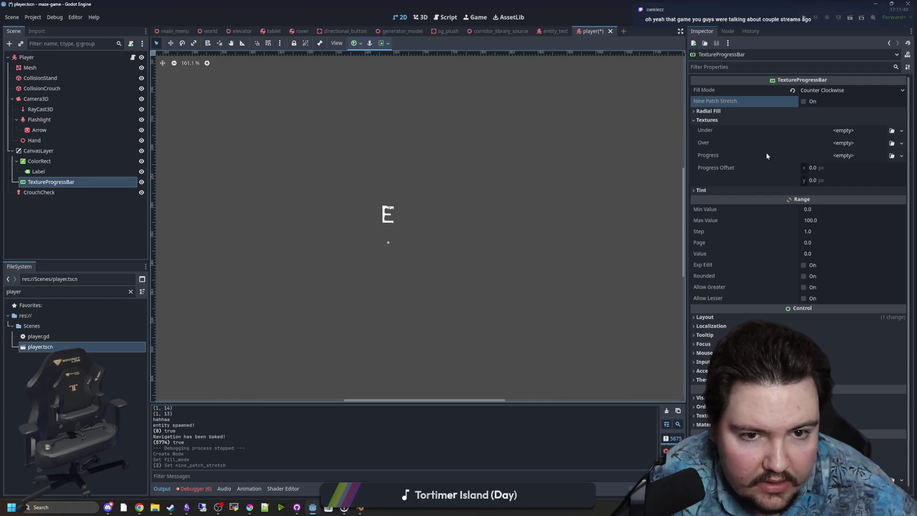
left_click(851, 157)
left_click(855, 352)
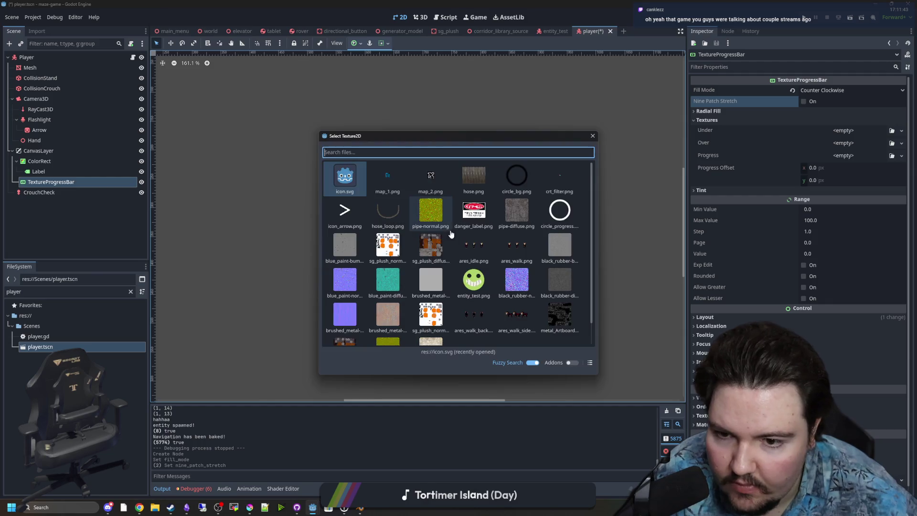
- Set circle_progress.png as the progress bar's Progress texture
double_click(561, 205)
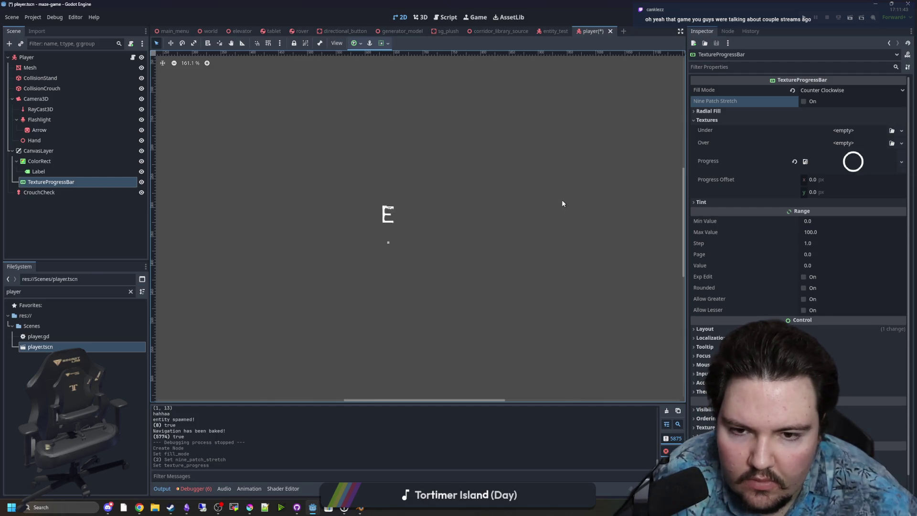
scroll(401, 218, "down", 4)
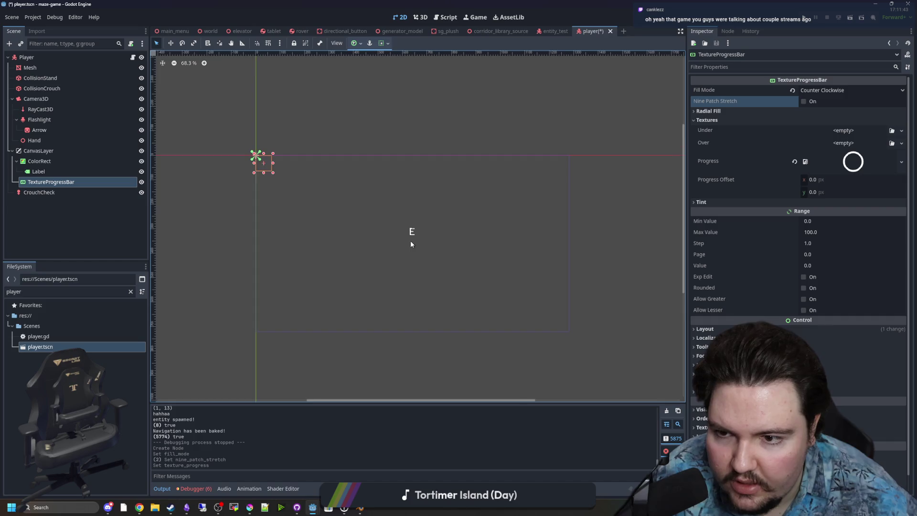
scroll(219, 168, "up", 3)
scroll(317, 207, "down", 4)
scroll(359, 257, "up", 2)
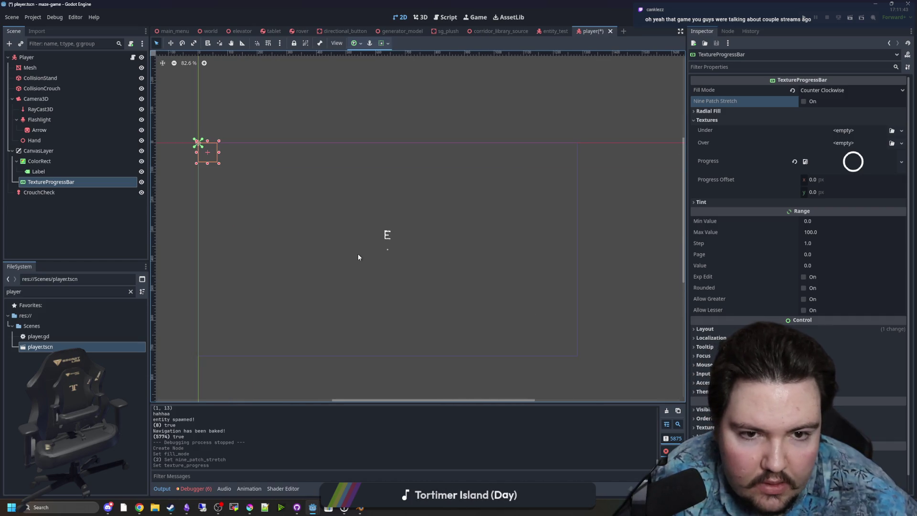
- Quick Load the blurred circle_bg.png ring into the Under texture slot
left_click(843, 130)
left_click(846, 334)
double_click(518, 178)
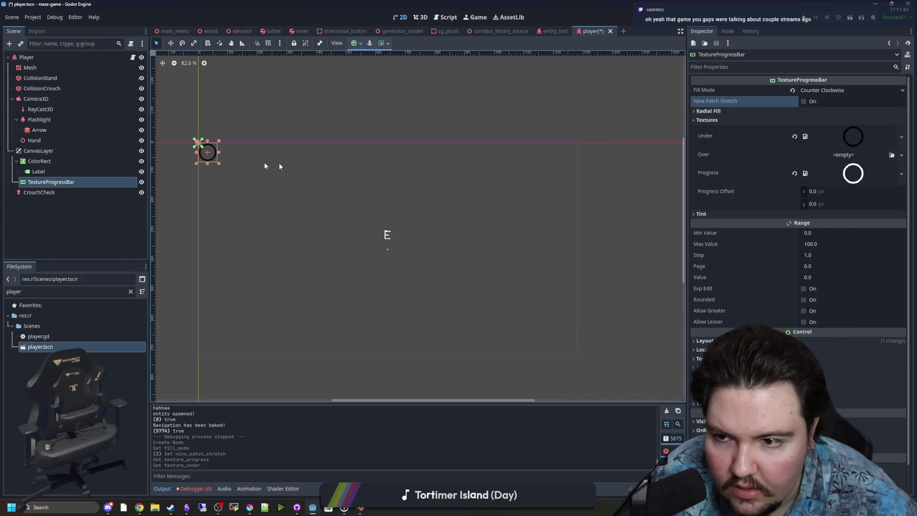
scroll(205, 152, "up", 5)
scroll(206, 152, "down", 2)
scroll(224, 167, "down", 1)
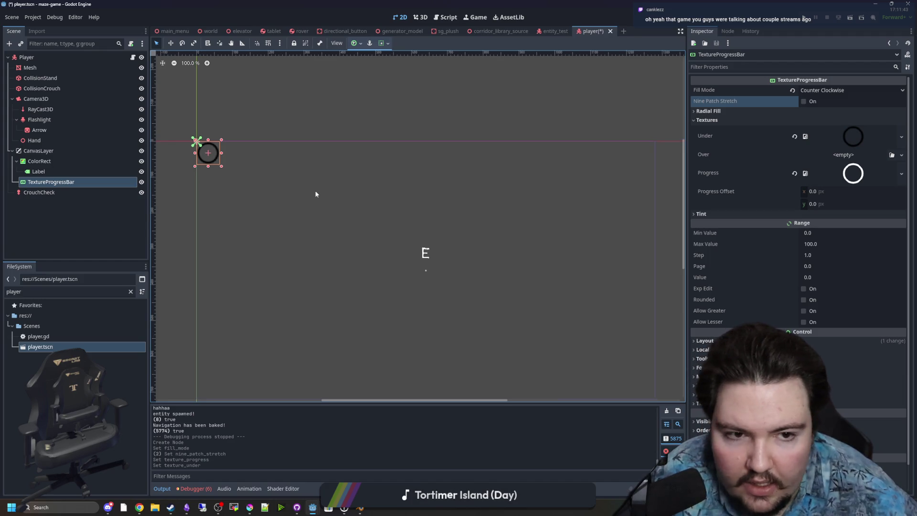
- Set the progress bar's Layout Anchors Preset to Center
left_click(705, 340)
left_click(855, 428)
left_click(841, 429)
scroll(426, 279, "up", 10)
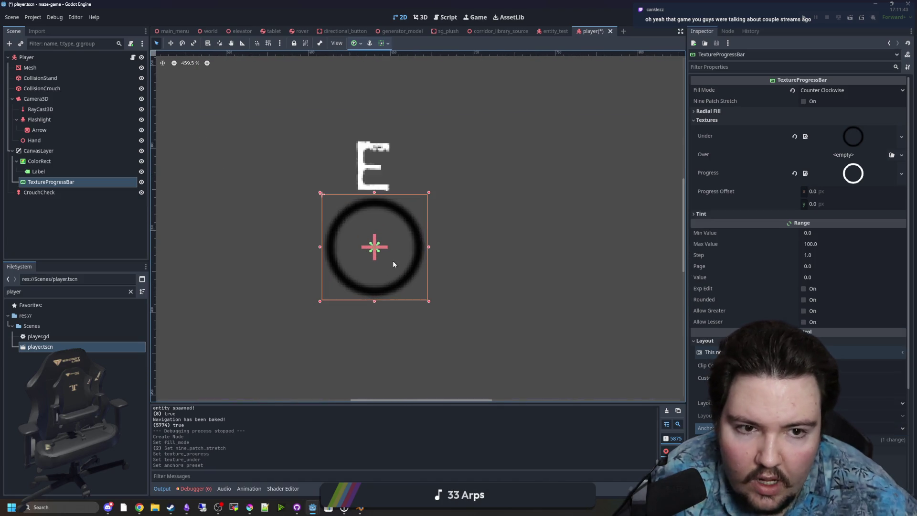
- Check the Radial Fill settings, then raise the Value to 100 to fill the ring
left_click(726, 111)
left_click(805, 121)
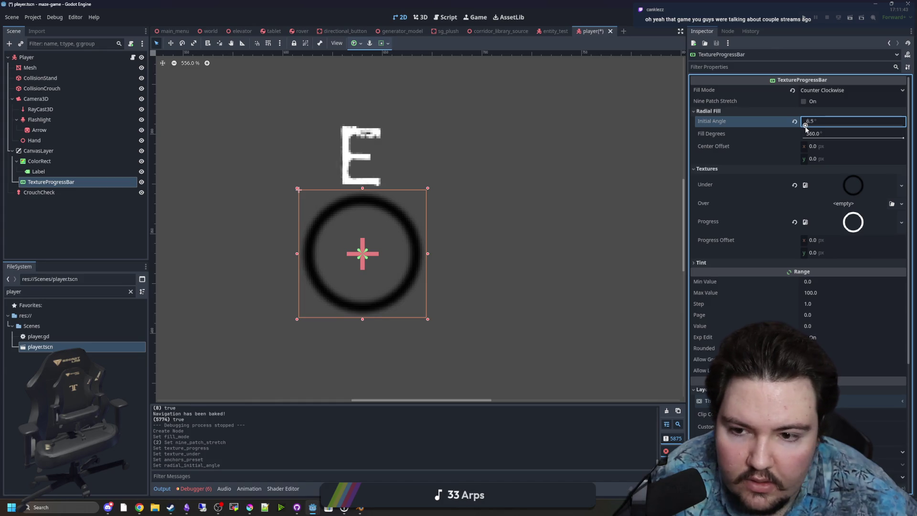
left_click(722, 111)
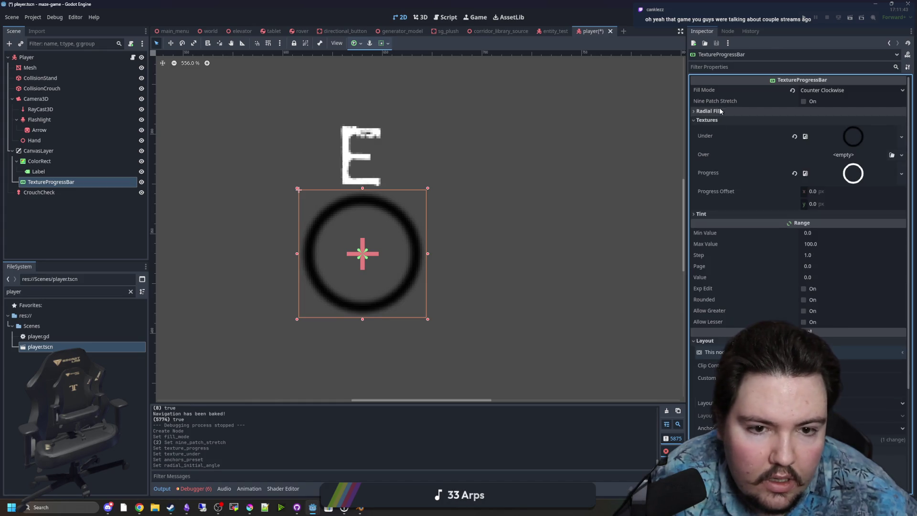
left_click_drag(814, 278, 858, 279)
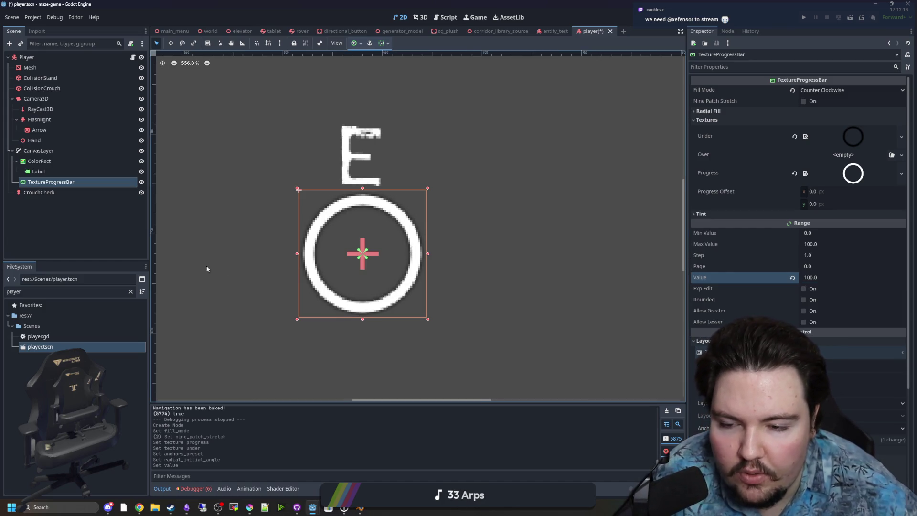
- Open player.gd from the Player node and place the caret in the throw code
scroll(287, 263, "down", 5)
scroll(345, 258, "up", 4)
scroll(334, 251, "down", 2)
scroll(320, 246, "up", 2)
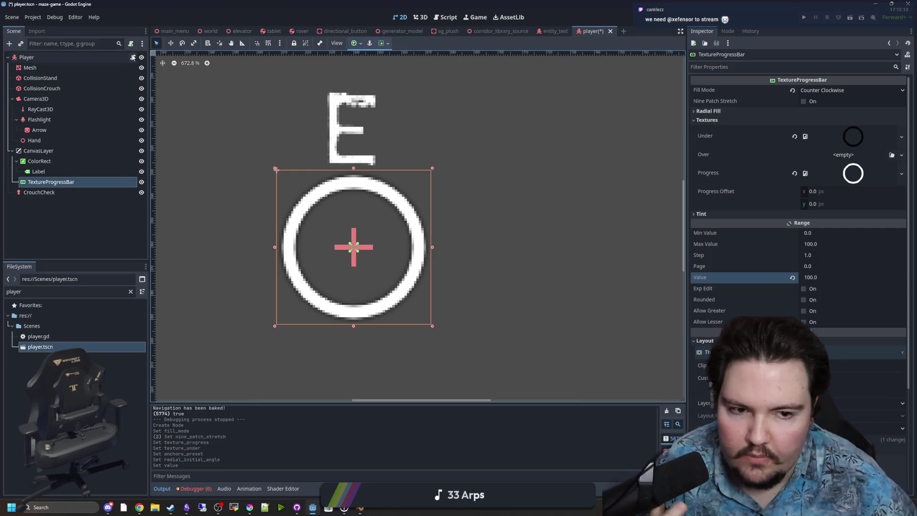
left_click(133, 57)
left_click(526, 223)
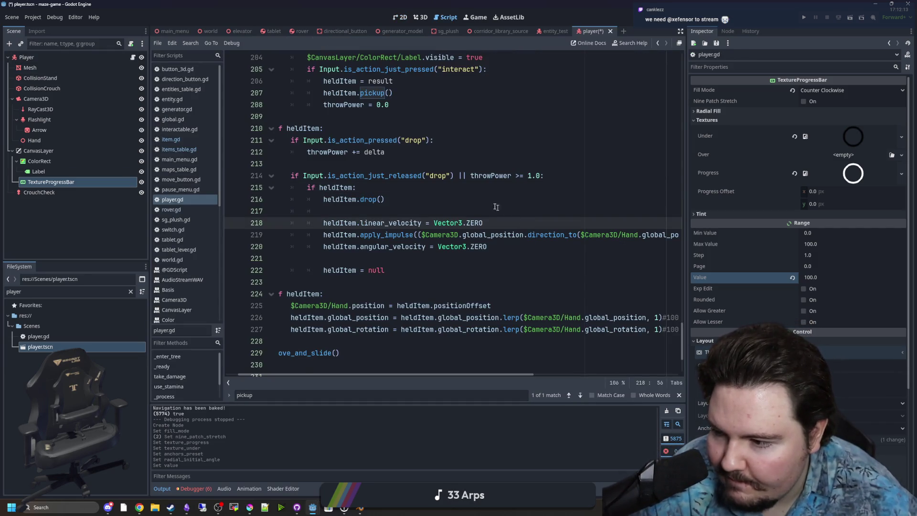
- Save player.gd and scroll to the throwPower charging code
key("Up")
key("Up")
key("ctrl+s")
scroll(437, 287, "up", 4)
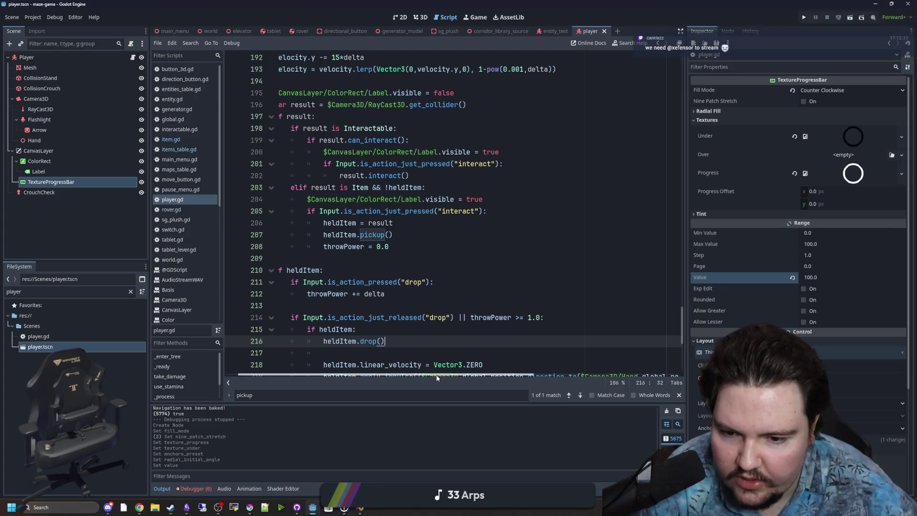
scroll(437, 378, "left", 1)
scroll(422, 231, "down", 3)
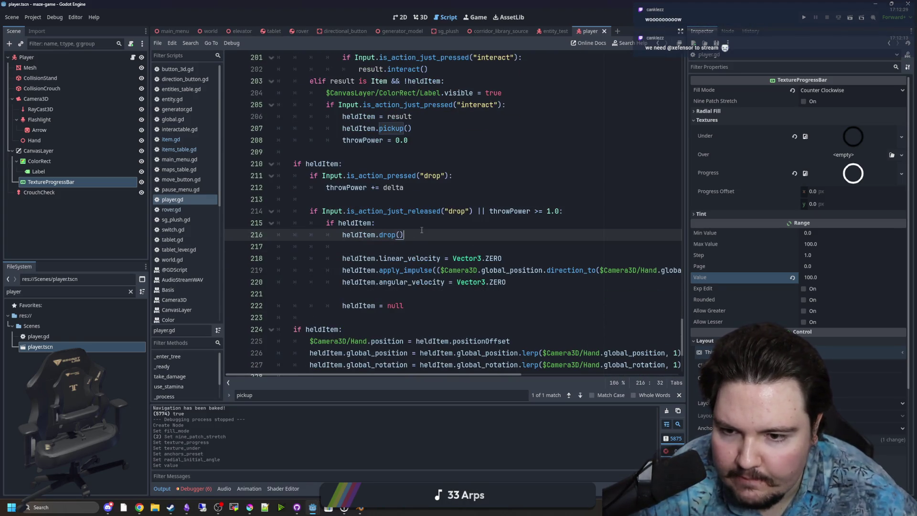
scroll(422, 230, "down", 2)
scroll(422, 230, "up", 5)
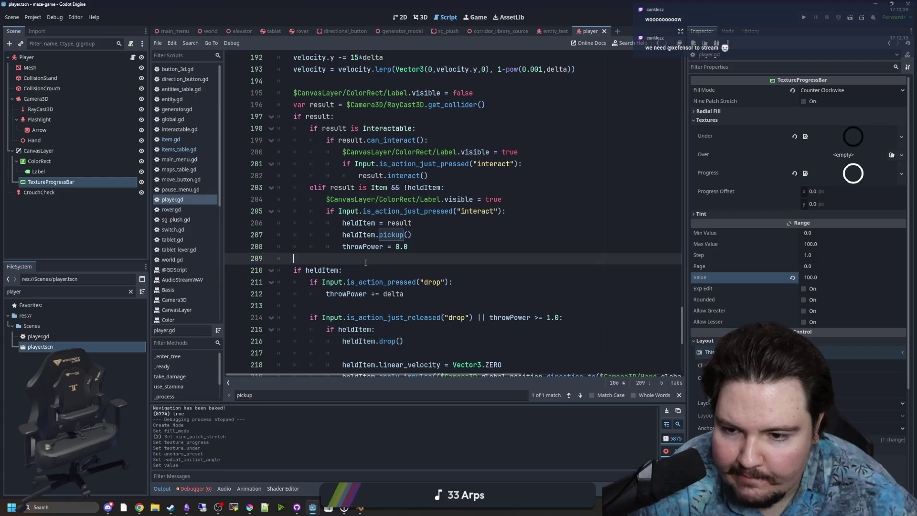
scroll(421, 231, "down", 3)
- Add a new line after line 212 with a reference to the progress bar node
left_click(425, 187)
key("Return")
left_click_drag(51, 182, 400, 201)
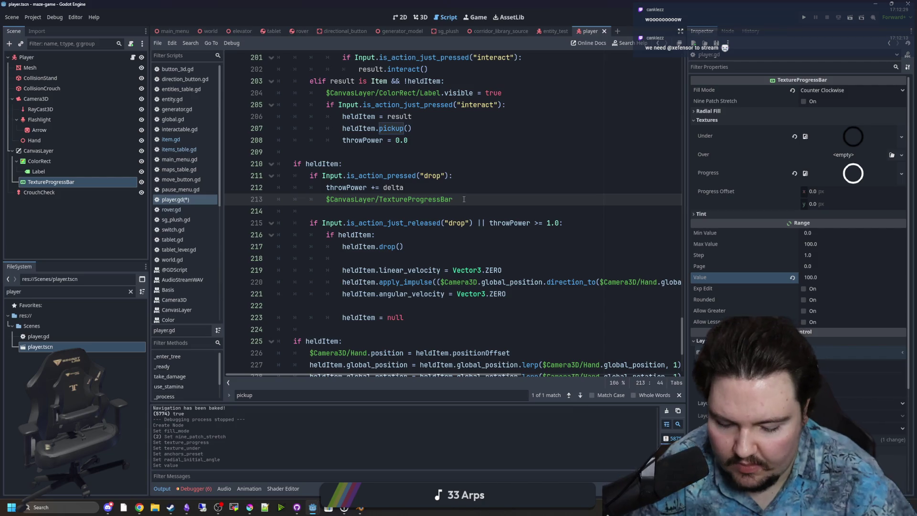
left_click(464, 199)
- Rename the node to ThrowProgress and use its reference on line 213 instead of the old path
double_click(41, 181)
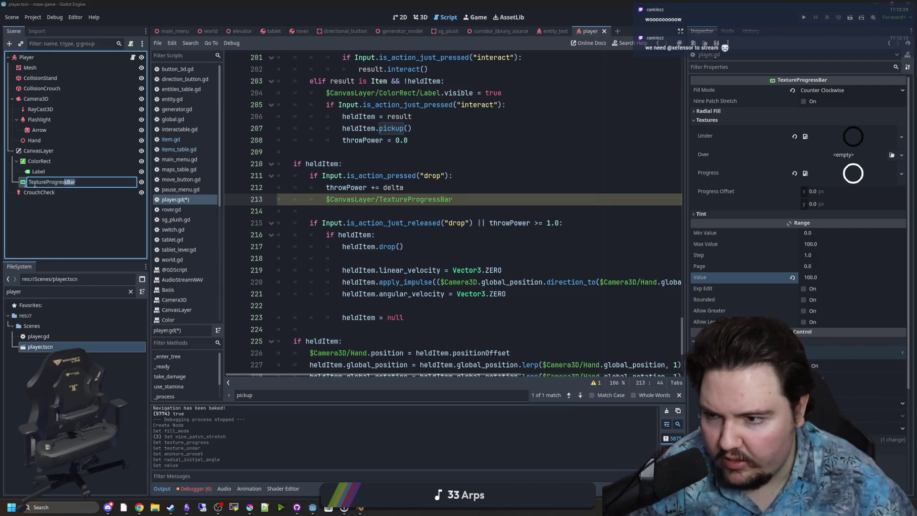
type("ThrowPro")
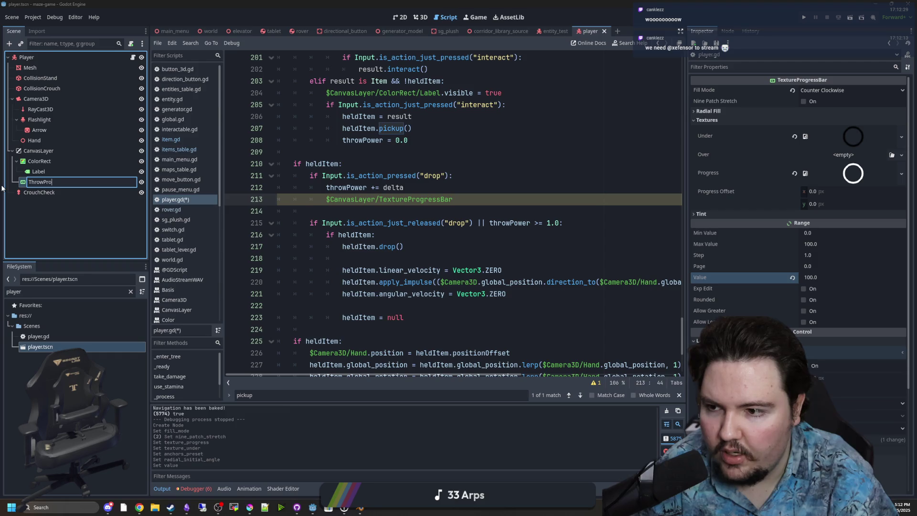
type("s")
key("Return")
mouse_move(45, 182)
left_mouse_down()
mouse_move(454, 201)
mouse_move(325, 199)
left_mouse_up()
key("BackSpace")
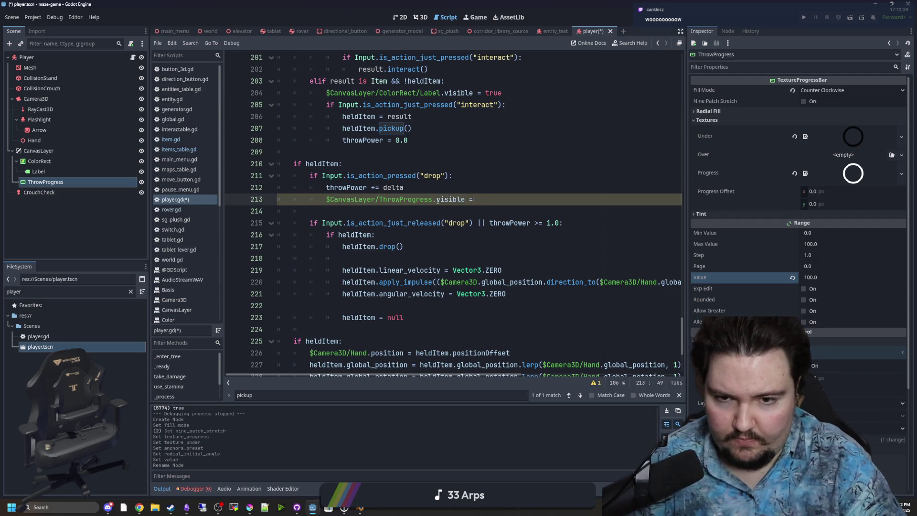
type("true")
- Add an indented ThrowProgress reference on line 214 under the drop check
left_click_drag(42, 182, 311, 213)
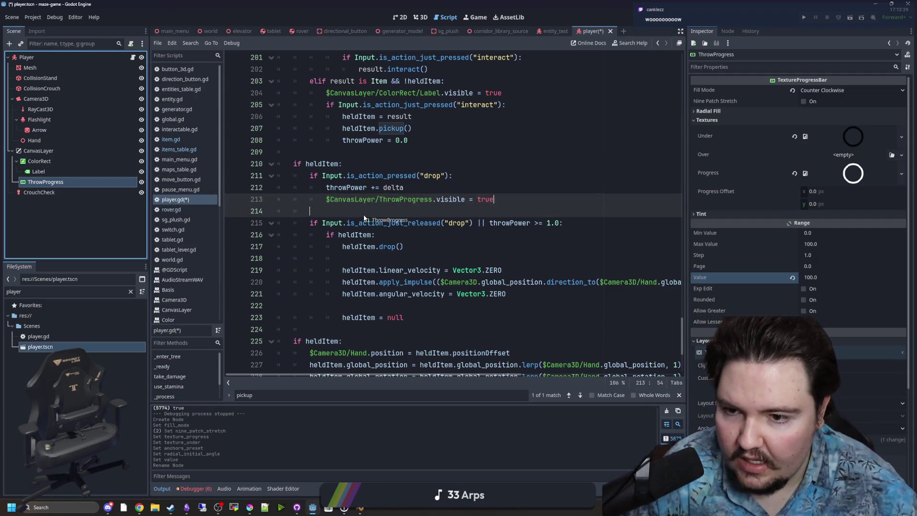
left_click(310, 211)
key("Tab")
key("Return")
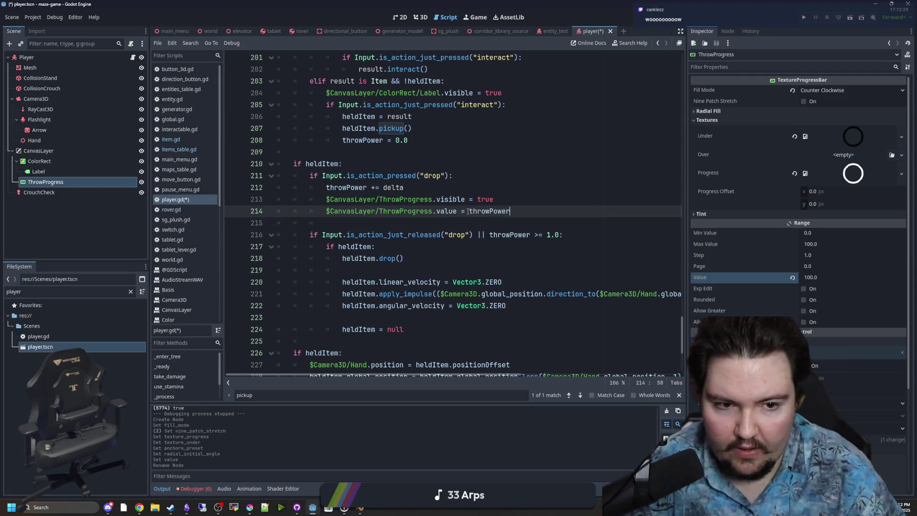
- Set the ring's Max Value to 1 and Step to 0.01
left_click(812, 277)
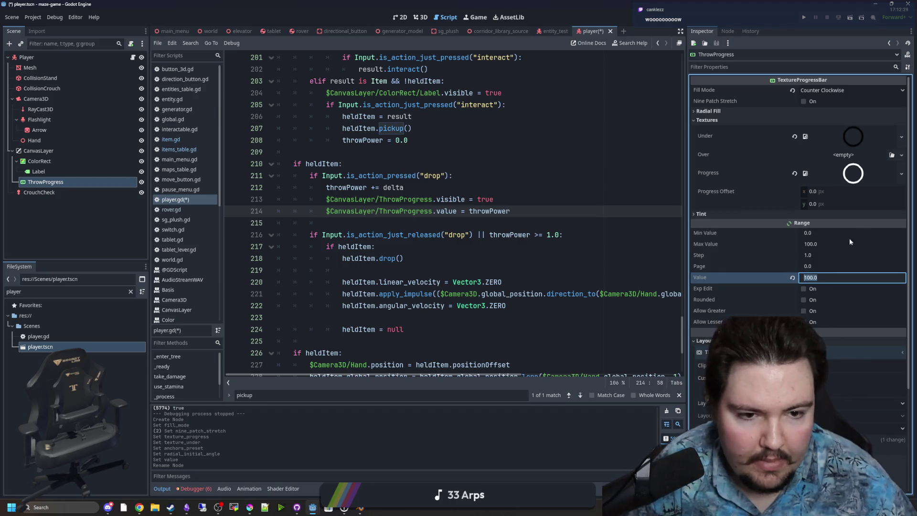
left_click(822, 245)
type("1")
key("Return")
left_click(810, 257)
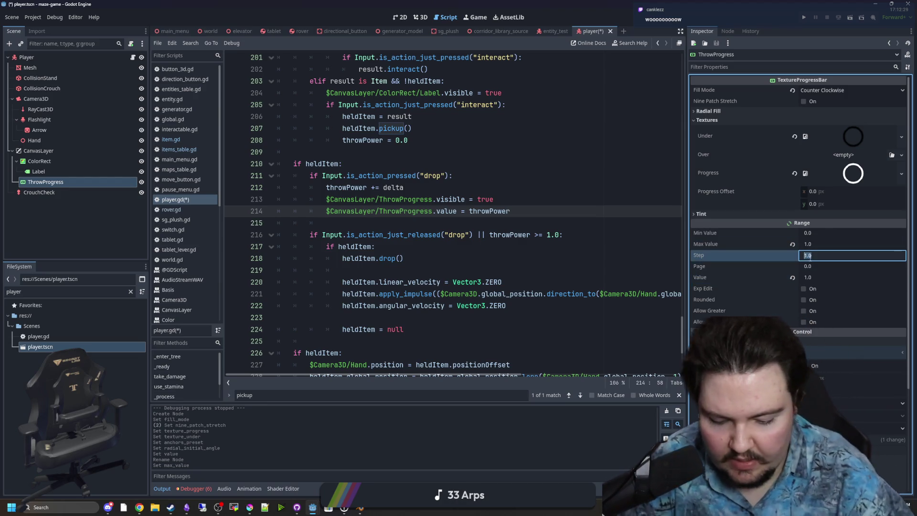
type("0.01")
key("Return")
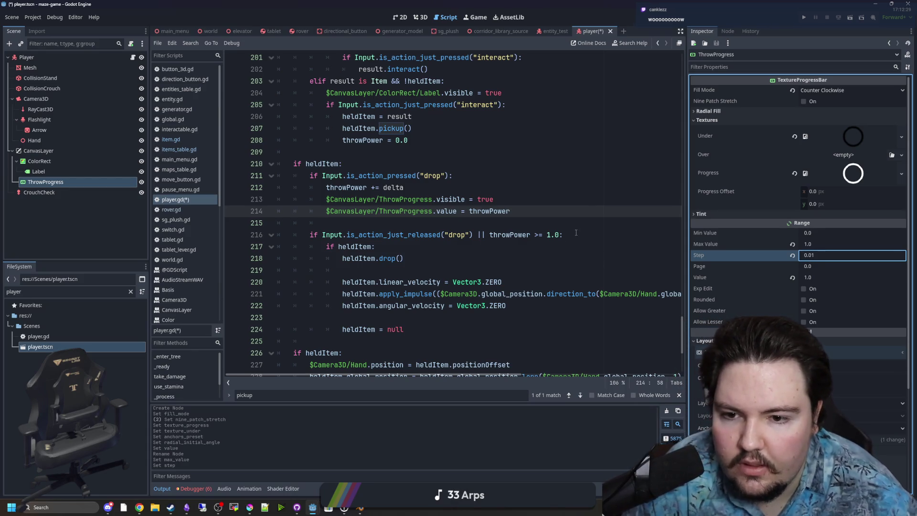
- Copy the ring visibility line and paste it above the label reset line
left_click(576, 232)
left_click_drag(494, 199, 326, 198)
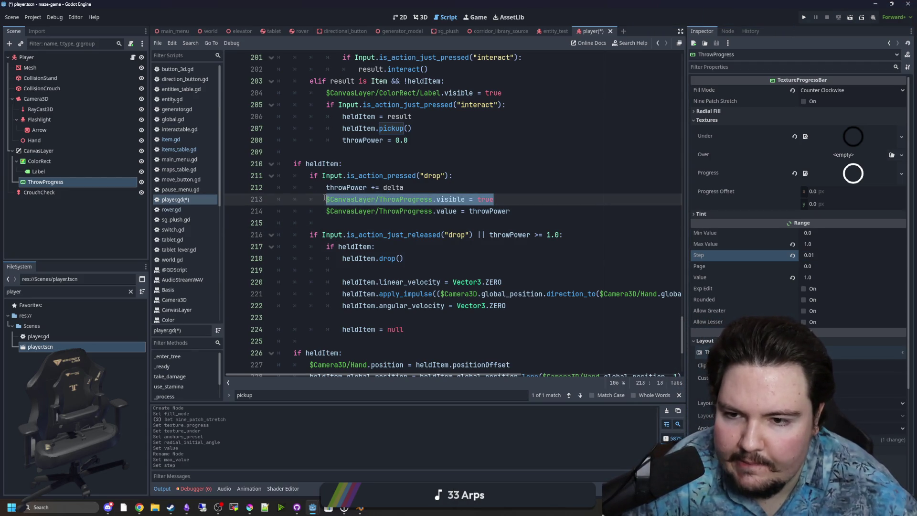
left_click(412, 244)
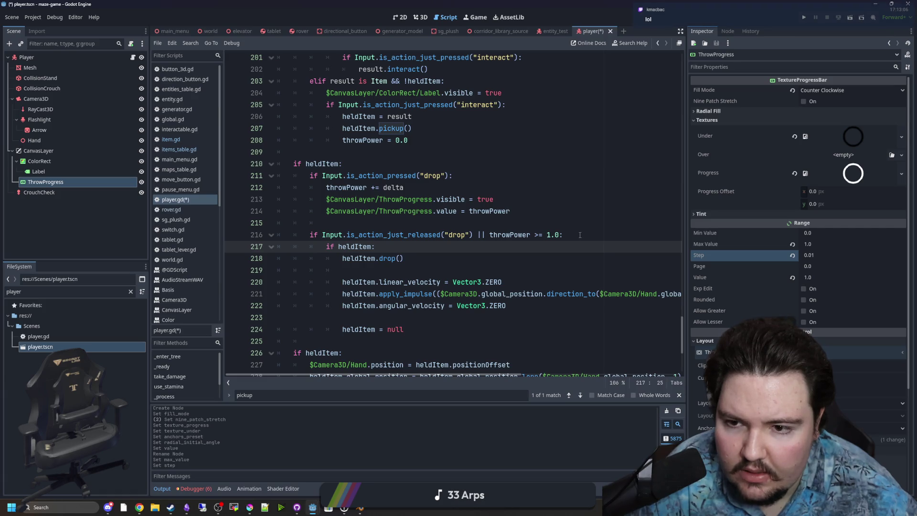
scroll(580, 235, "up", 3)
left_click_drag(494, 305, 326, 306)
key("ctrl+c")
scroll(327, 305, "up", 6)
left_click(323, 297)
key("Return")
key("ctrl+v")
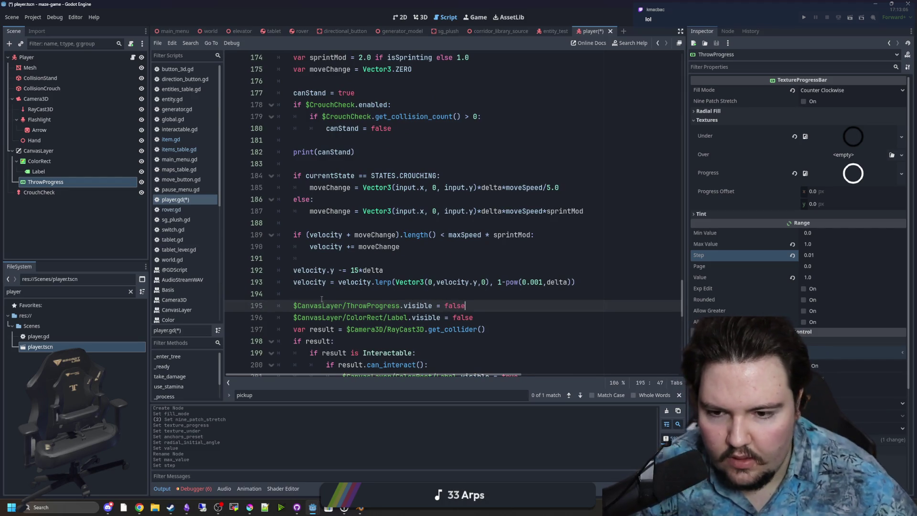
- Save the updated player.gd script
scroll(323, 300, "down", 9)
left_click(306, 164)
left_click(806, 19)
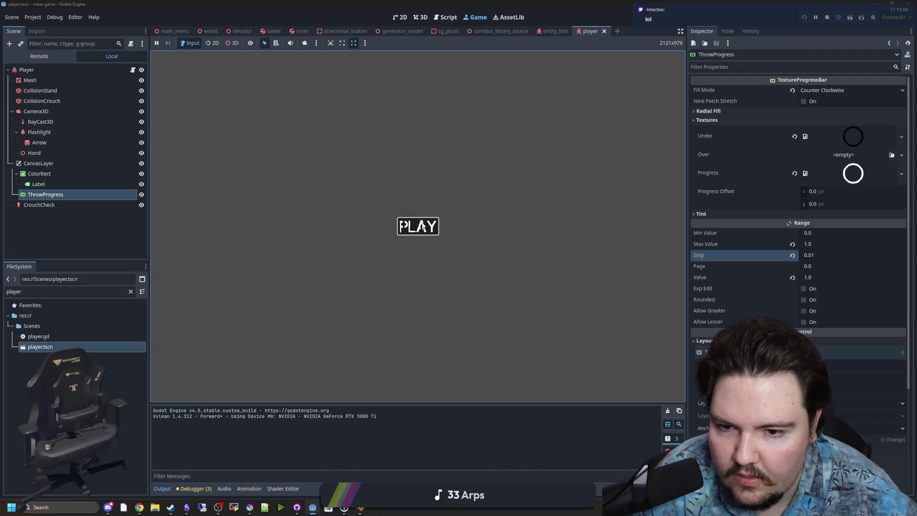
- Start the game, walk into the corridor, and pick up and throw the white object several times
left_click(422, 226)
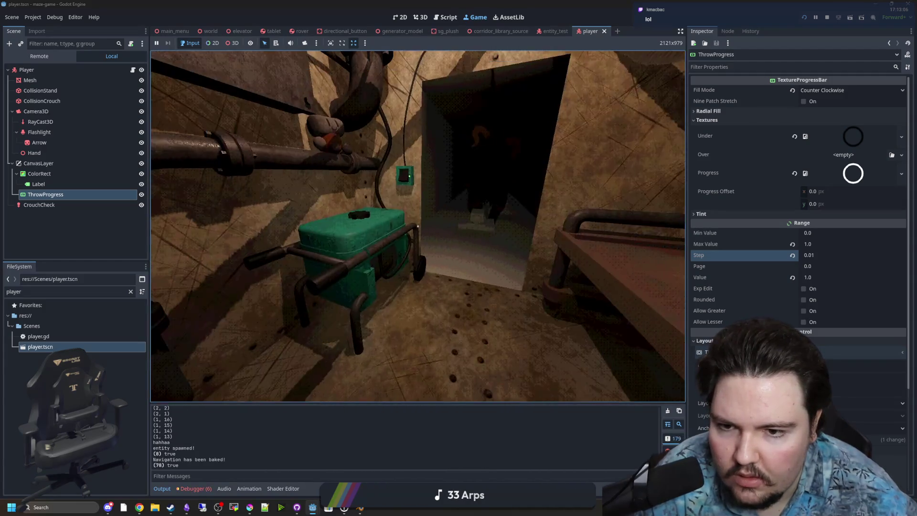
key("w")
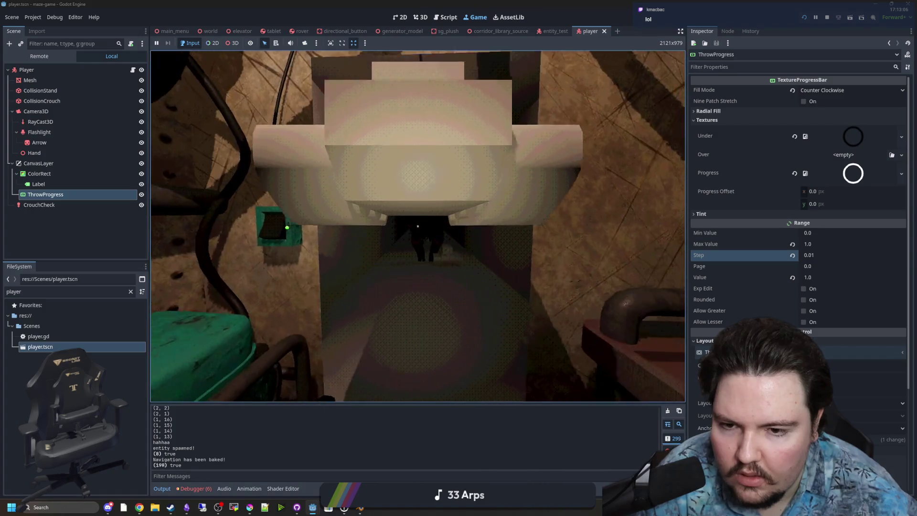
left_click(418, 226)
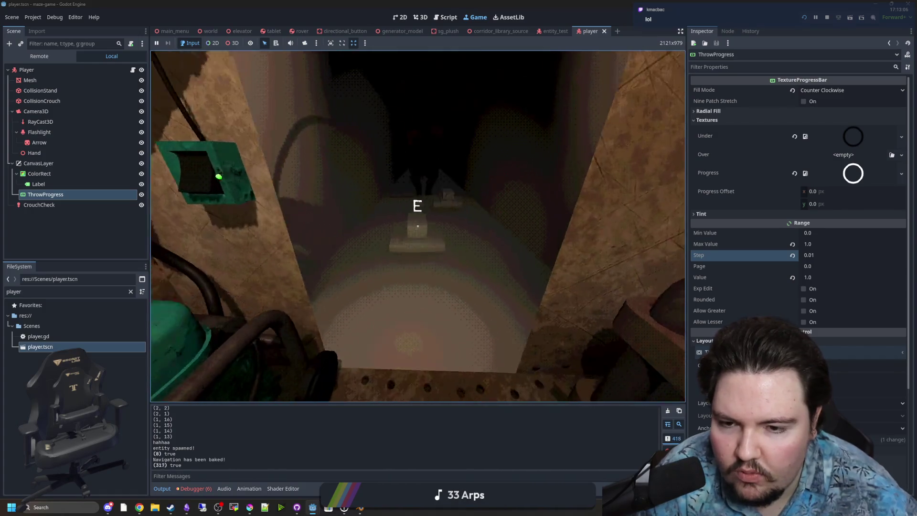
key("e")
left_click(418, 226)
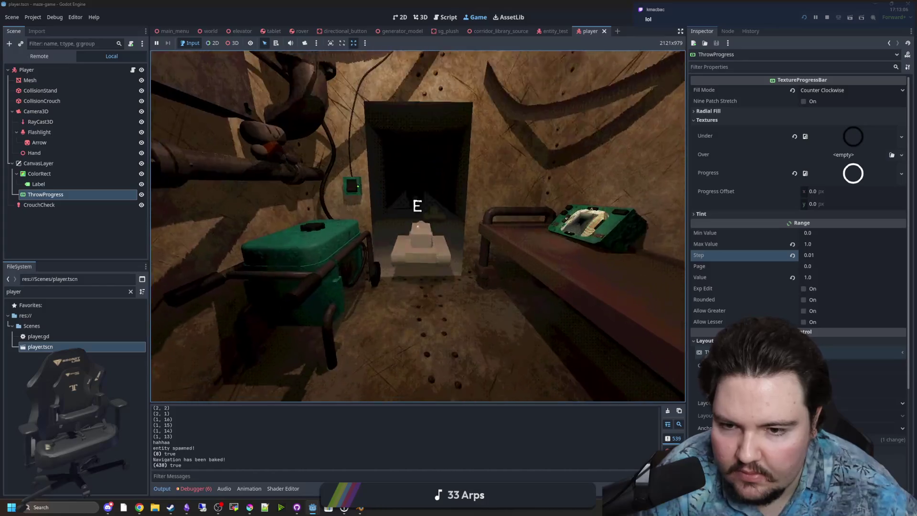
key("e")
left_click(418, 226)
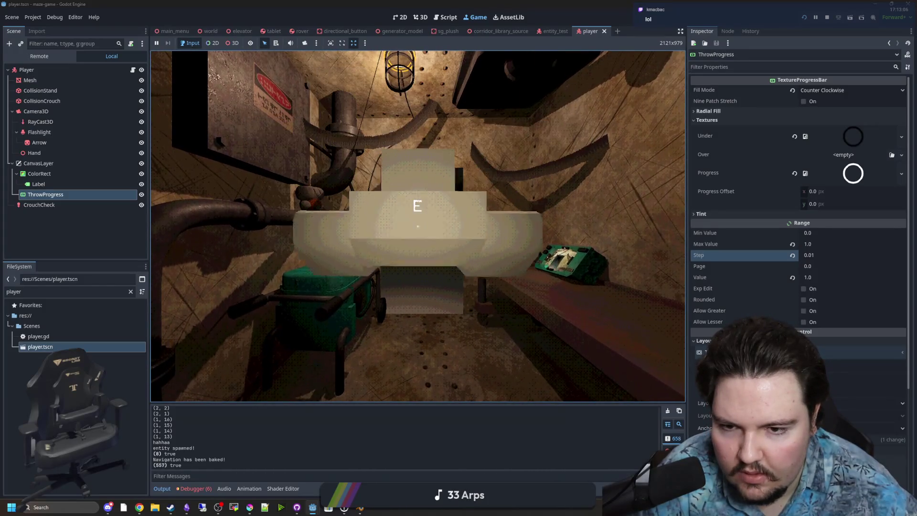
left_click(418, 226)
key("e")
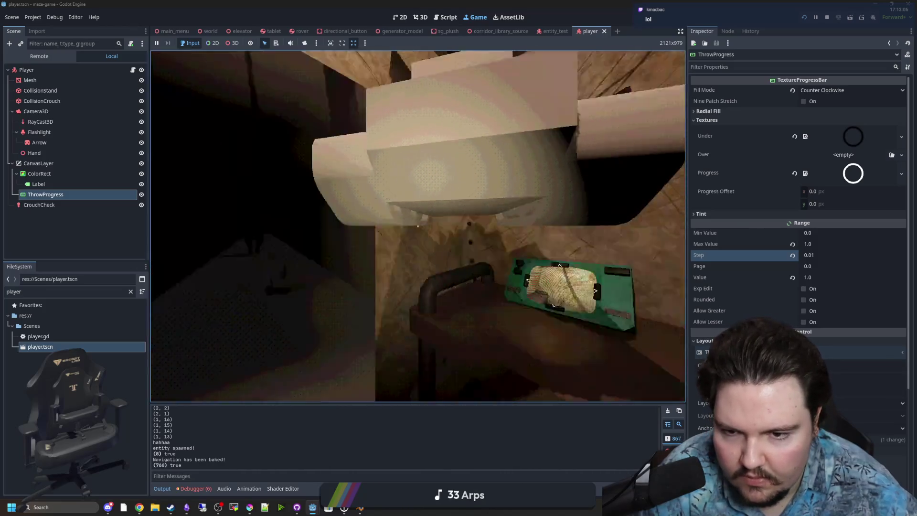
- Charge more throws to watch the ring fill, throw the object into the pit, then pause
left_click(418, 226)
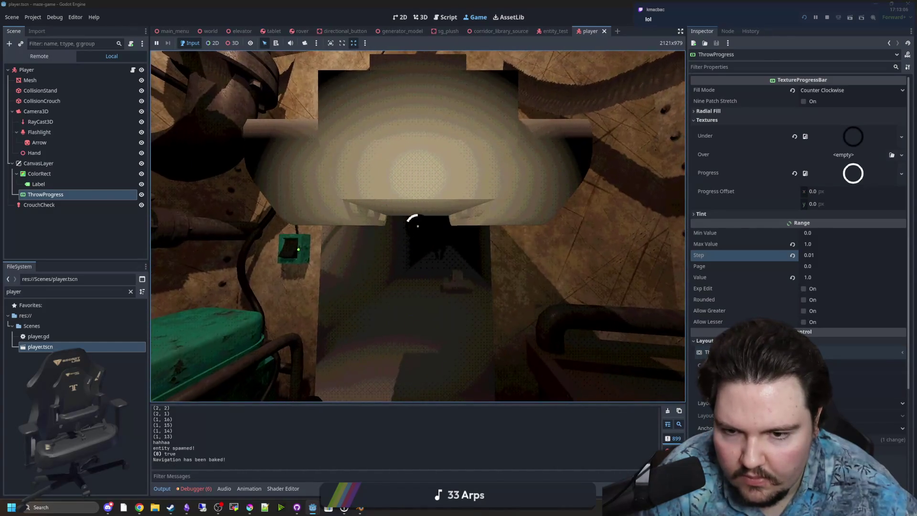
key("e")
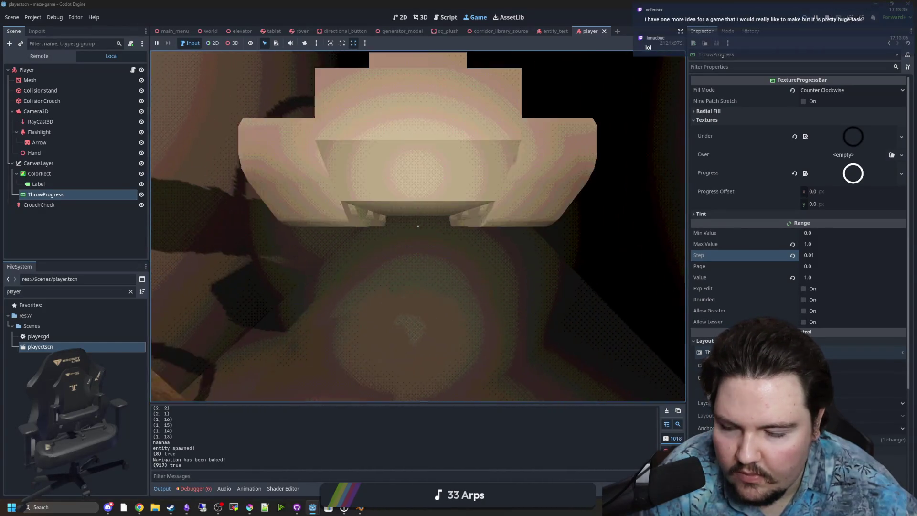
left_click(417, 226)
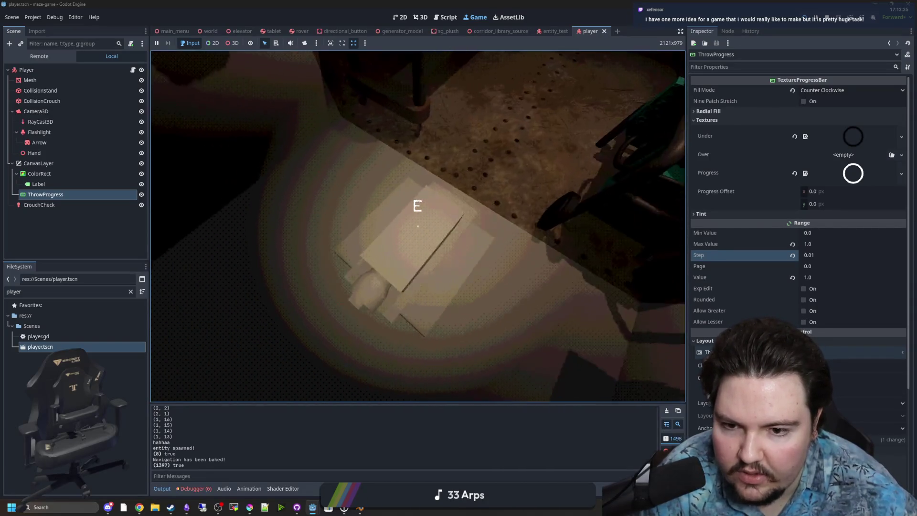
left_click_drag(418, 226, 418, 226)
key("e")
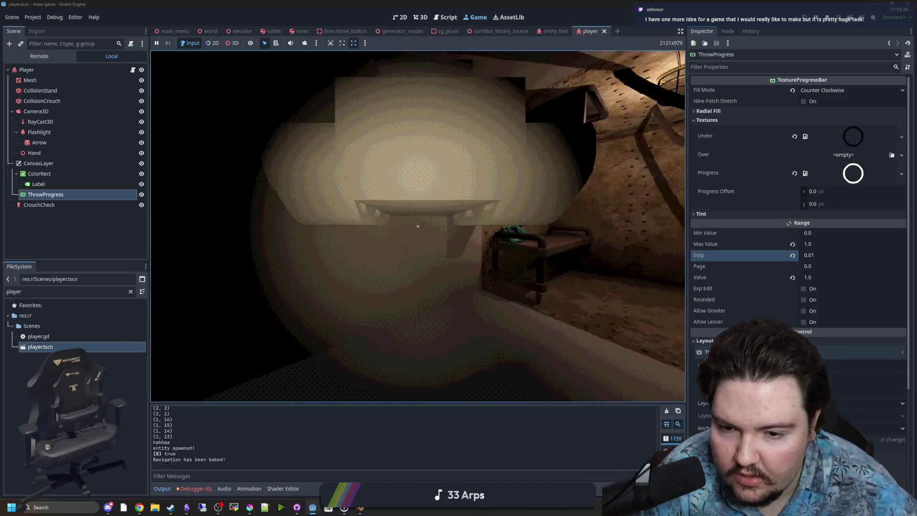
key("w")
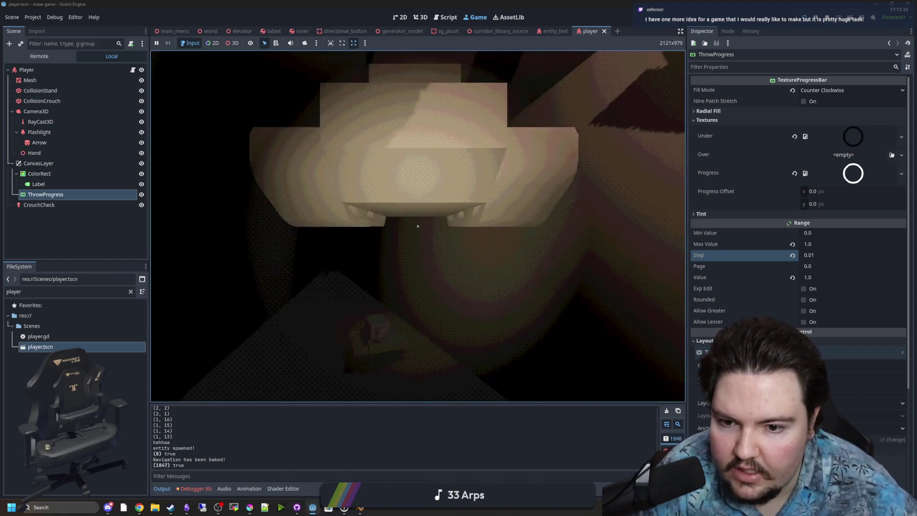
left_click_drag(418, 226, 418, 226)
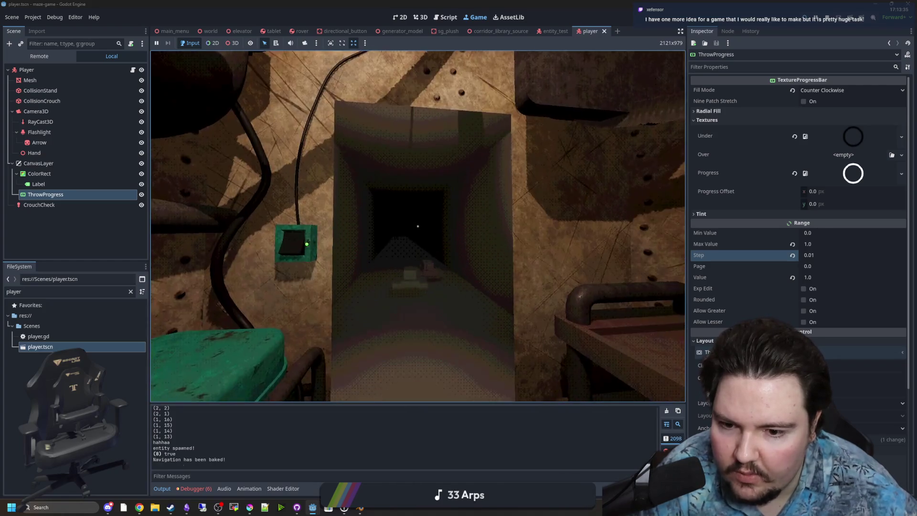
key("Escape")
key("ctrl+F3")
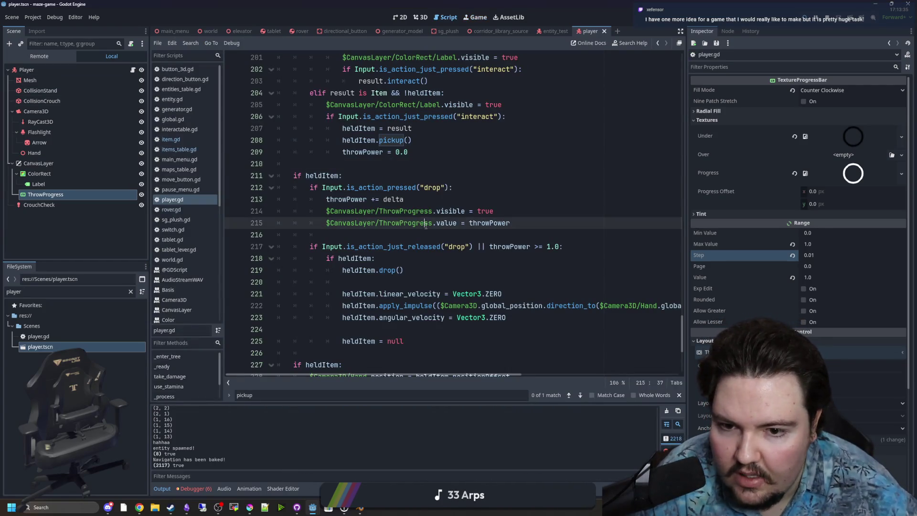
- Widen the script editor's code area to fit the long lines
left_click(444, 233)
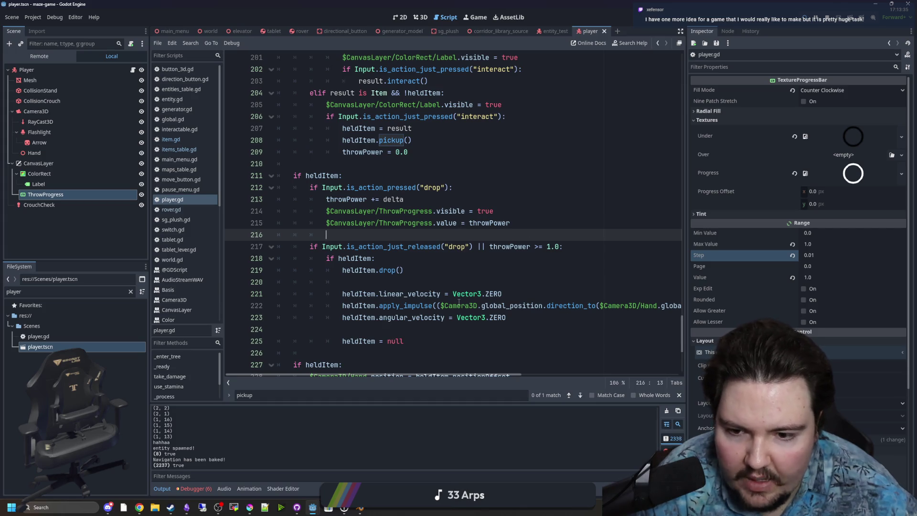
scroll(675, 307, "down", 2)
left_click_drag(688, 260, 883, 256)
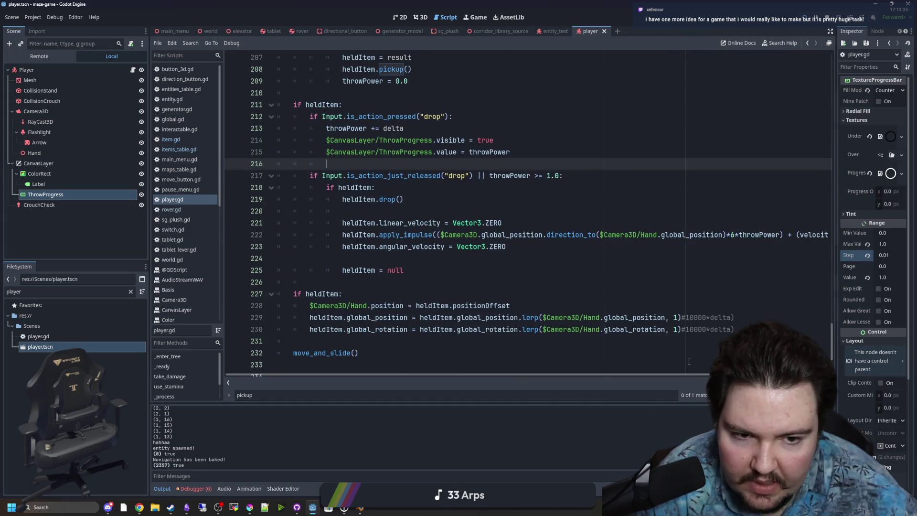
left_click_drag(679, 373, 760, 373)
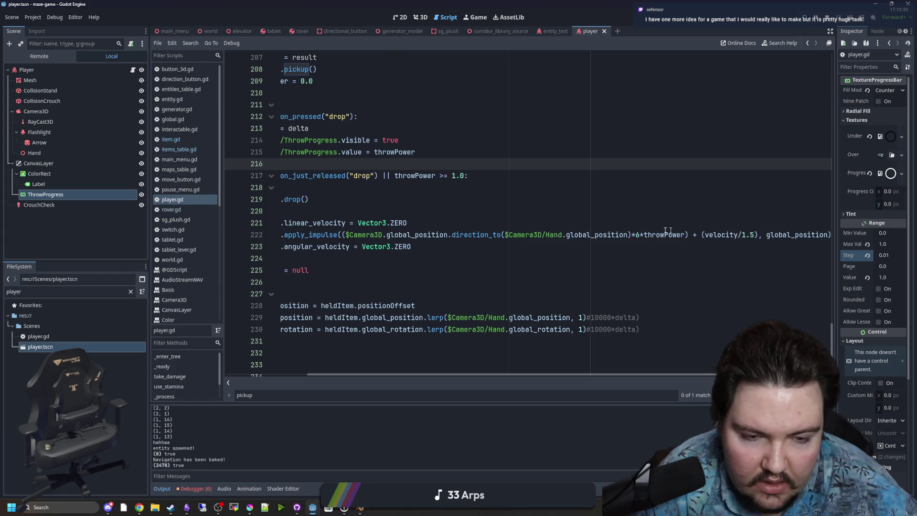
- Change the throw multiplier on line 222 from 6 to 12 and run the game
left_click(639, 235)
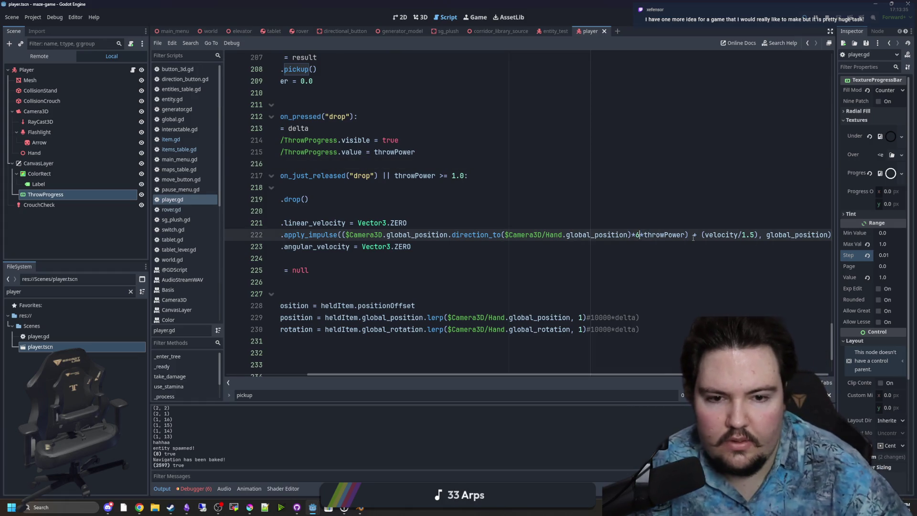
key("BackSpace")
type("12")
key("F3")
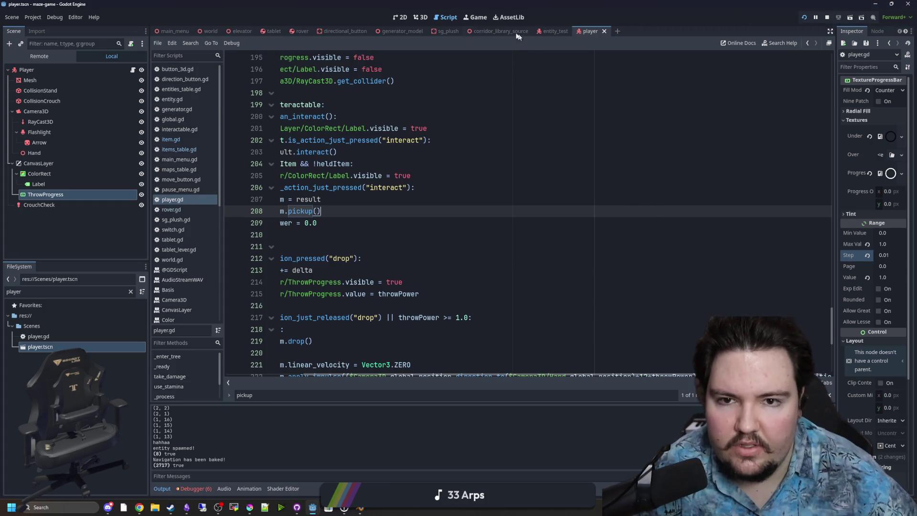
left_click(475, 17)
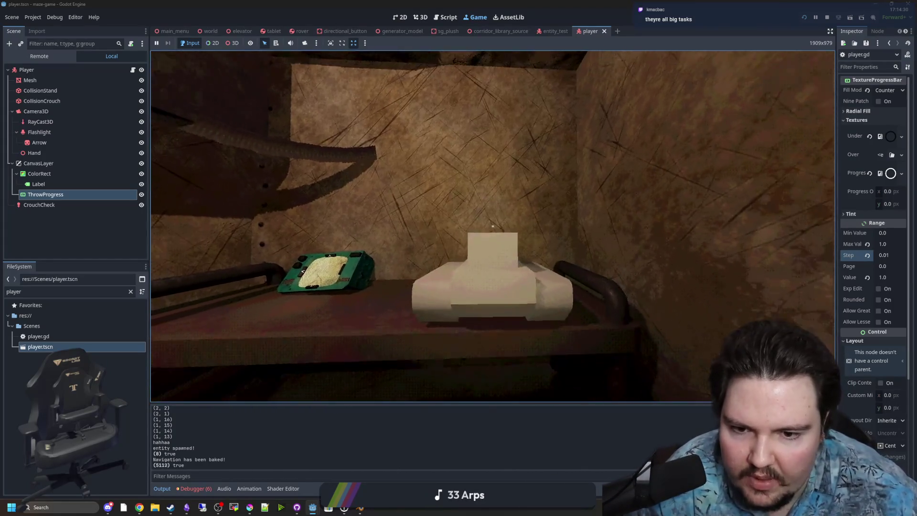
- Pick up and drop the white box on the shelf a few times with E
key("e")
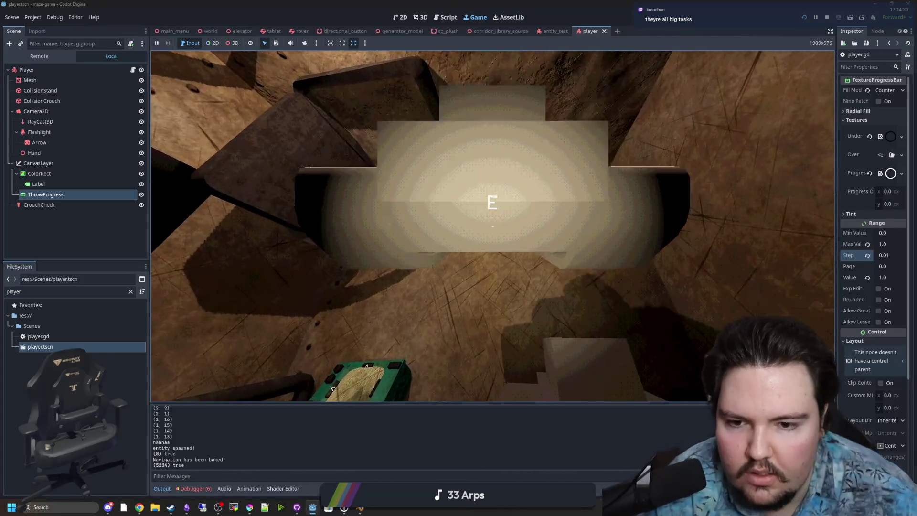
key("e")
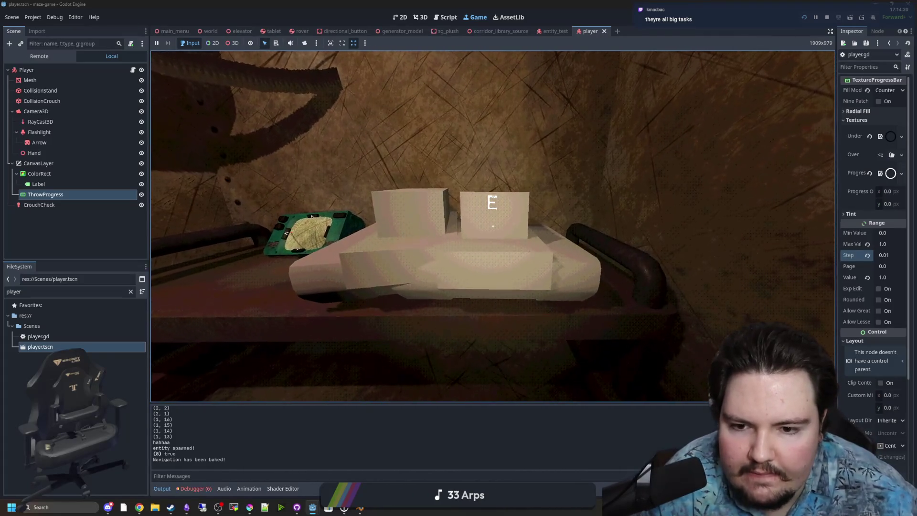
key("e")
key("e")
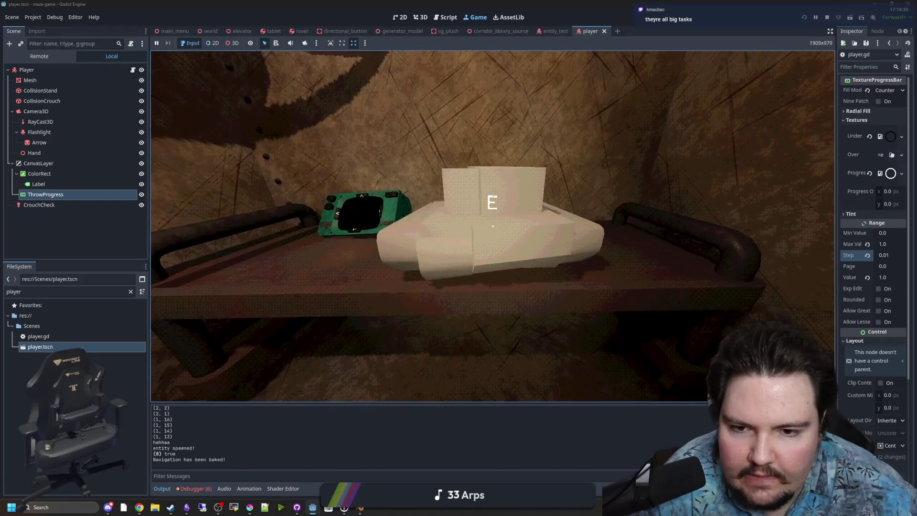
key("e")
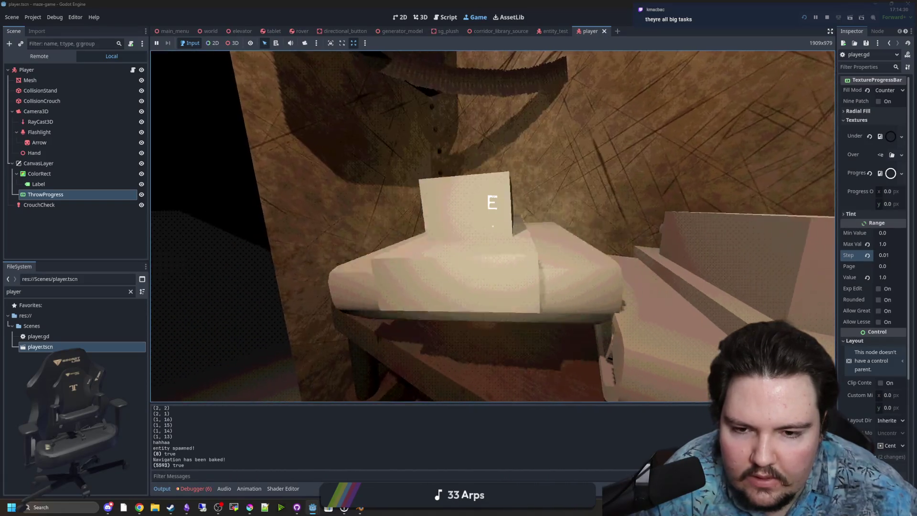
key("e")
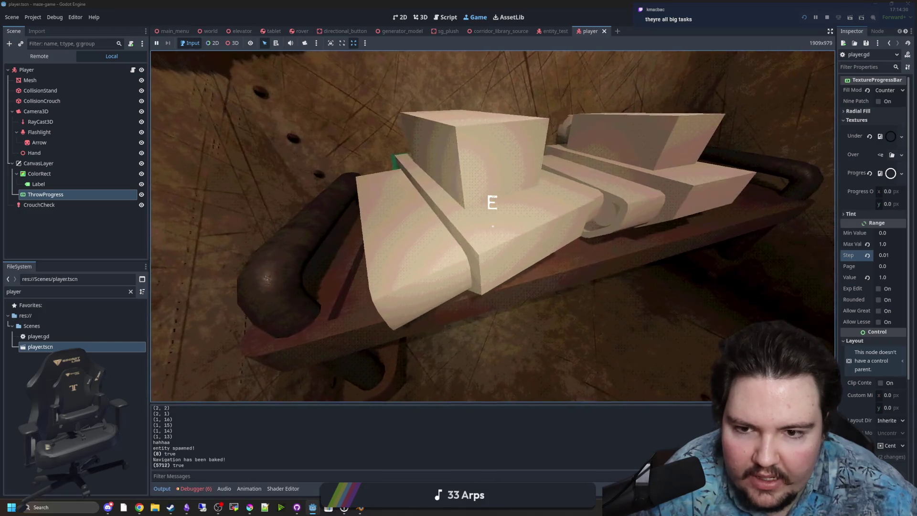
- Step back from the shelf, pause, and stop the running game
key("s")
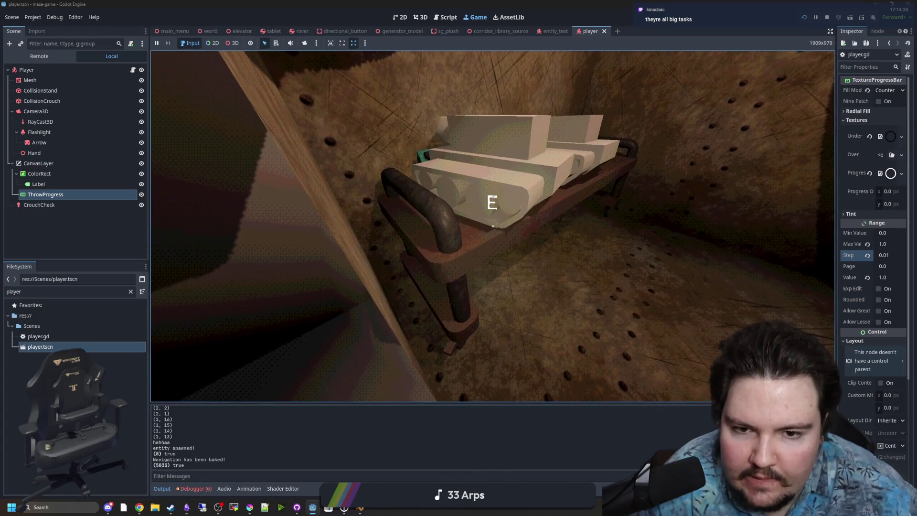
key("d")
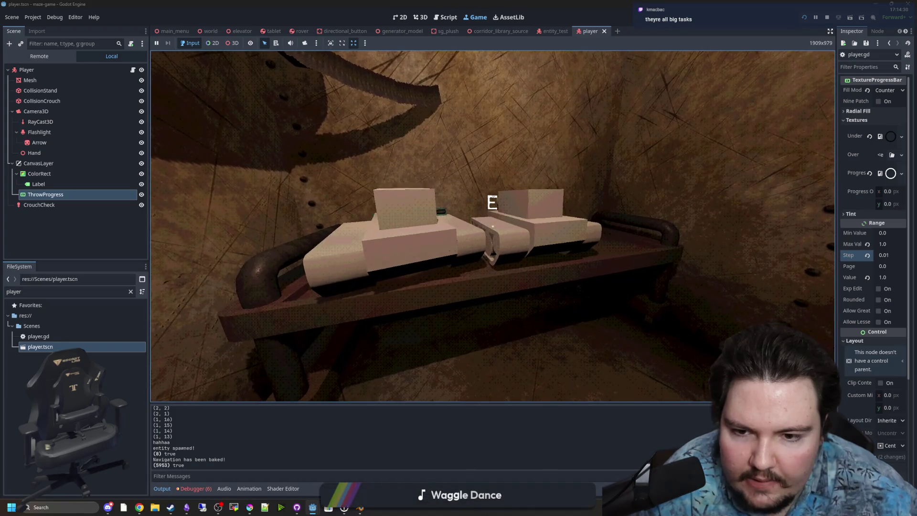
key("Escape")
left_click(828, 17)
- Open Project Settings and browse the Jolt Physics 3D settings found by filtering for 'jolt'
left_click(33, 17)
left_click(40, 31)
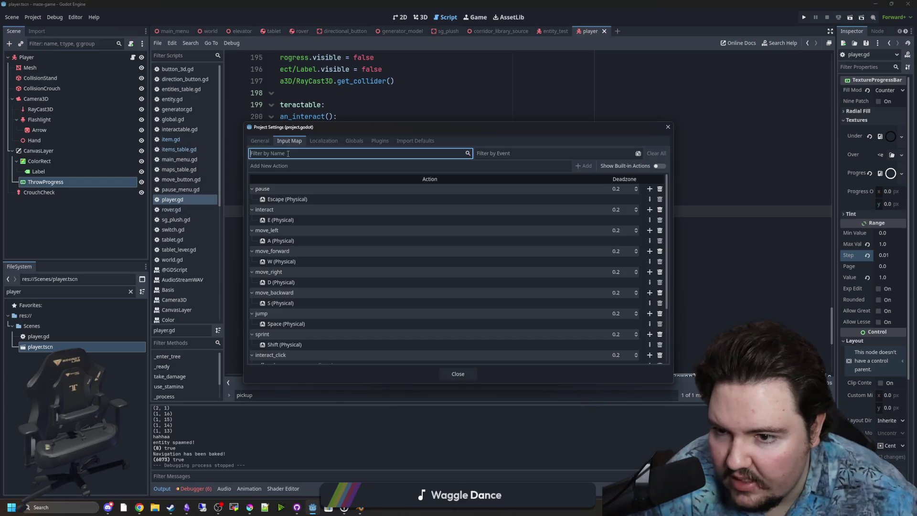
left_click(264, 141)
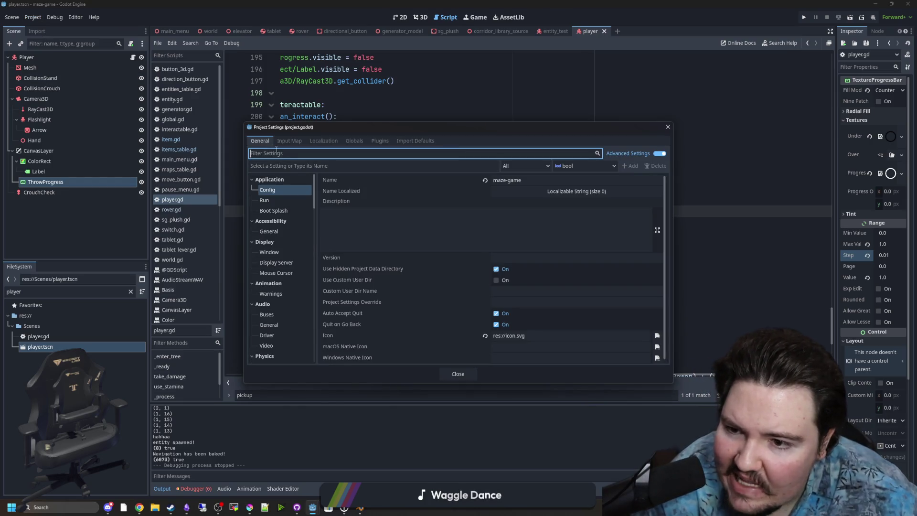
type("jolt")
left_click(286, 189)
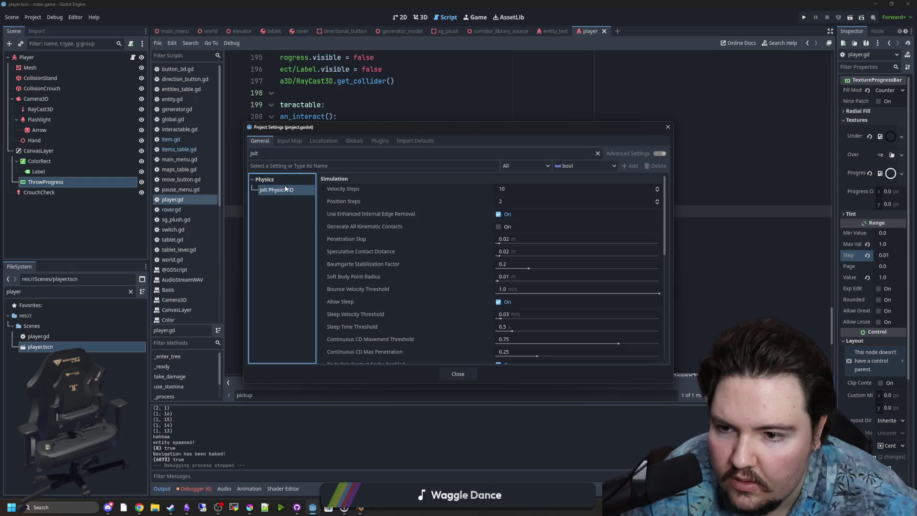
scroll(459, 205, "down", 10)
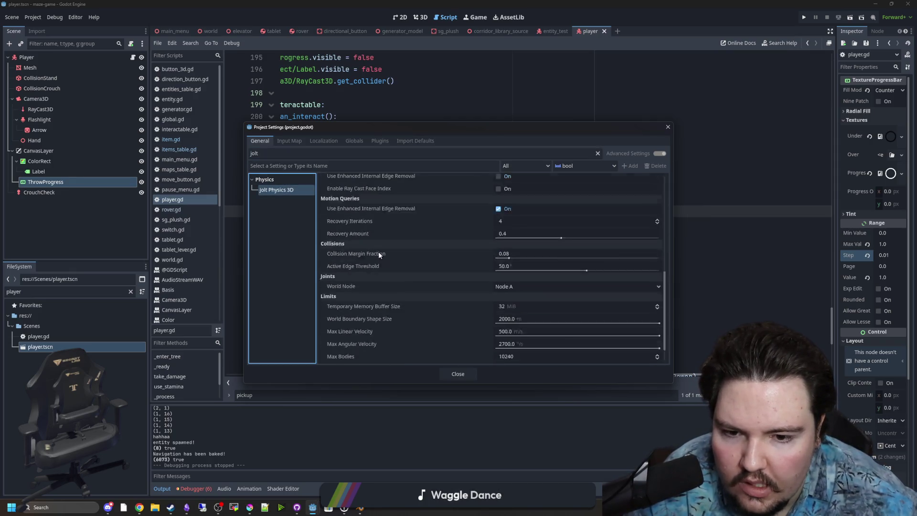
scroll(378, 253, "up", 10)
- Filter for 'physic', set Physics > 3D Physics Engine to Jolt Physics, then save and restart
left_click(281, 155)
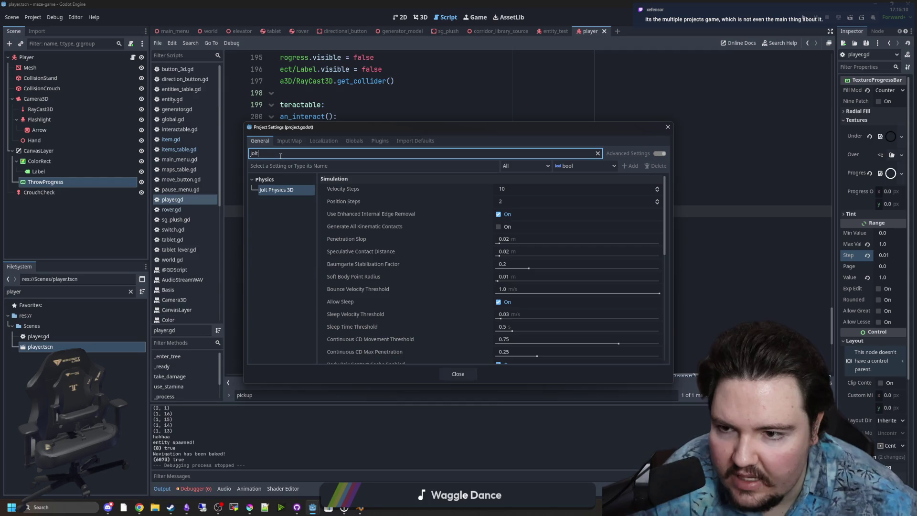
key("BackSpace")
key("BackSpace")
key("BackSpace")
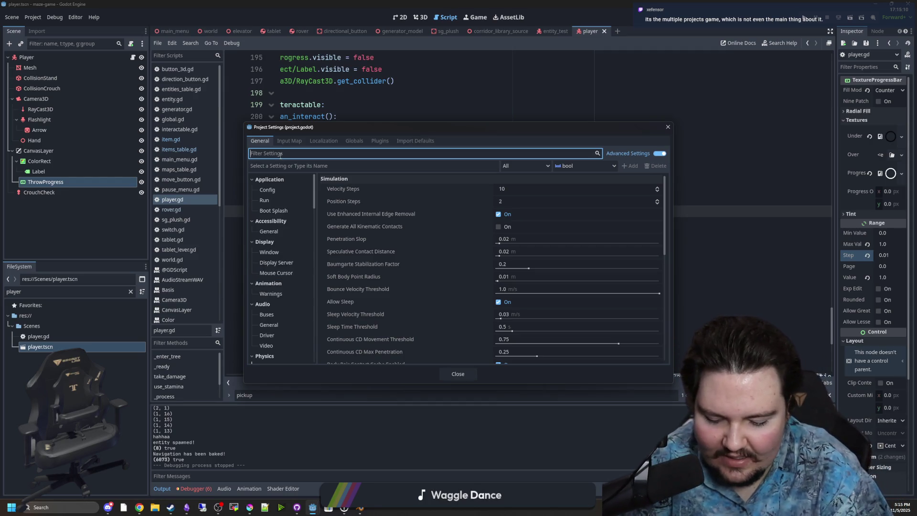
type("pyysics")
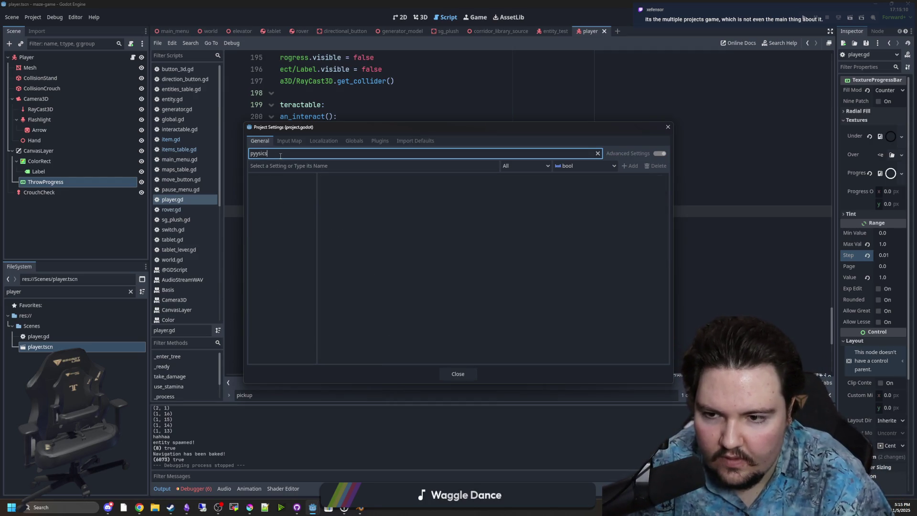
key("BackSpace")
key("BackSpace")
key("BackSpace")
type("hysic")
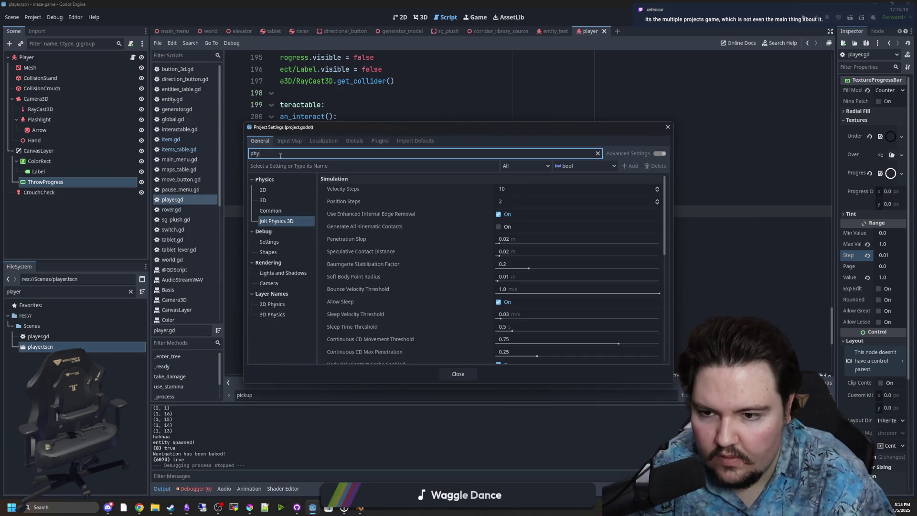
left_click(272, 201)
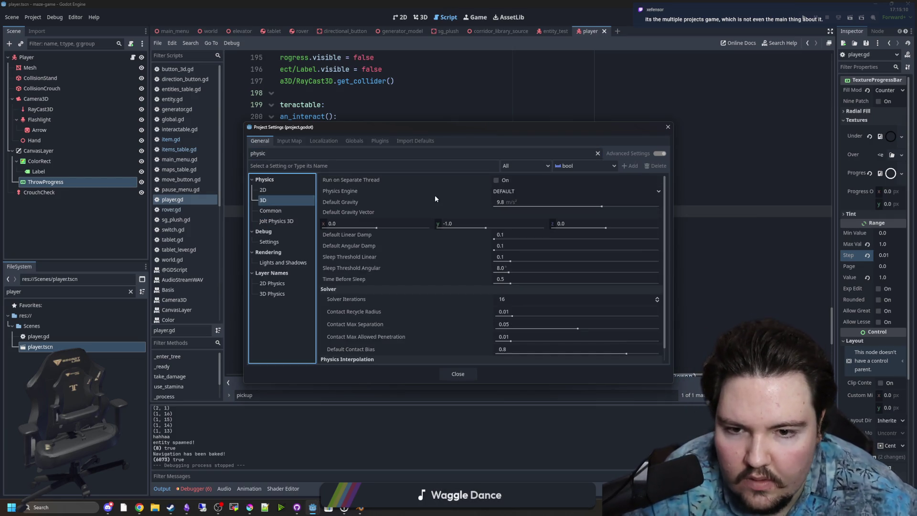
left_click(508, 191)
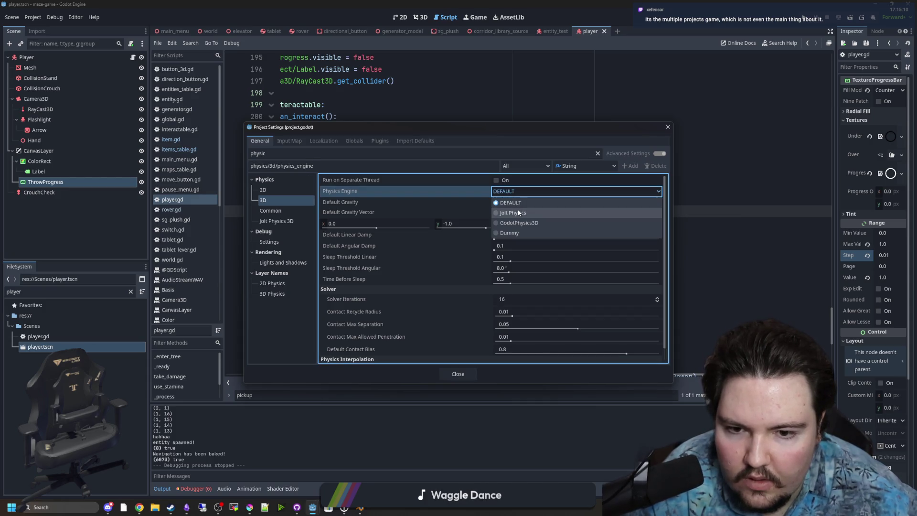
left_click(517, 212)
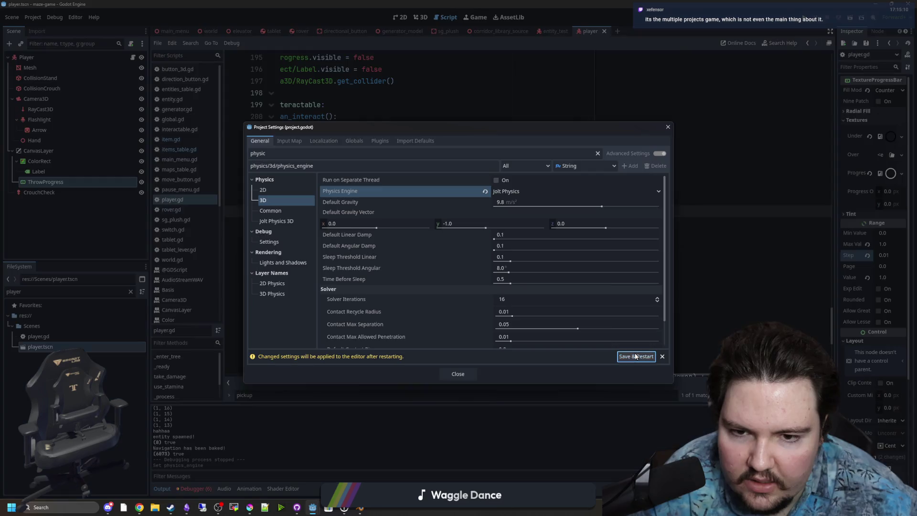
left_click(635, 355)
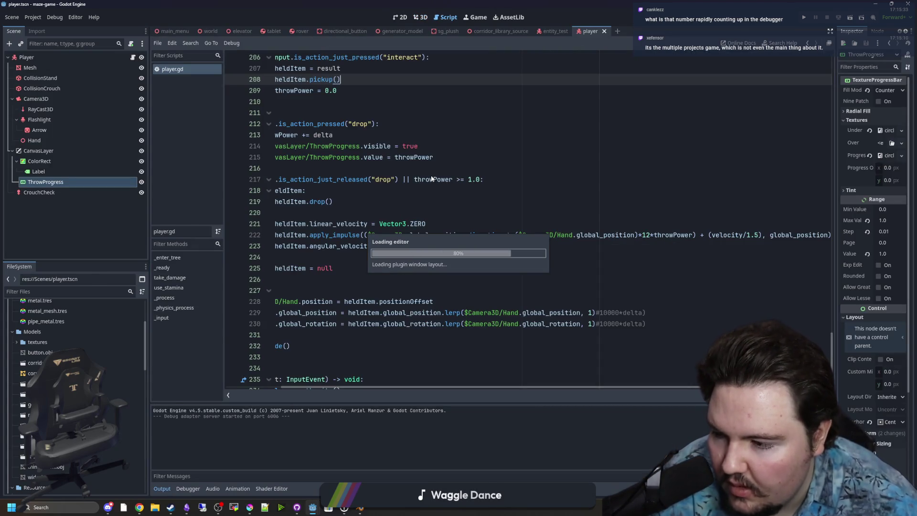
- After the editor reloads, put the caret back in player.gd and run the project again
left_click(551, 276)
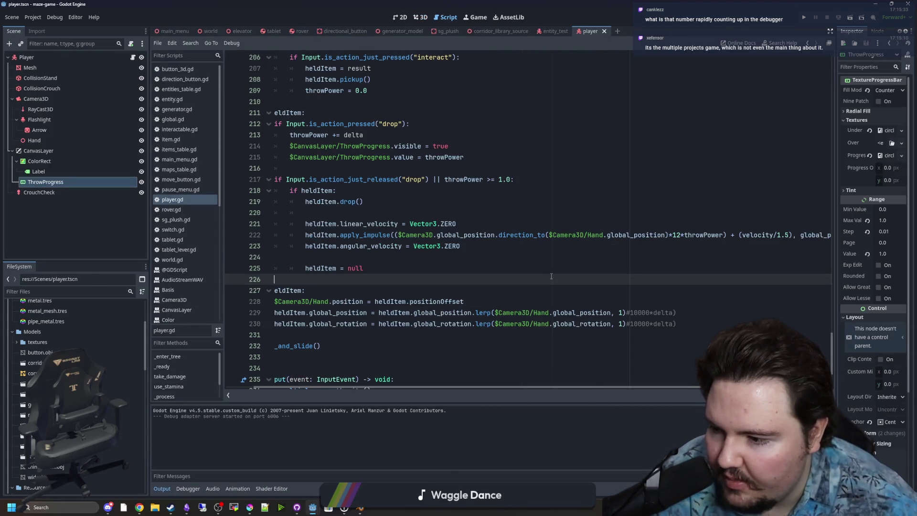
left_click(457, 208)
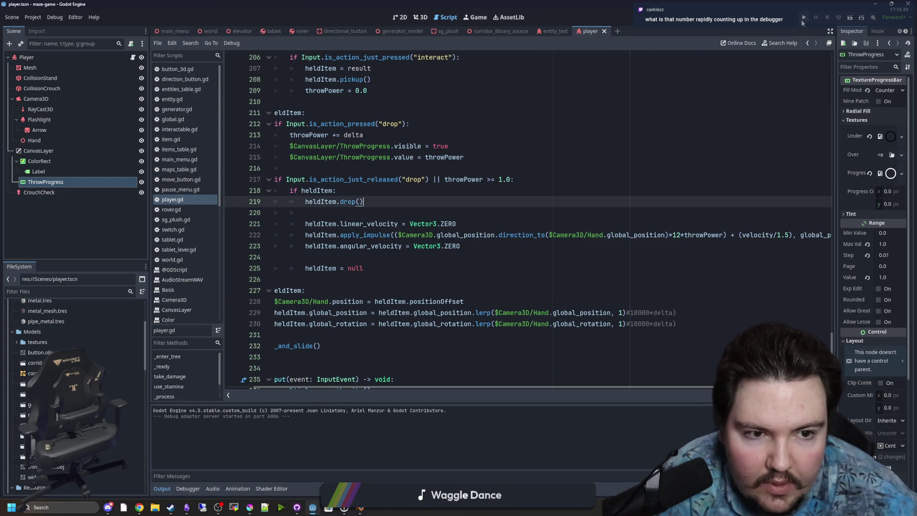
left_click(803, 19)
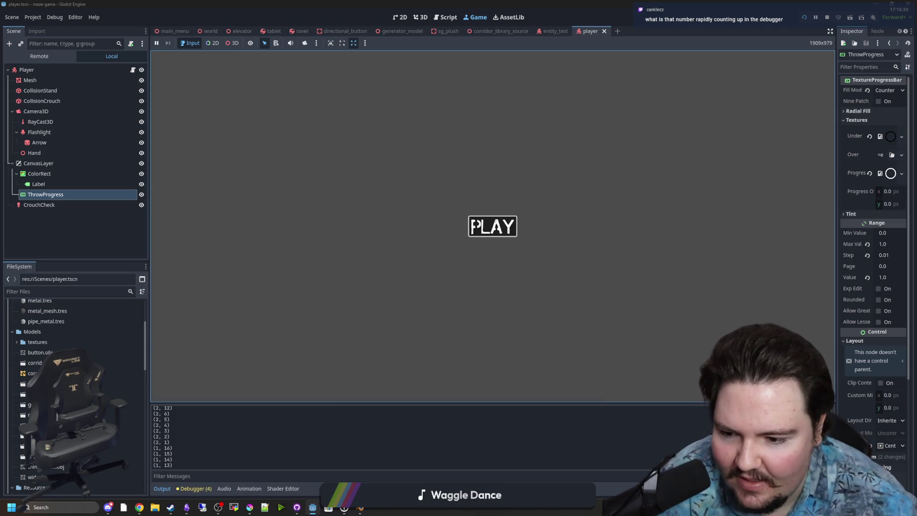
- Briefly playtest under Jolt Physics toward the green-tablet bench, pause, and return to player.gd with F8
left_click(473, 227)
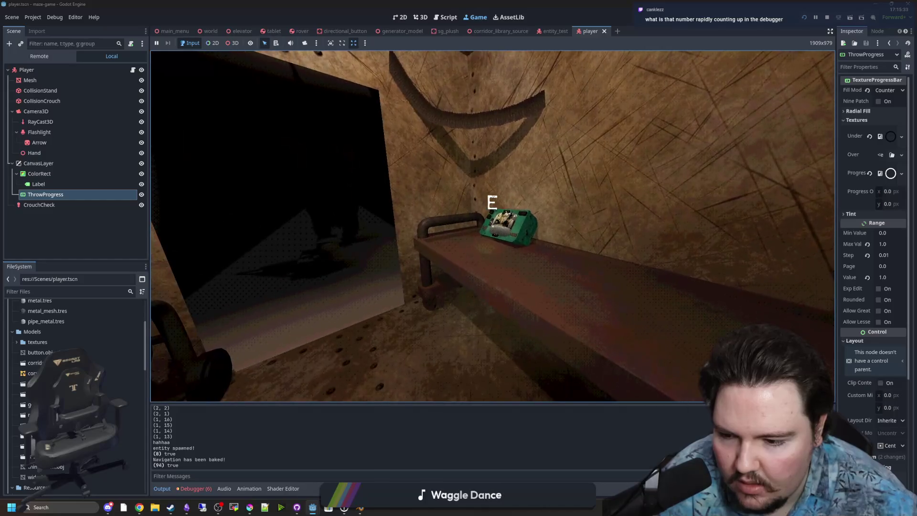
key("w")
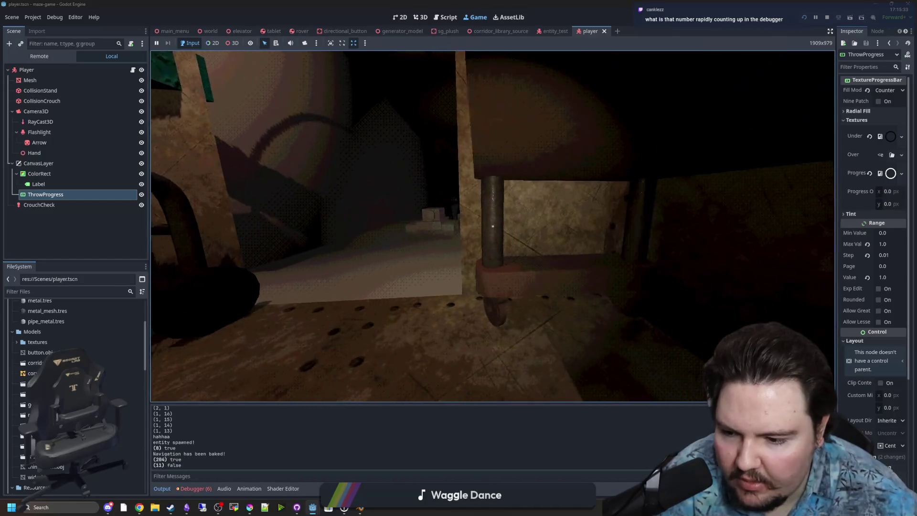
key("w")
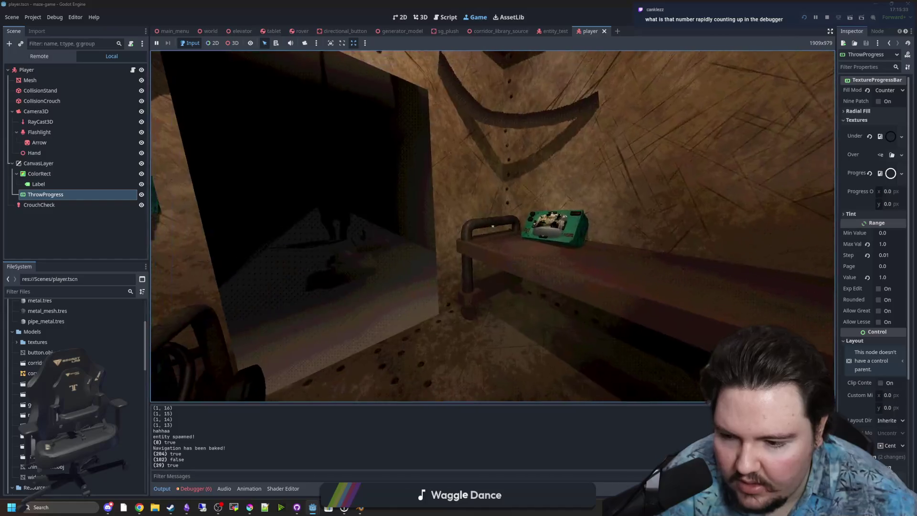
key("Escape")
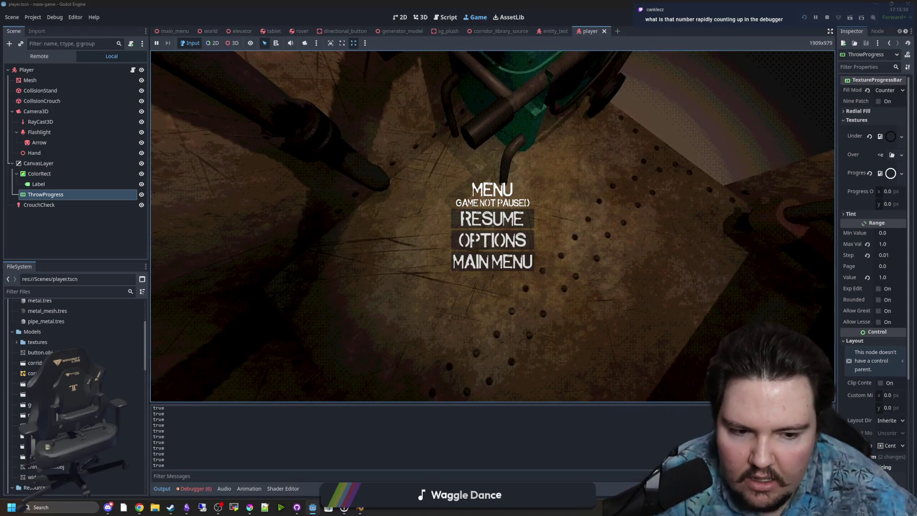
key("F8")
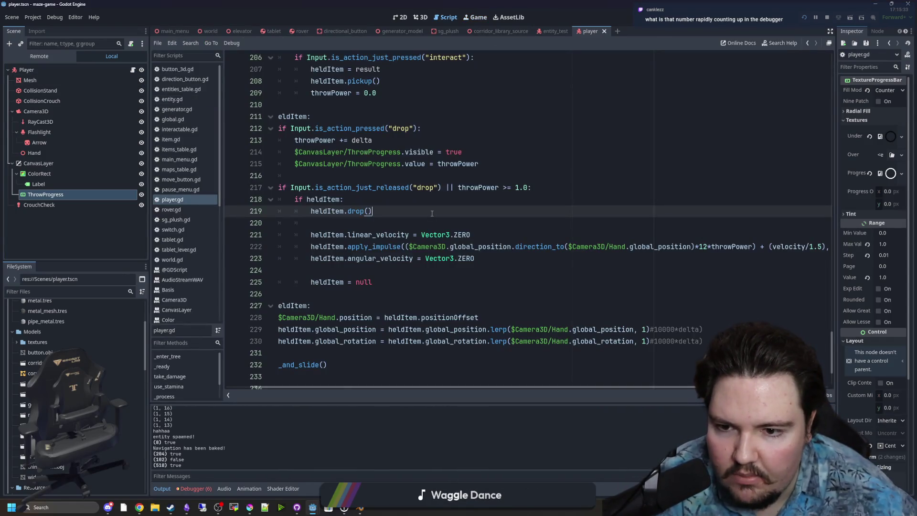
- Find and delete the print(canStand) line in player.gd, save the script, and restart the game
scroll(431, 213, "up", 3)
key("ctrl+f")
type("p")
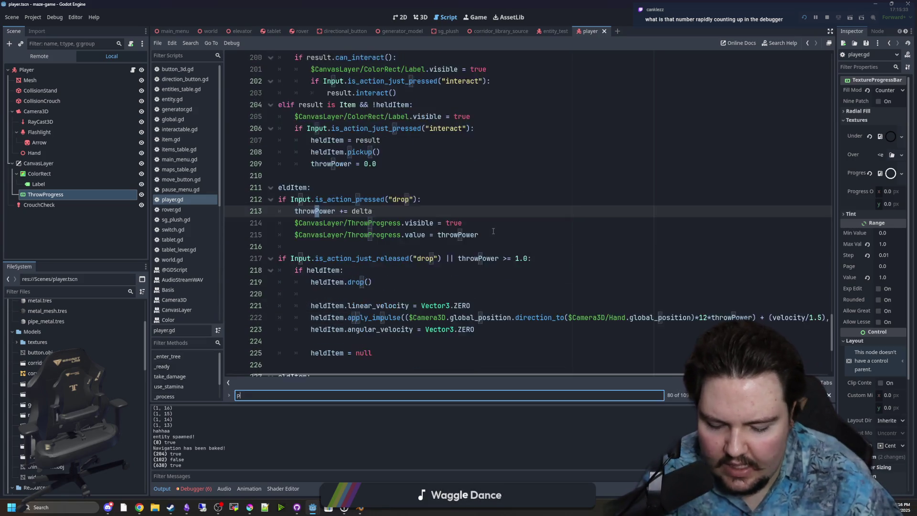
type("rint(")
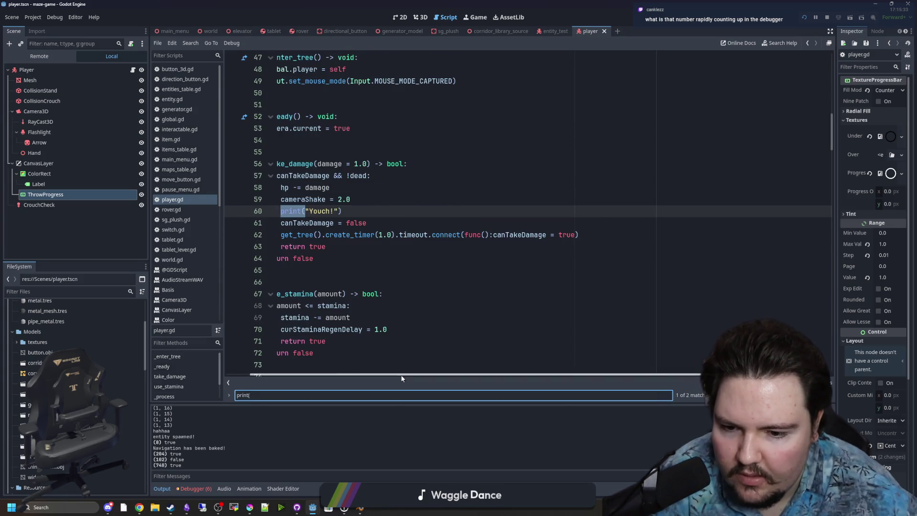
key("Return")
key("Return")
key("Return")
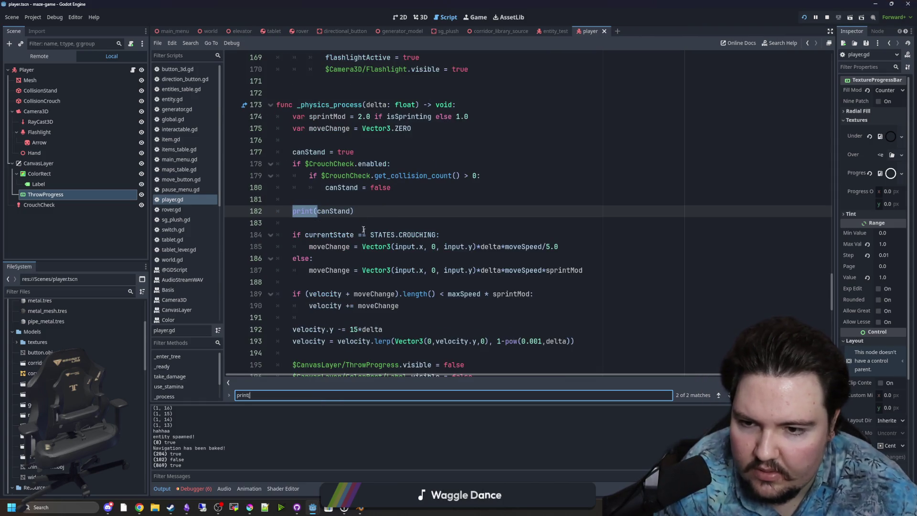
key("ctrl+shift+k")
key("ctrl+shift+k")
key("ctrl+s")
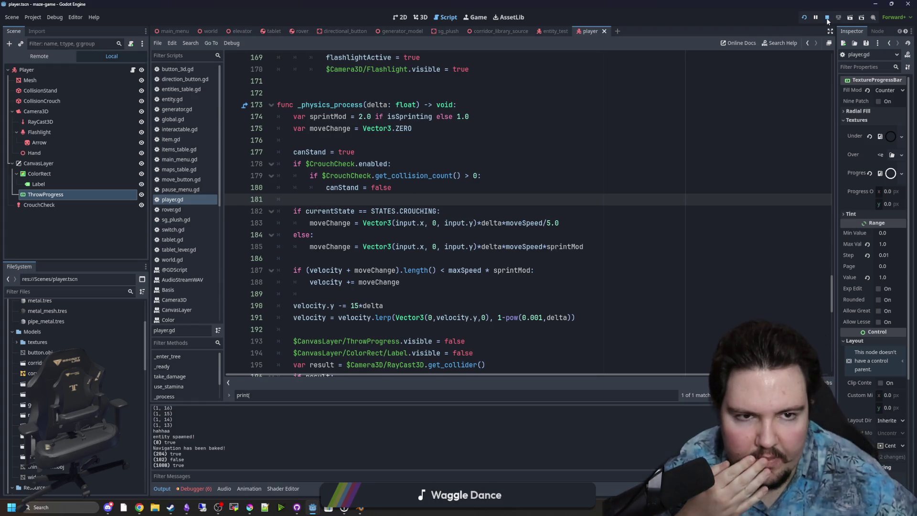
left_click(802, 19)
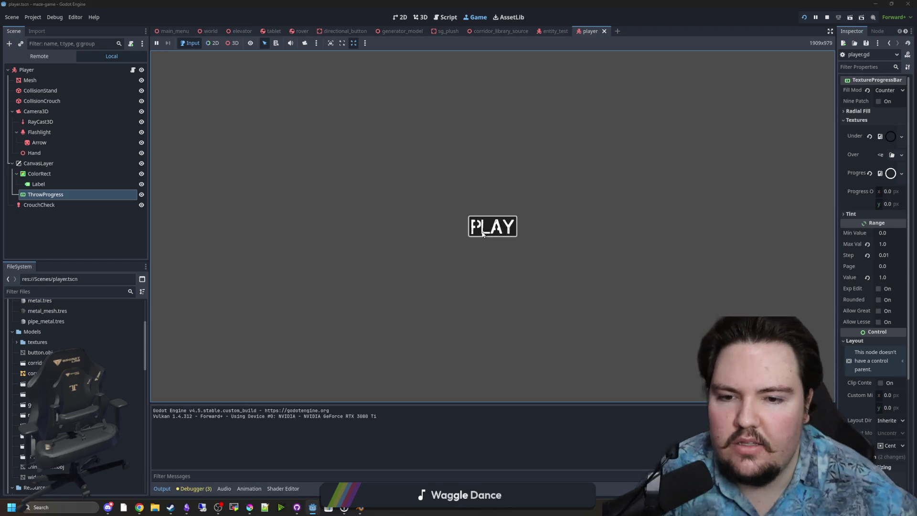
- Start playing, walk to the generator and wall switch, release a charged throw, then pick up the tablet
left_click(483, 234)
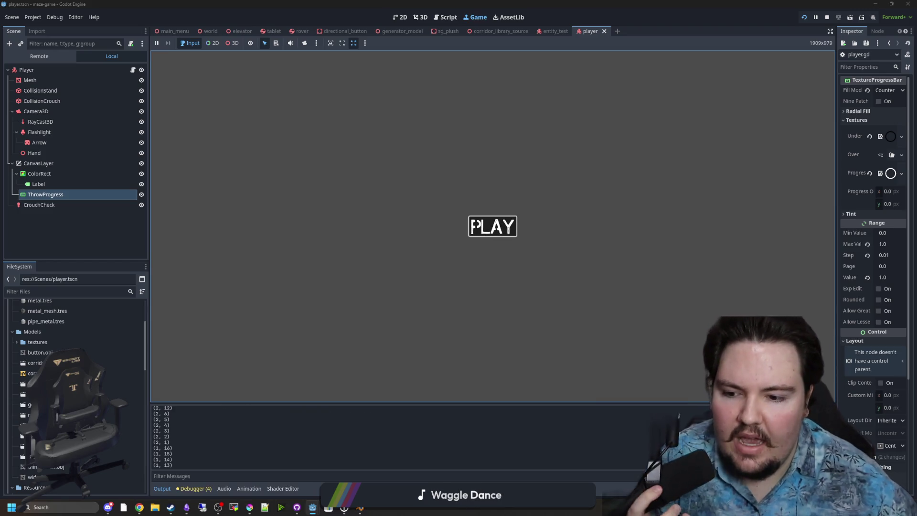
key("w")
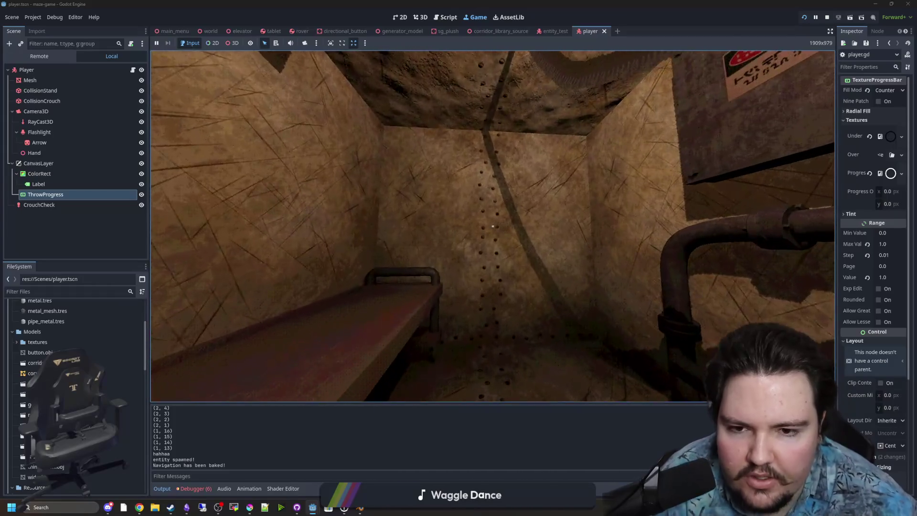
mouse_move(492, 226)
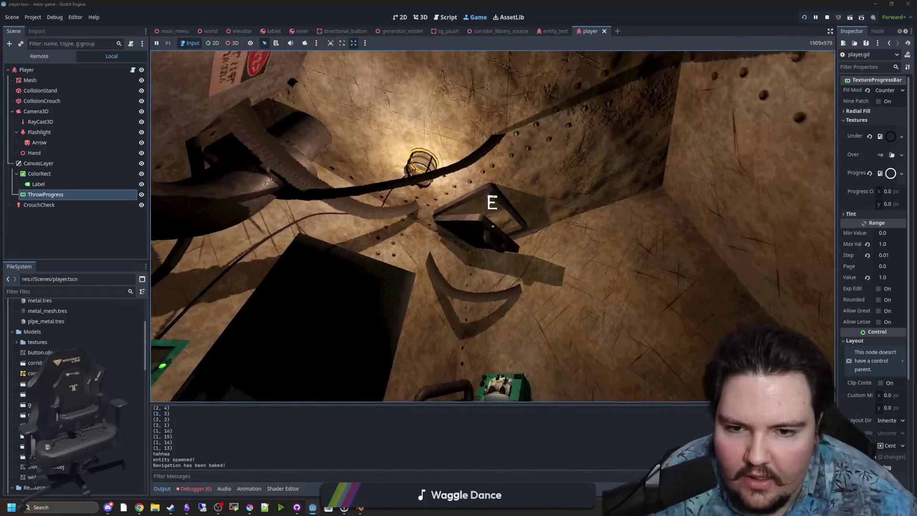
key("w")
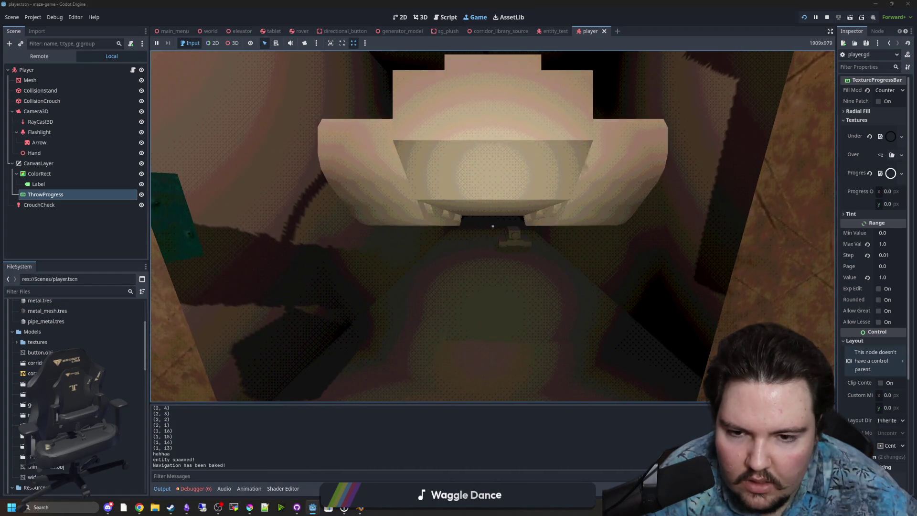
key("s")
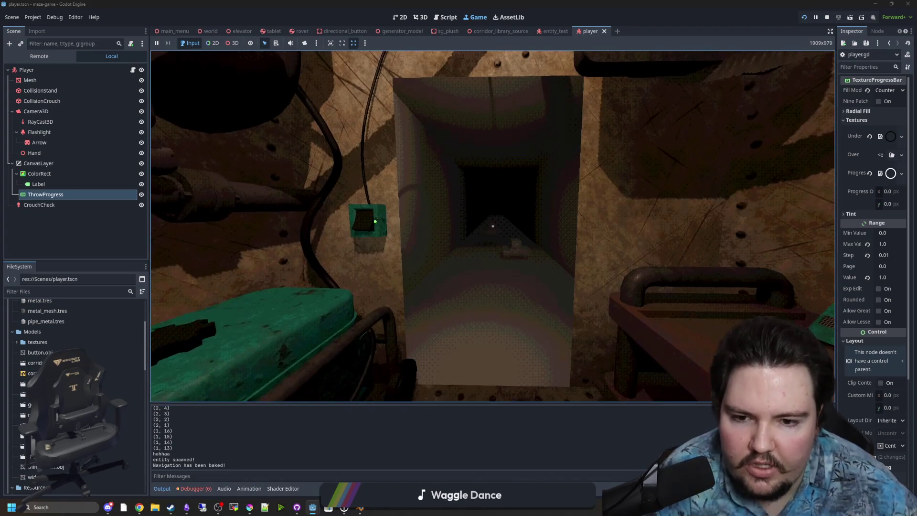
key("e")
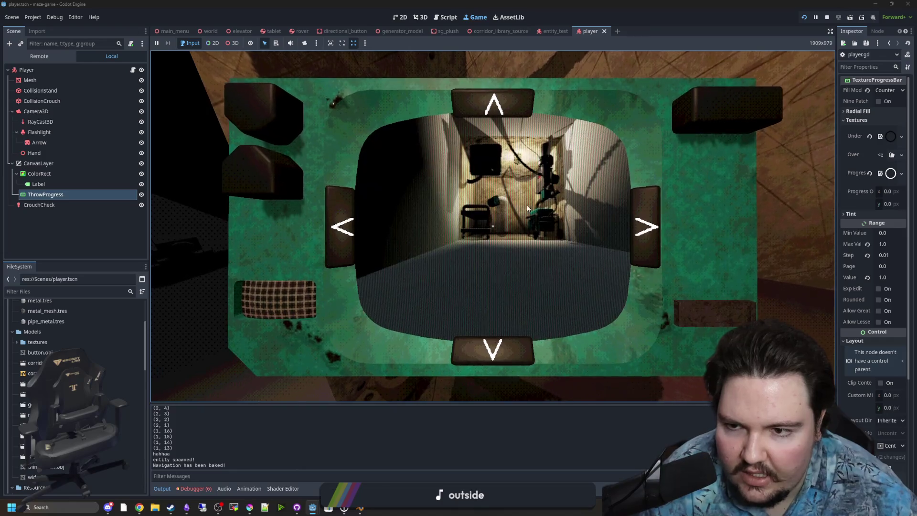
- Put the tablet screen away and walk back toward the table
key("e")
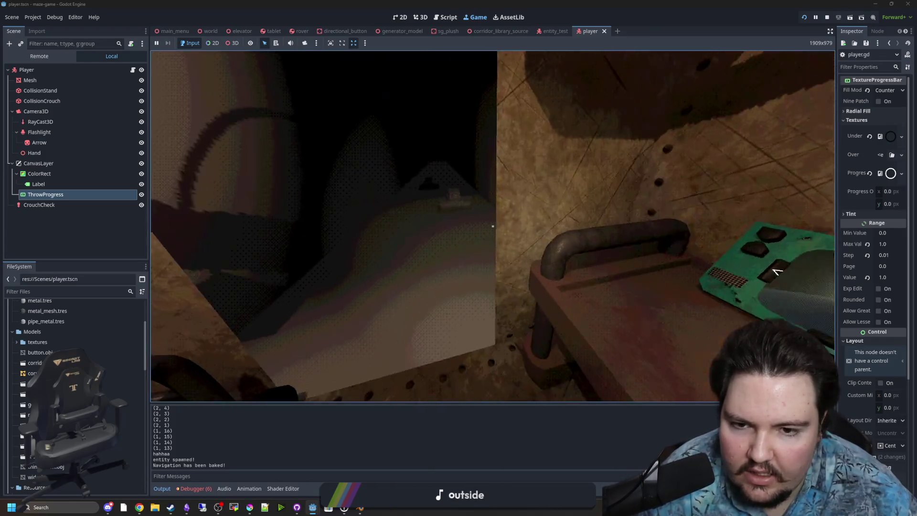
key("w")
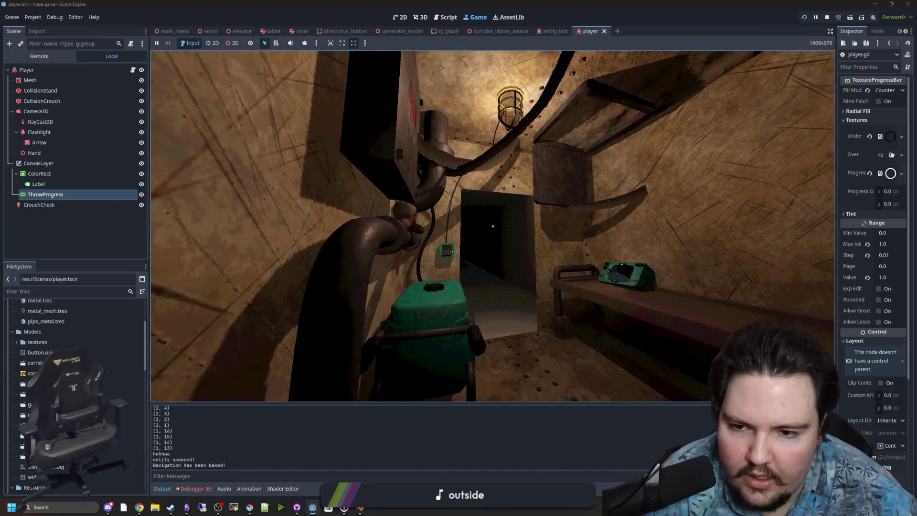
- Walk down the corridor and throw the held box with charged throws, watching the ring
key("w")
key("w")
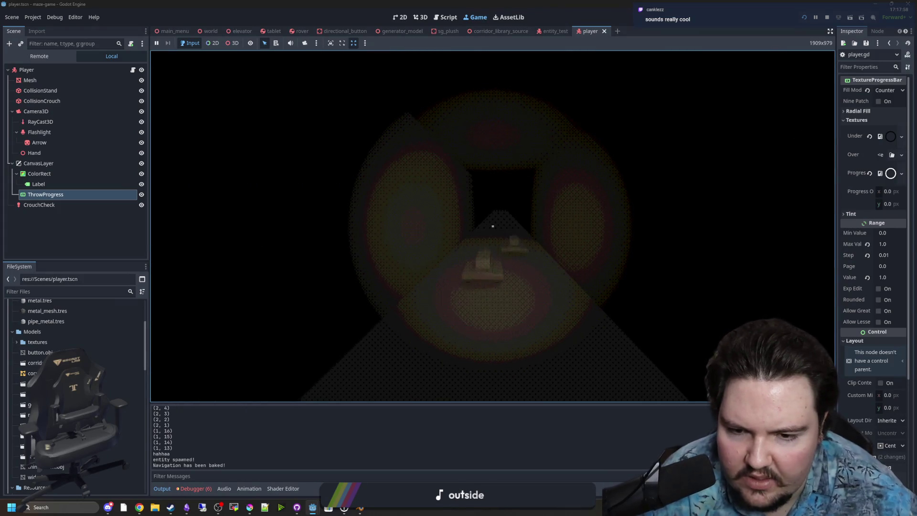
key("w")
key("w")
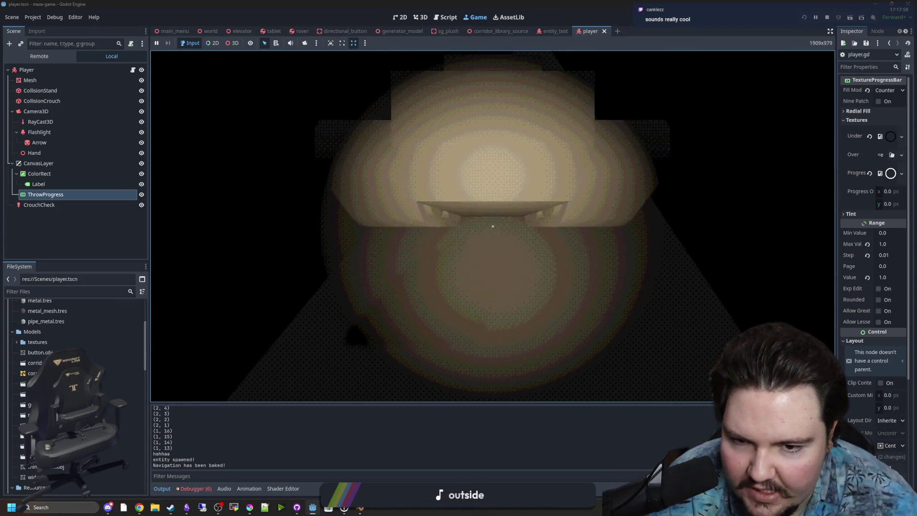
left_click(492, 226)
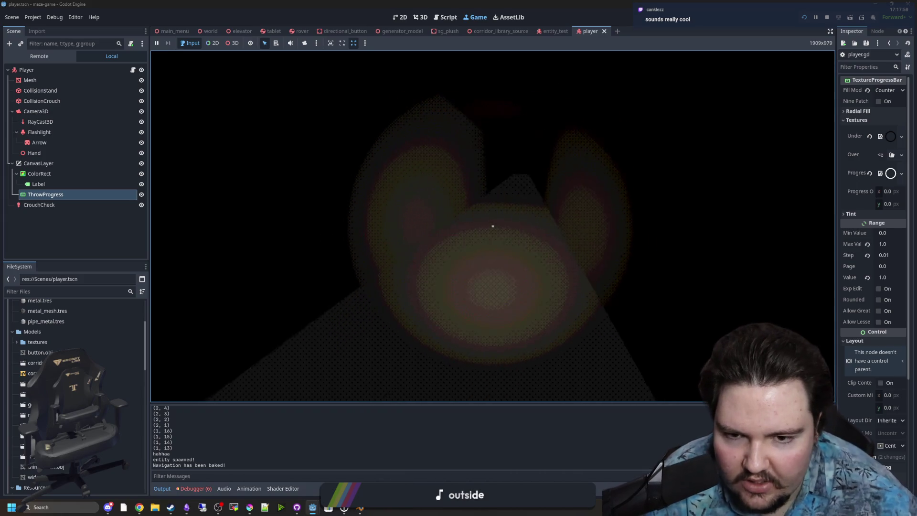
key("w")
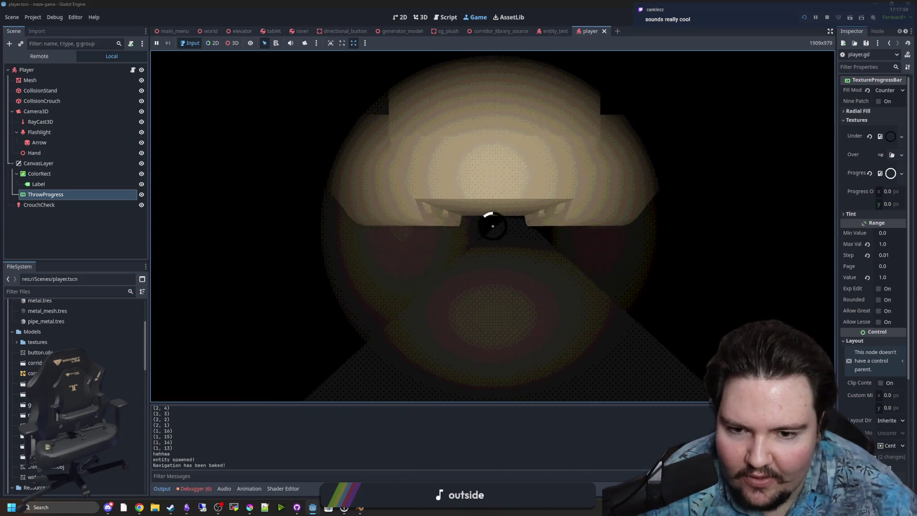
left_click(492, 226)
- Walk around the generator, green wall box and bench, crouching beside the bench
key("w")
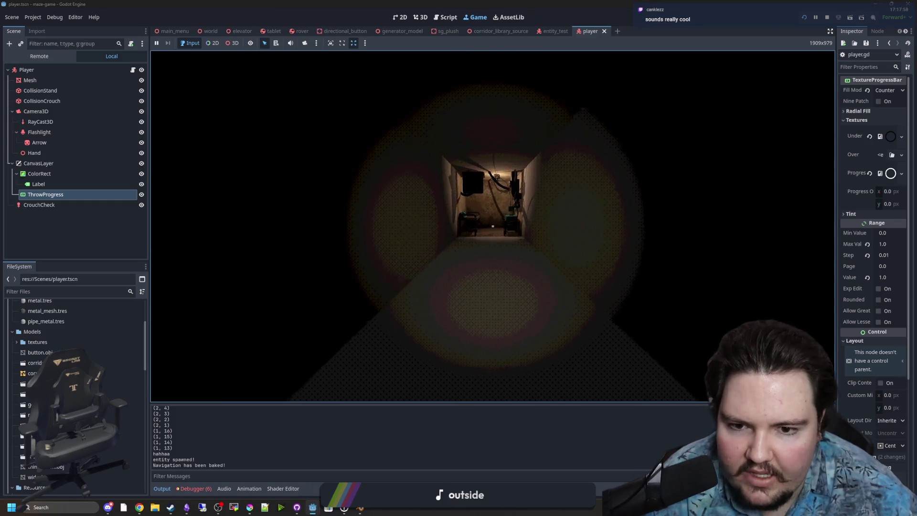
key("w")
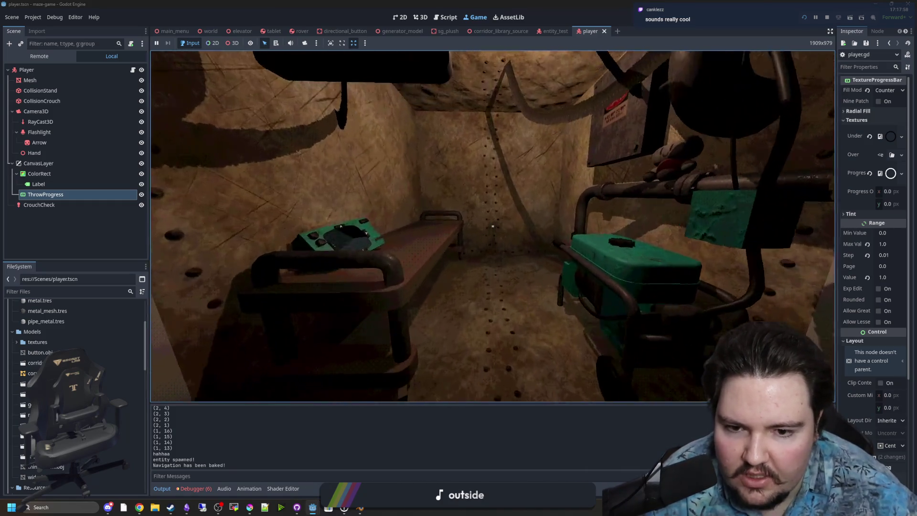
key("s")
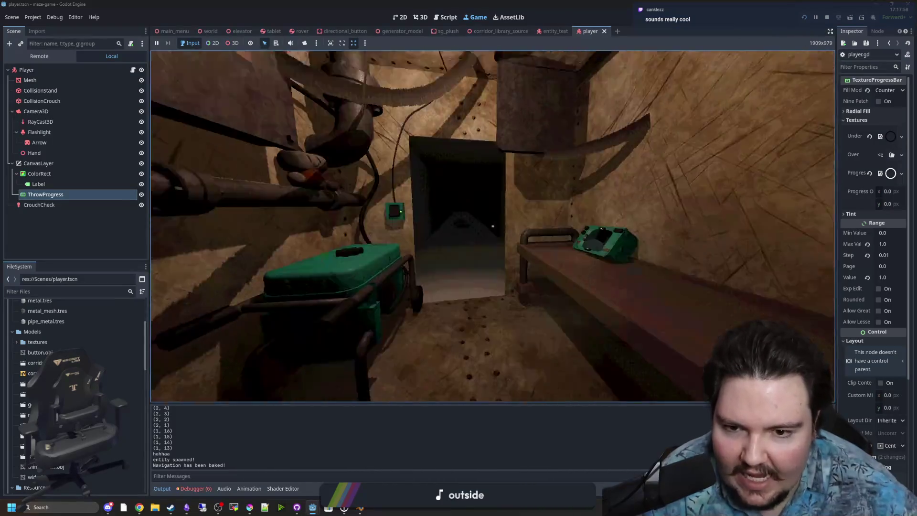
key("w")
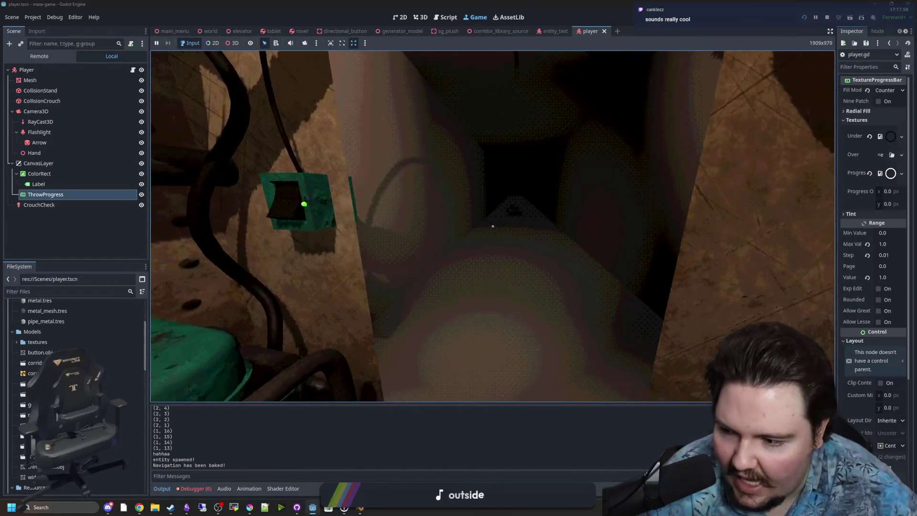
key("w")
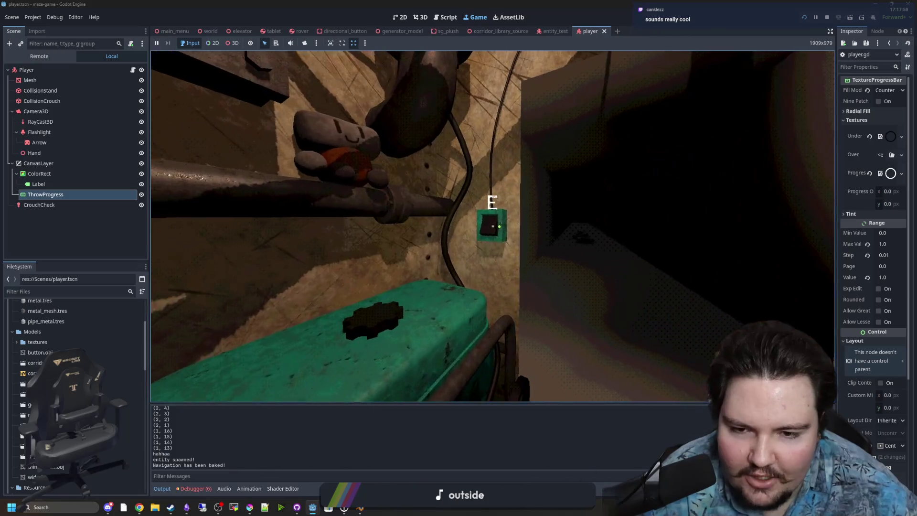
key("s")
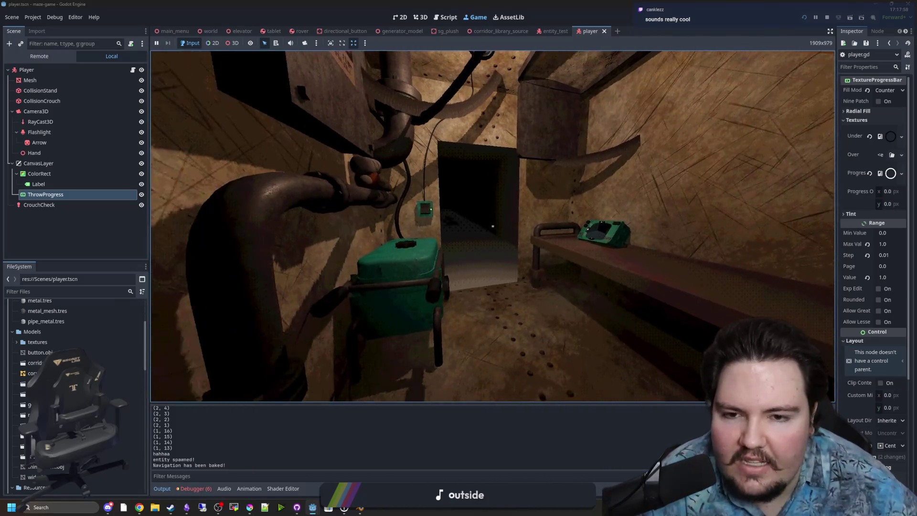
key("w")
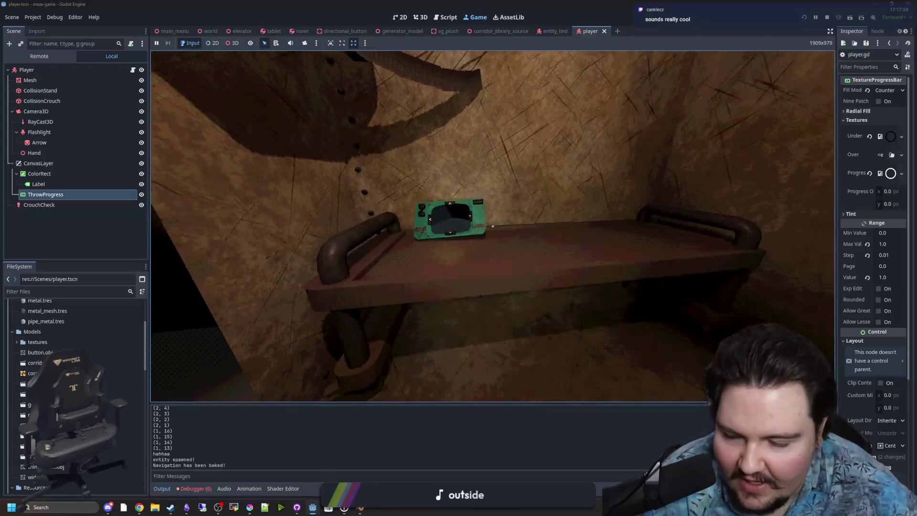
key("s")
key("ctrl")
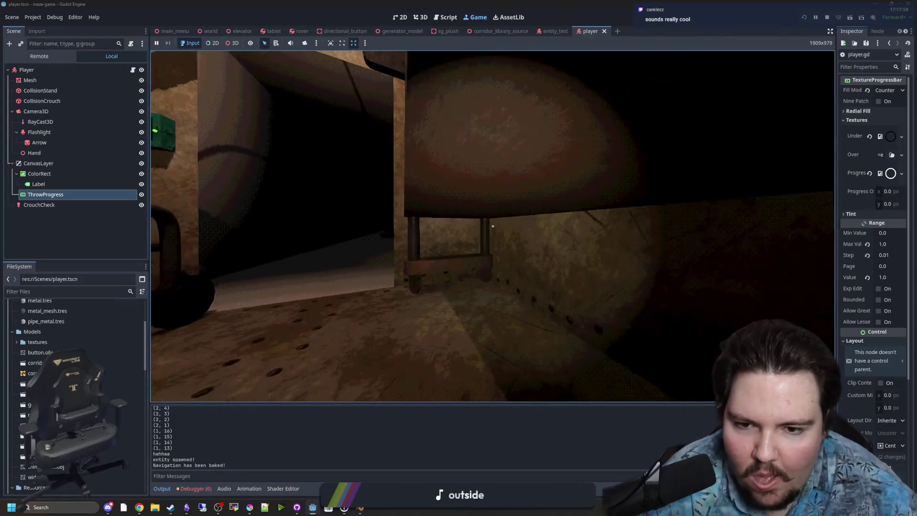
key("w")
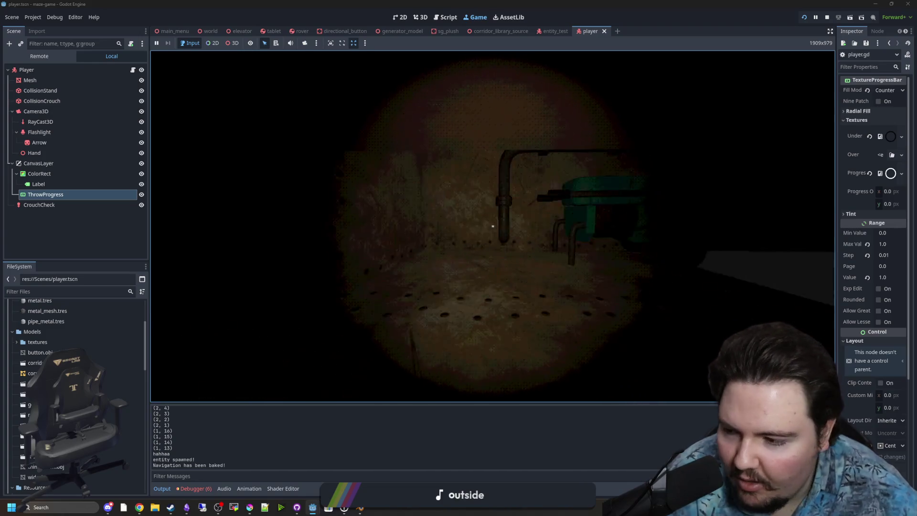
- Walk to the tablet on the floor, pick it up, and jump toward the ceiling lamp
key("w")
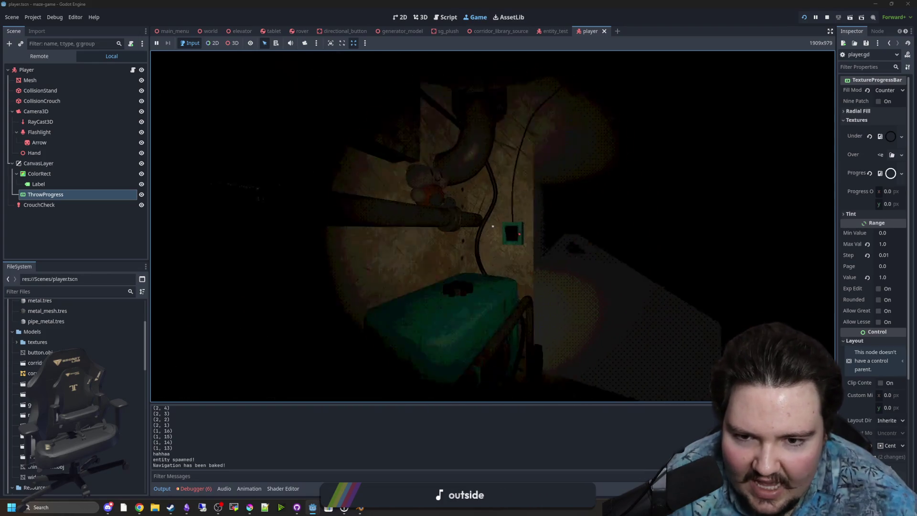
key("w")
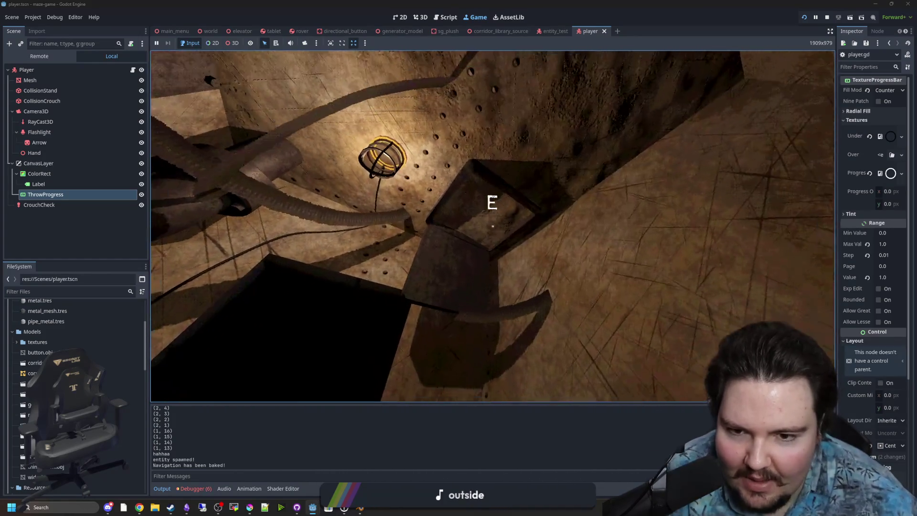
key("e")
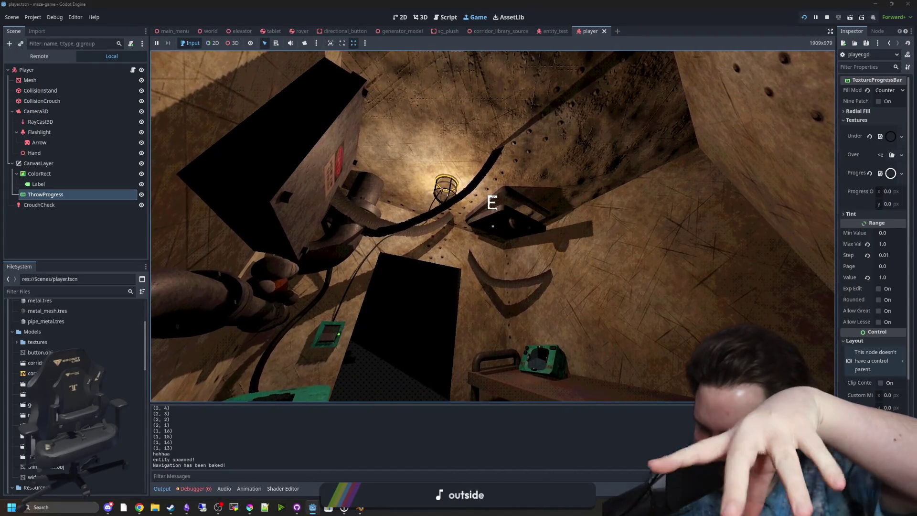
key("space")
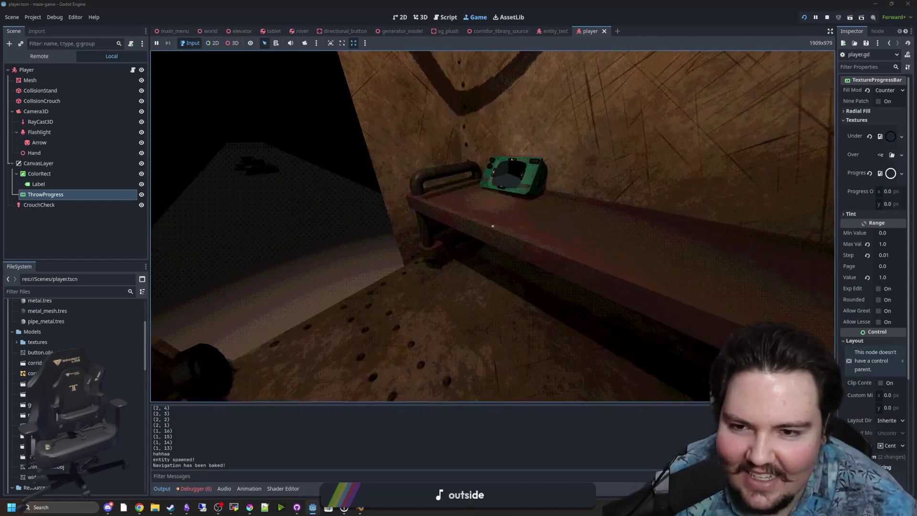
key("e")
key("e")
key("e")
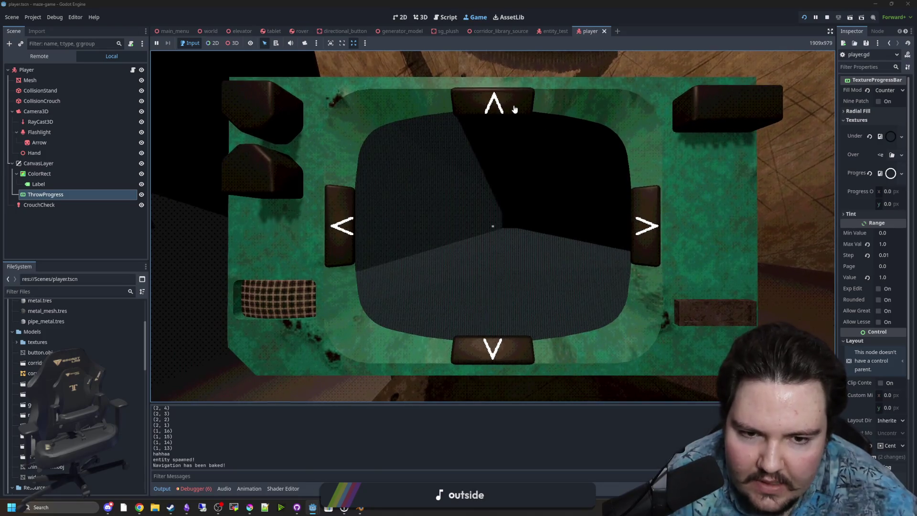
key("e")
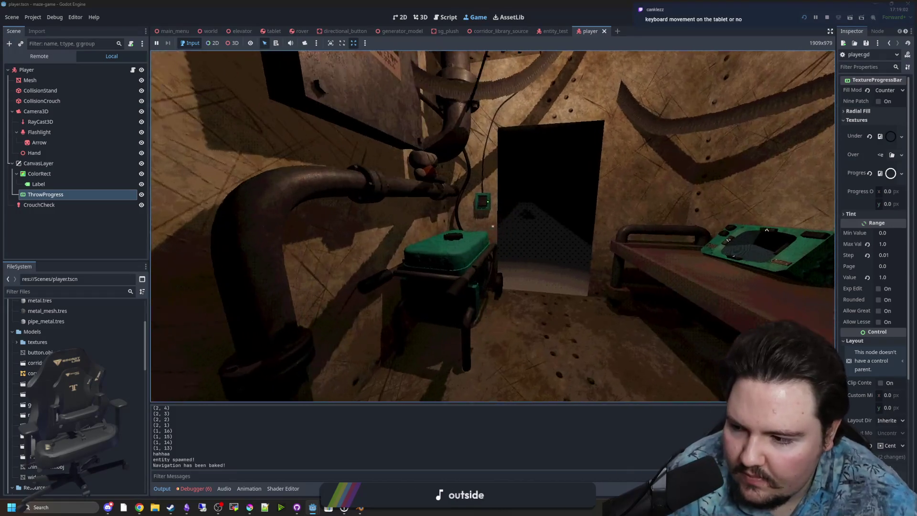
key("e")
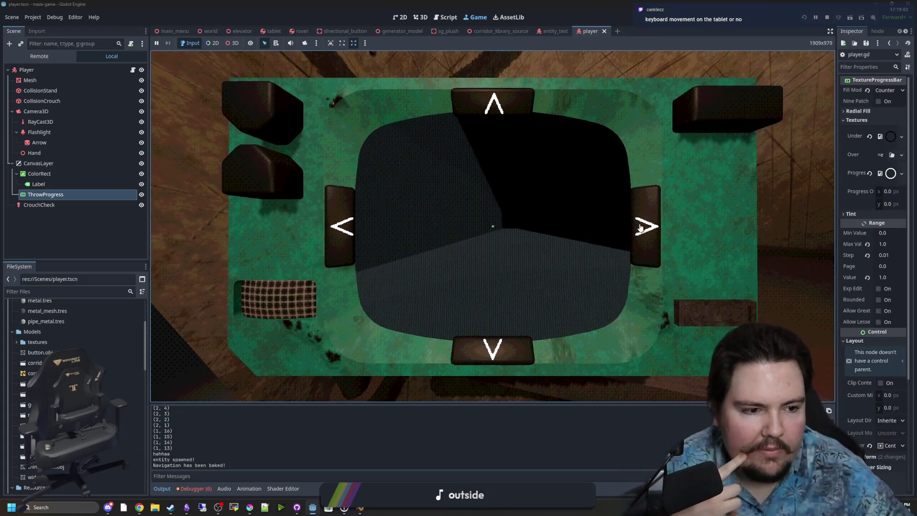
key("Escape")
key("Escape")
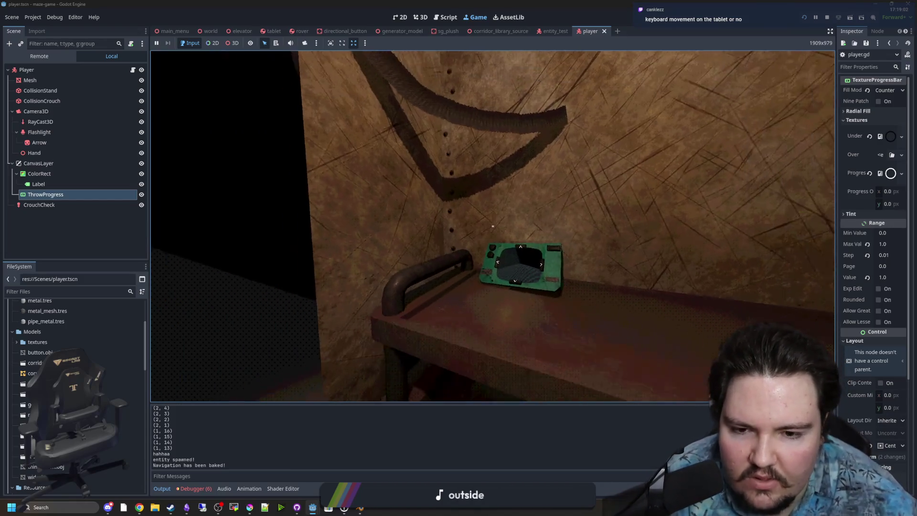
left_click(493, 226)
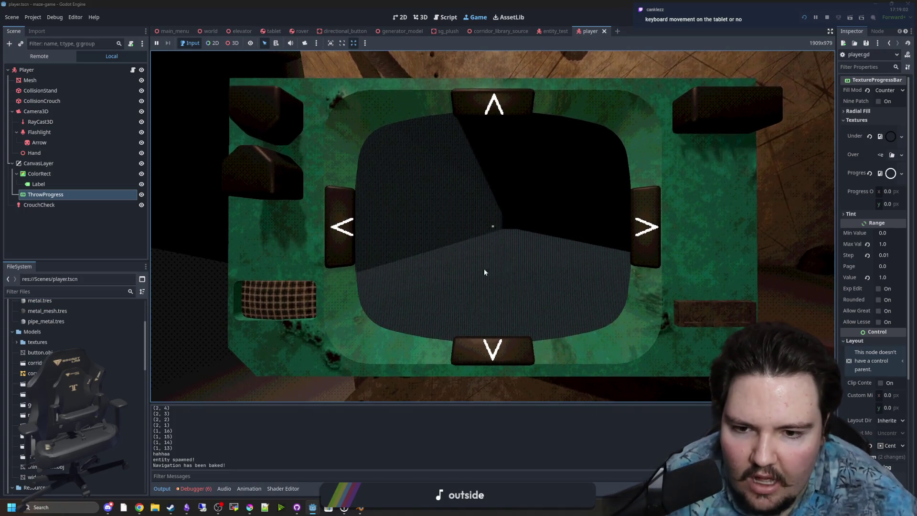
key("e")
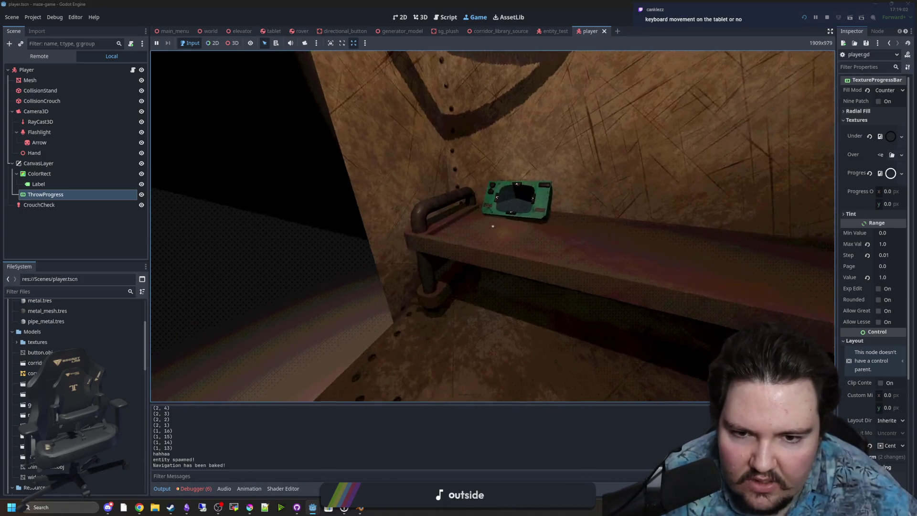
key("e")
key("e")
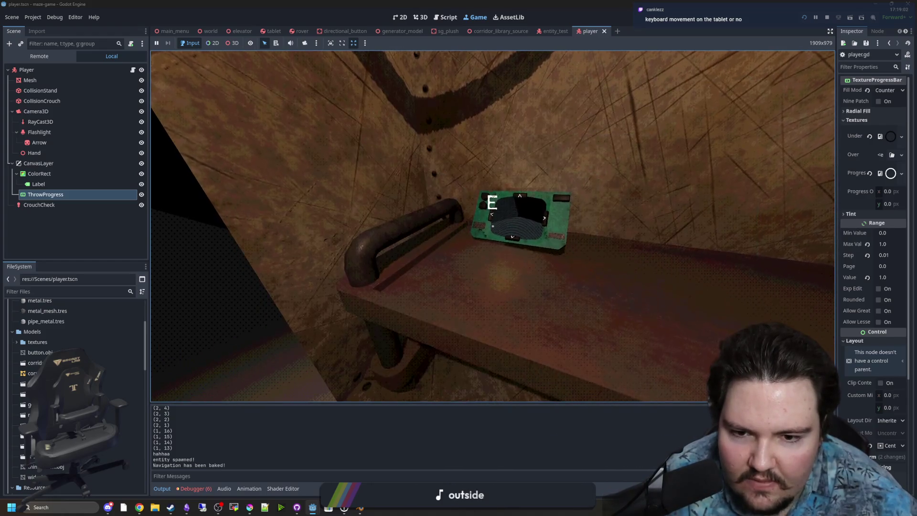
key("e")
key("e")
key("e")
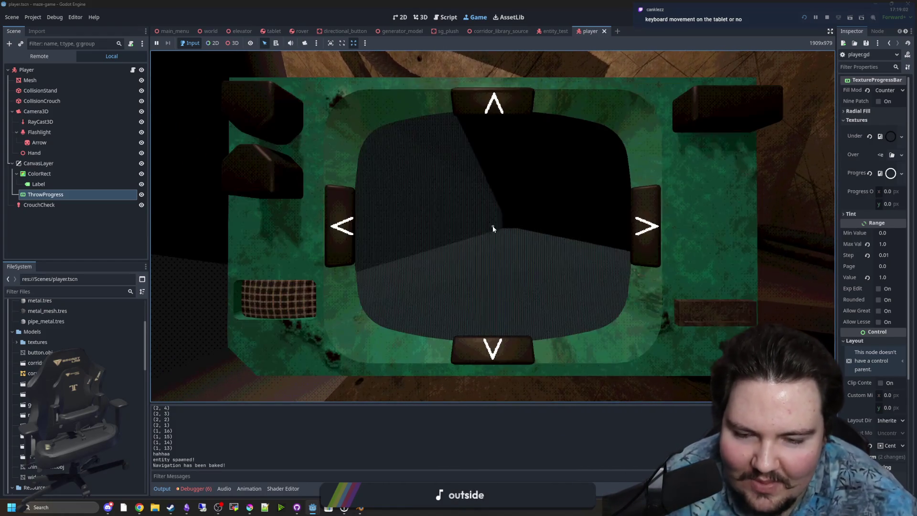
key("e")
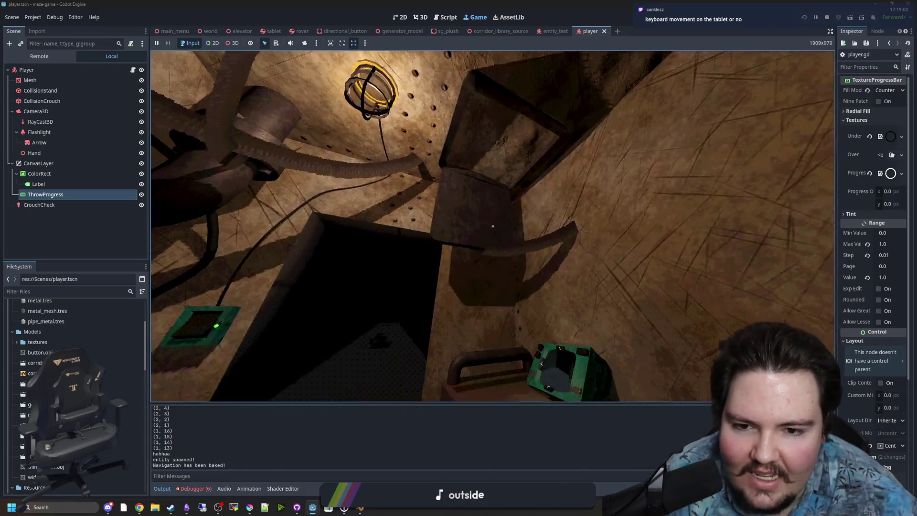
key("e")
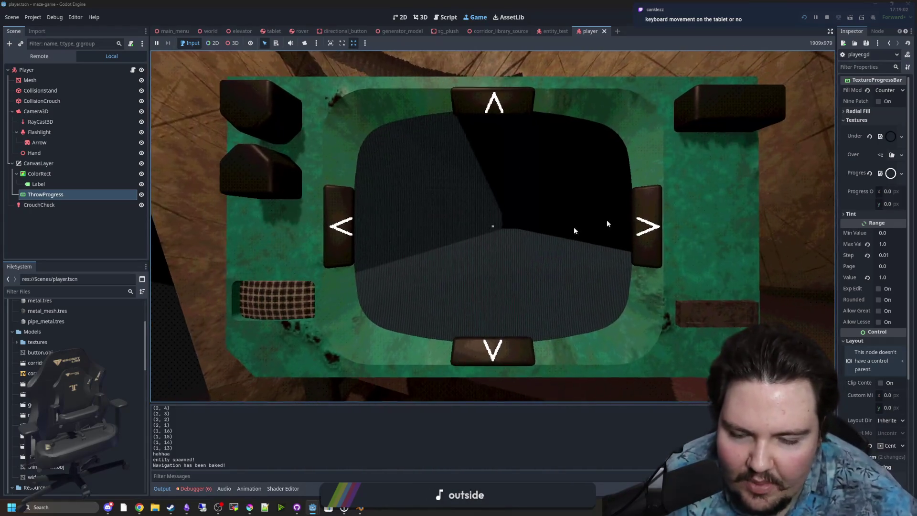
key("e")
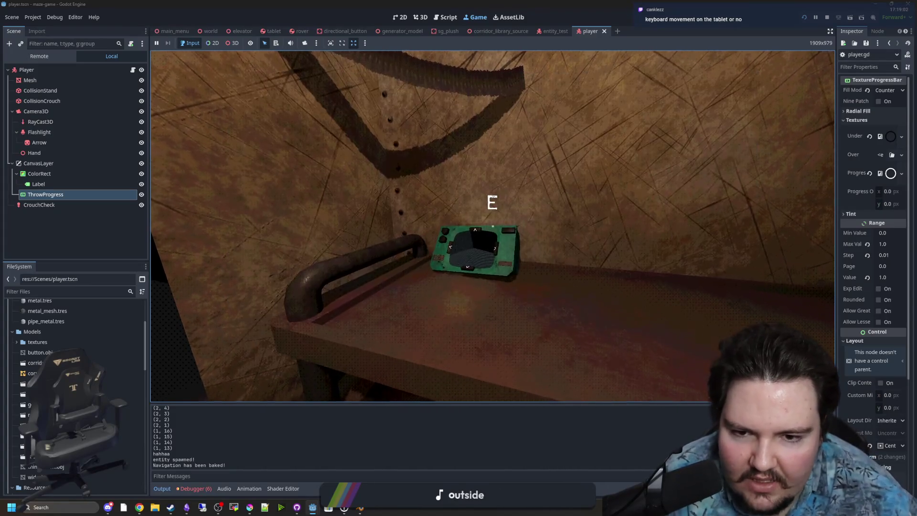
key("e")
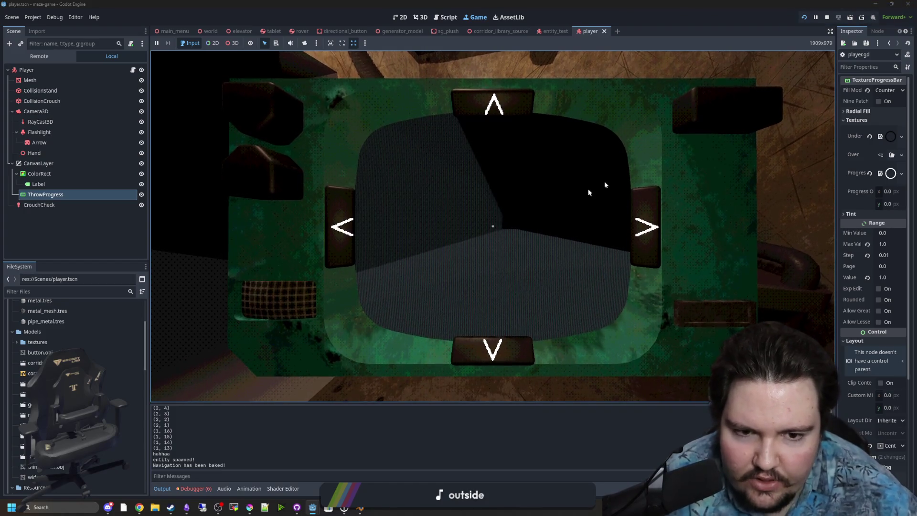
key("Escape")
key("Escape")
- Leave the tablet, then pick up the toy tank and the standing figure from the shelf
key("e")
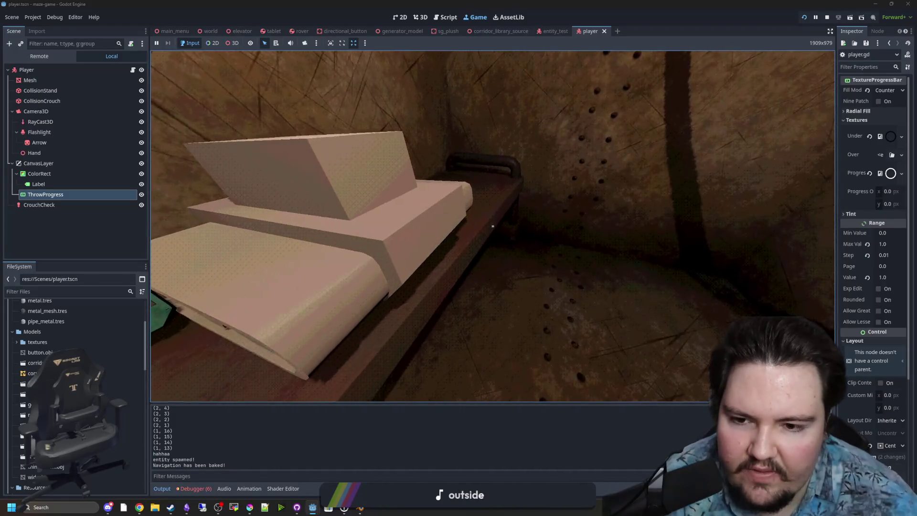
key("e")
key("e")
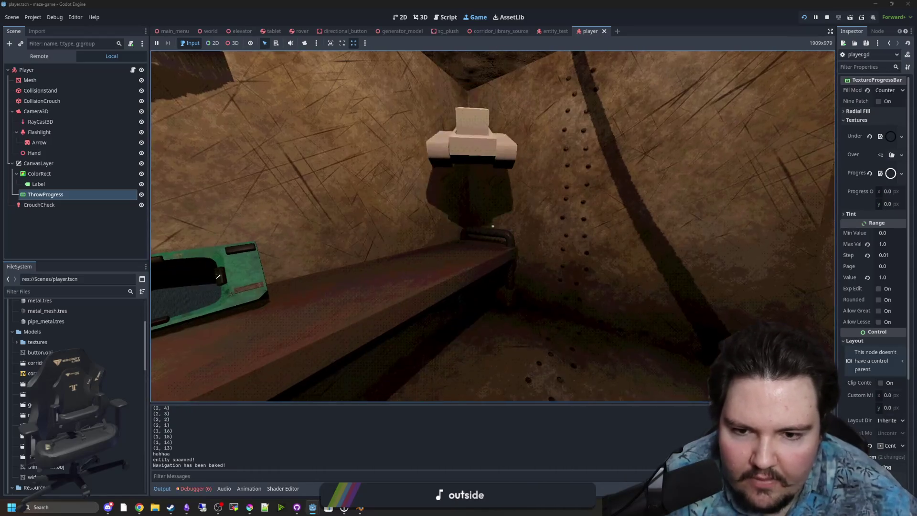
key("e")
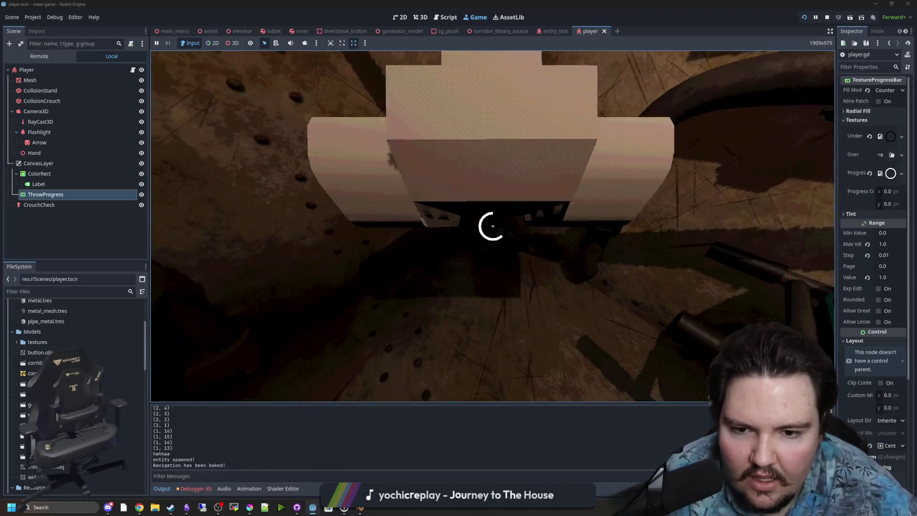
- Throw the figure onto the floor, pick it up and throw it again, then leave the tablet close-up
left_click(492, 226)
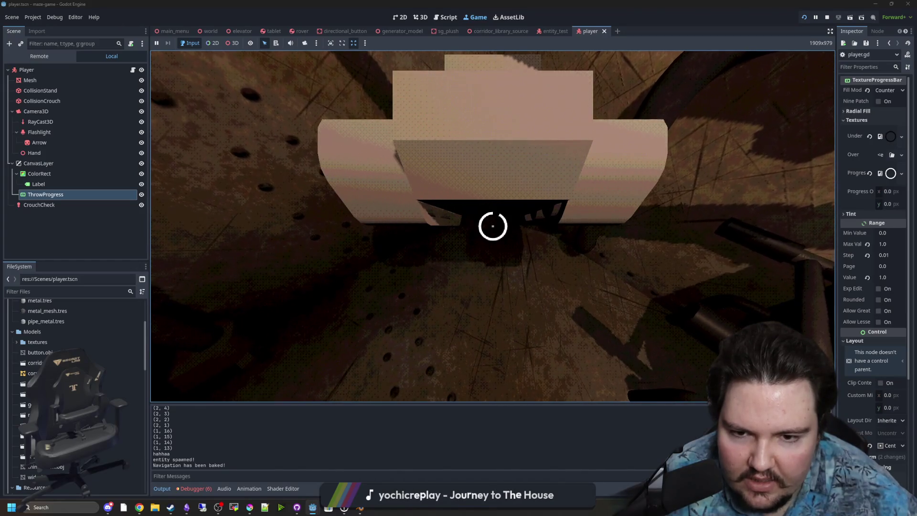
left_click(492, 226)
key("e")
left_click(493, 226)
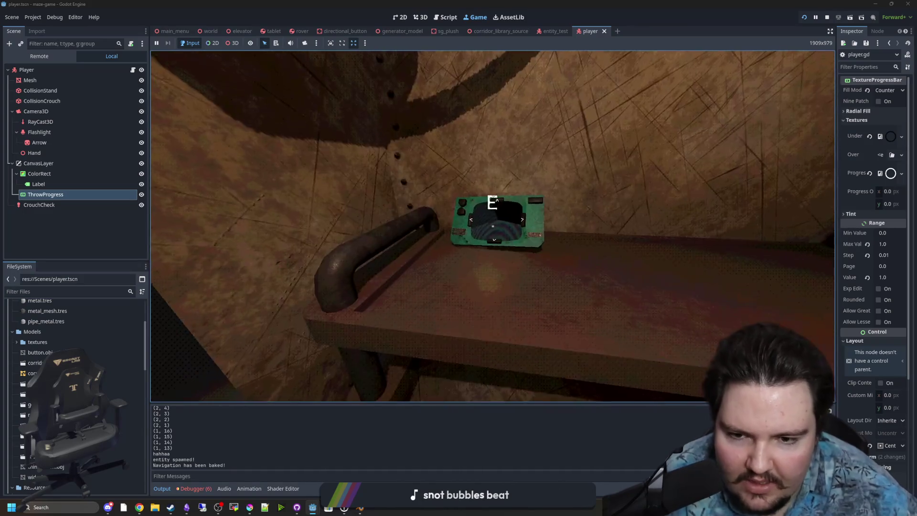
key("e")
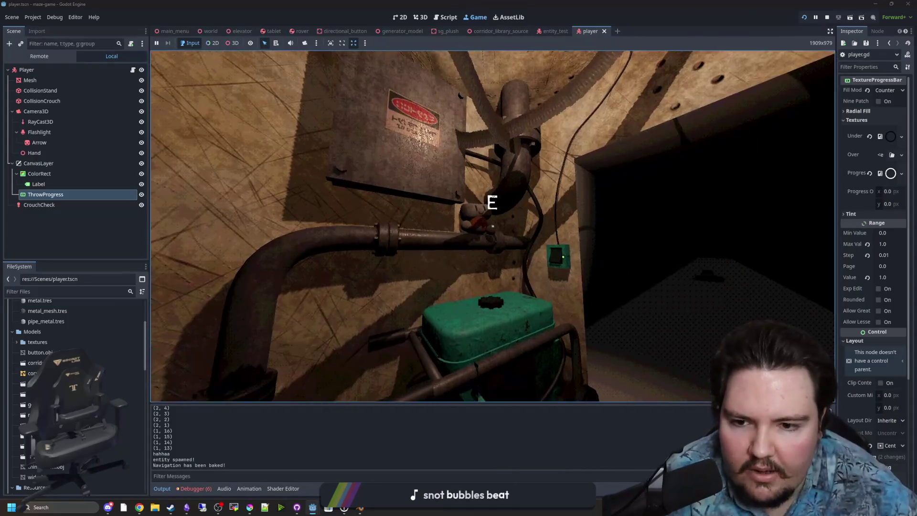
- Walk across the room to the toy tank and throw it onto the floor by the doorway
key("s")
key("w")
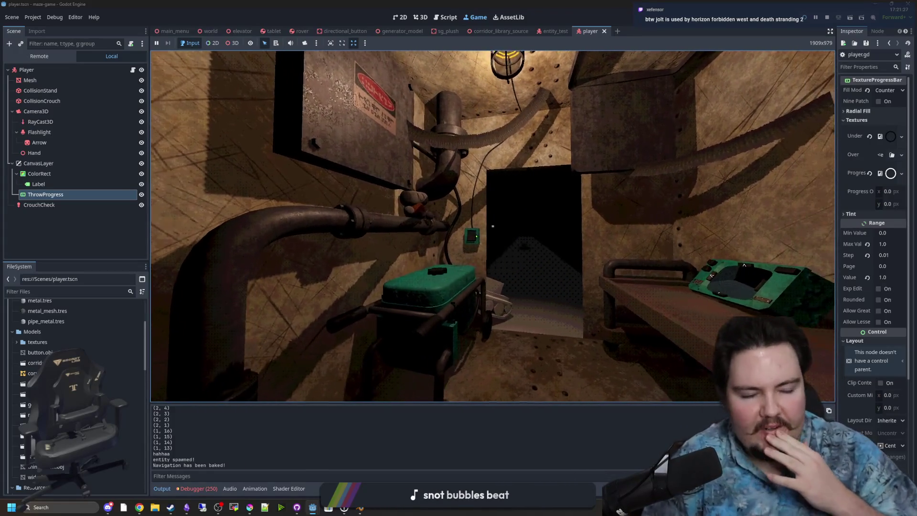
key("w")
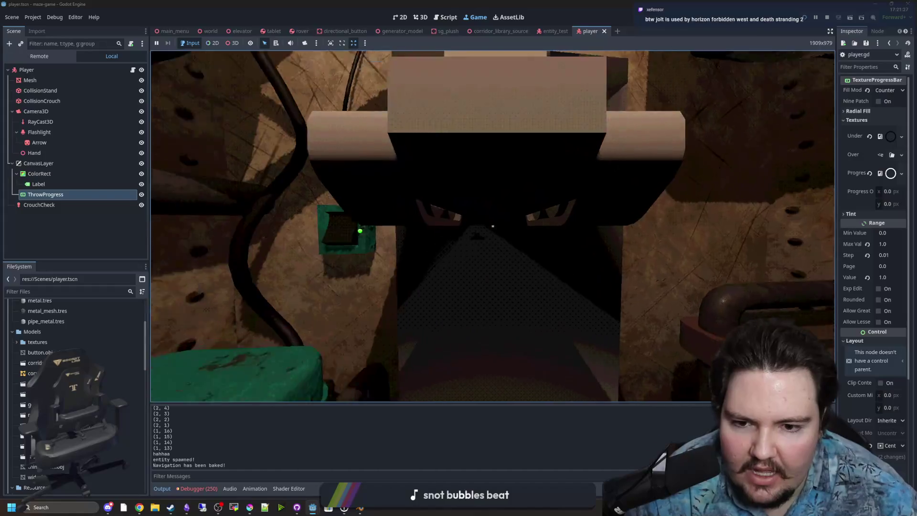
left_click(493, 226)
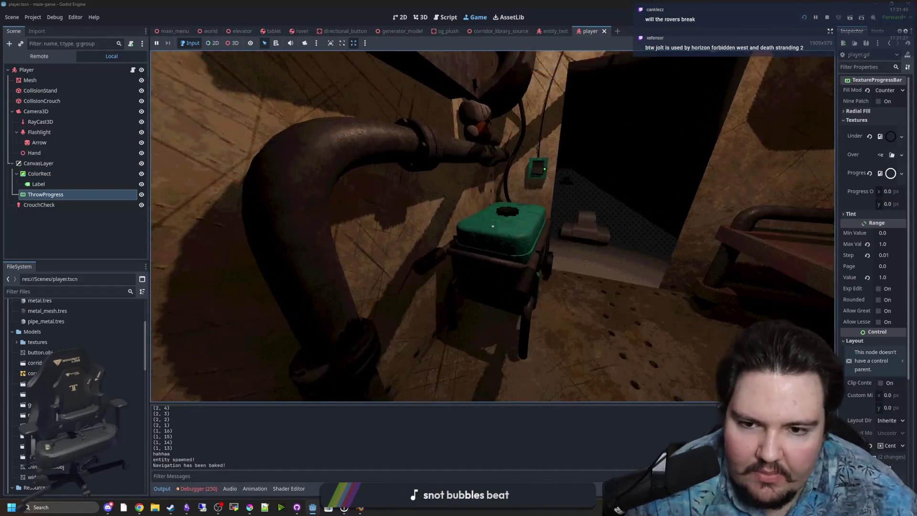
mouse_move(493, 226)
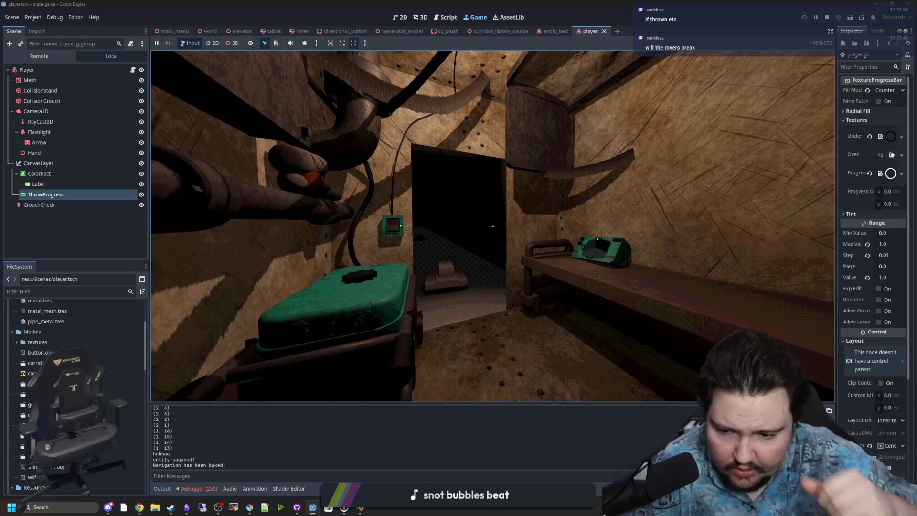
- Flip the wall box switch to red, then walk down the corridor and pick up the box
key("w")
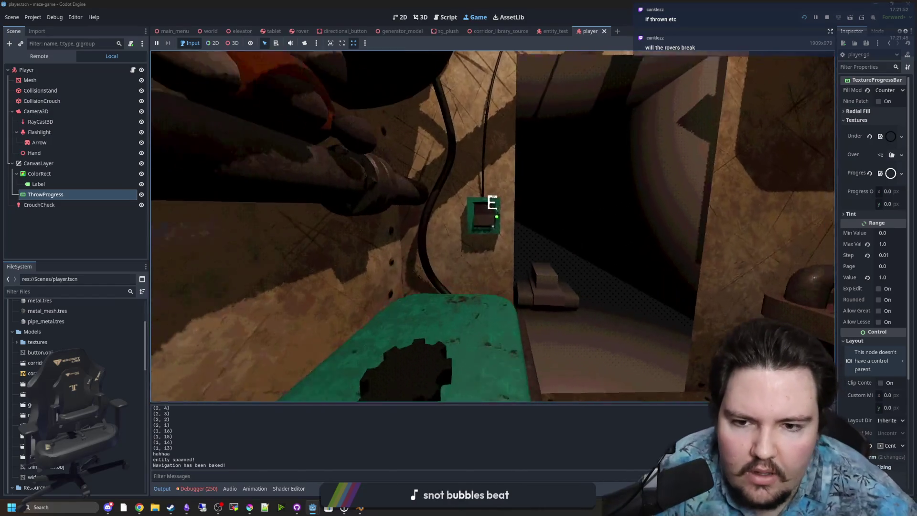
key("e")
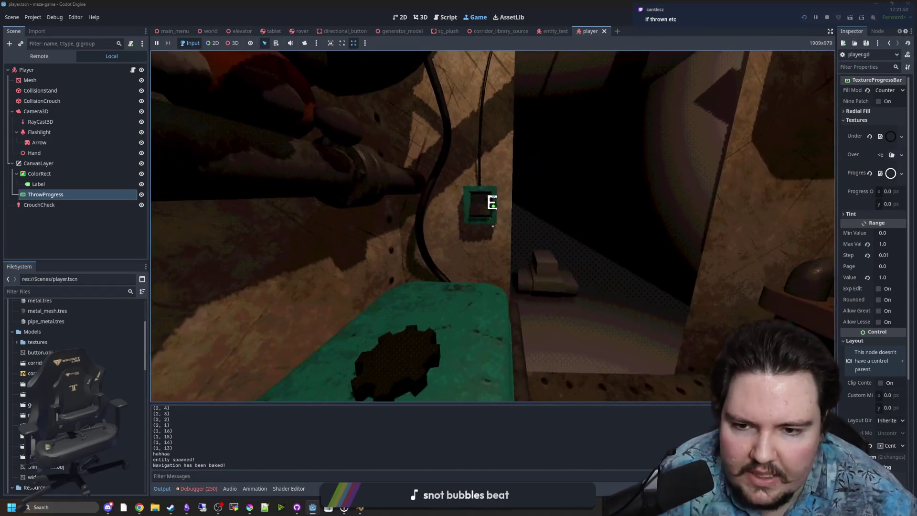
key("w")
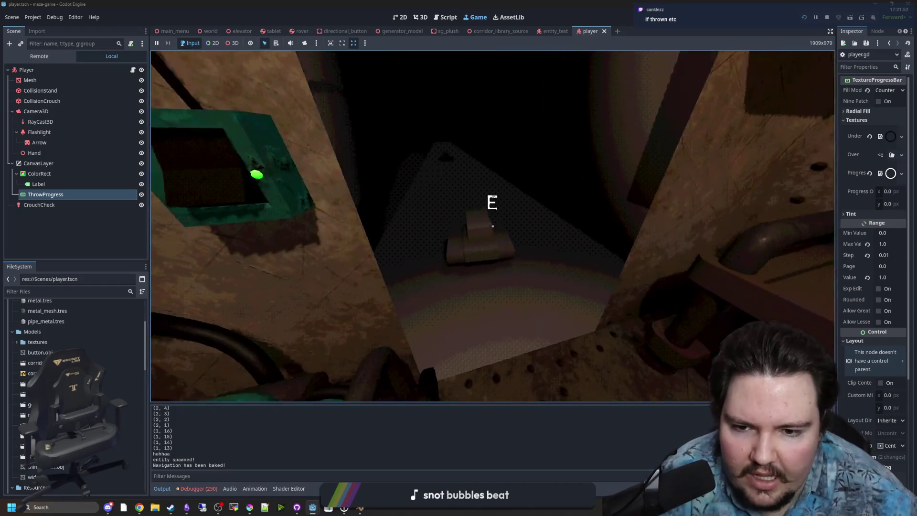
key("w")
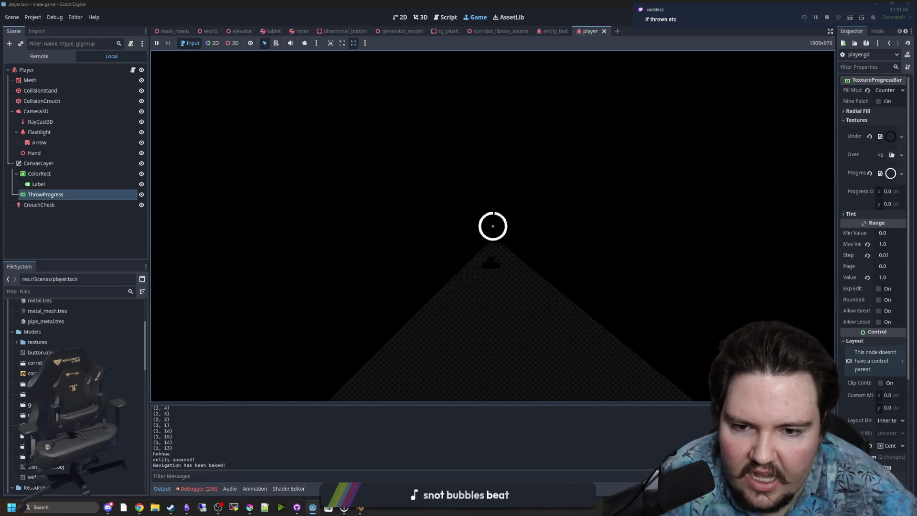
key("w")
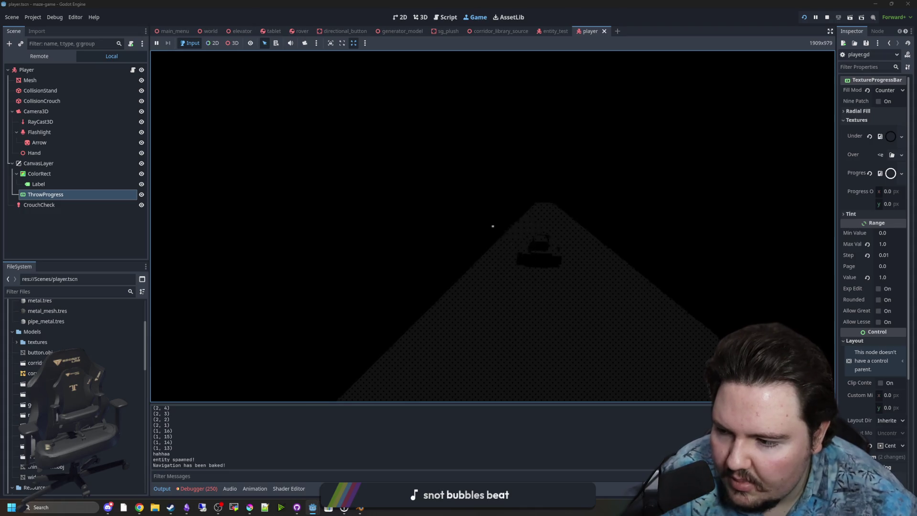
key("w")
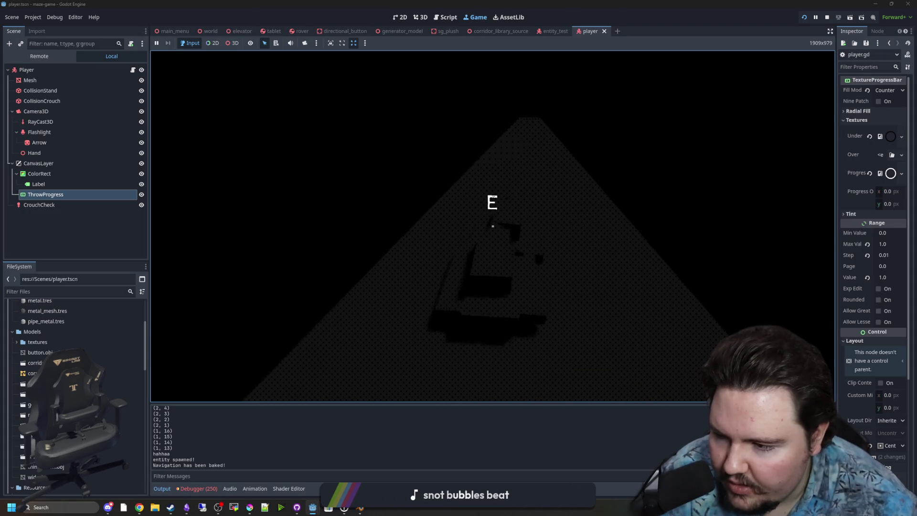
key("e")
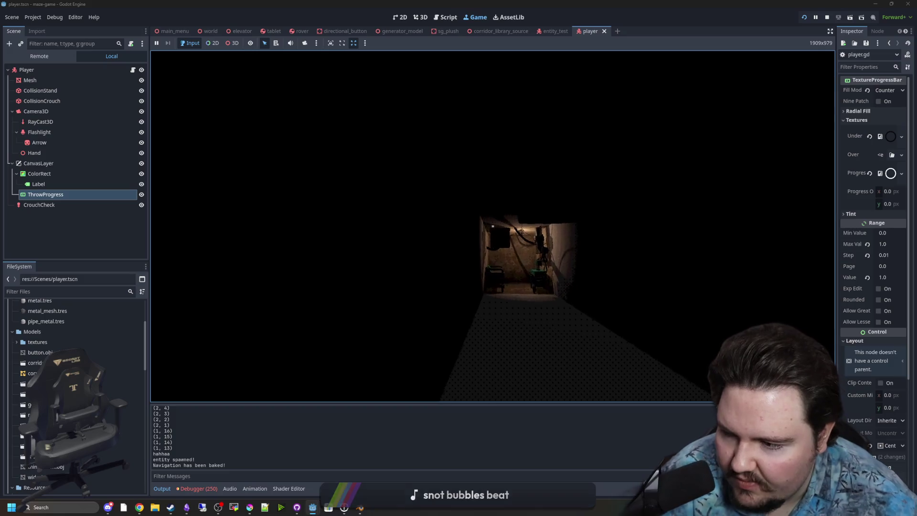
key("w")
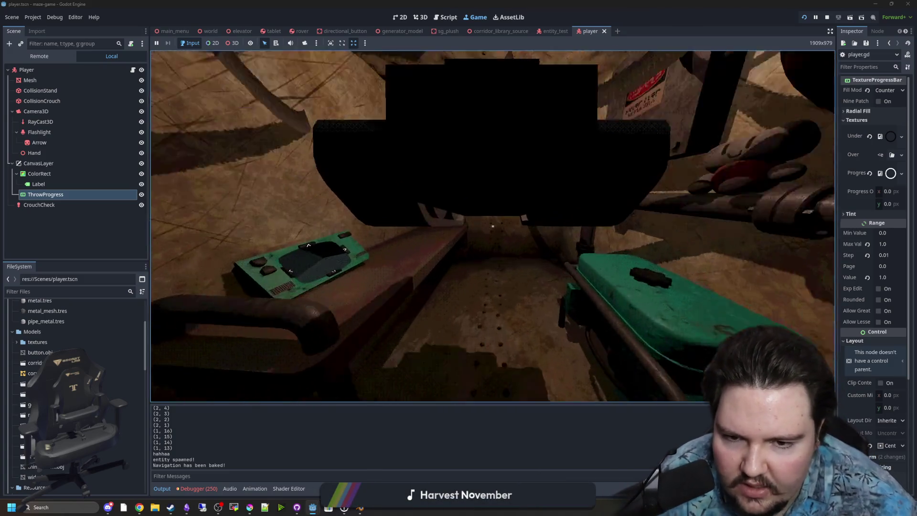
key("e")
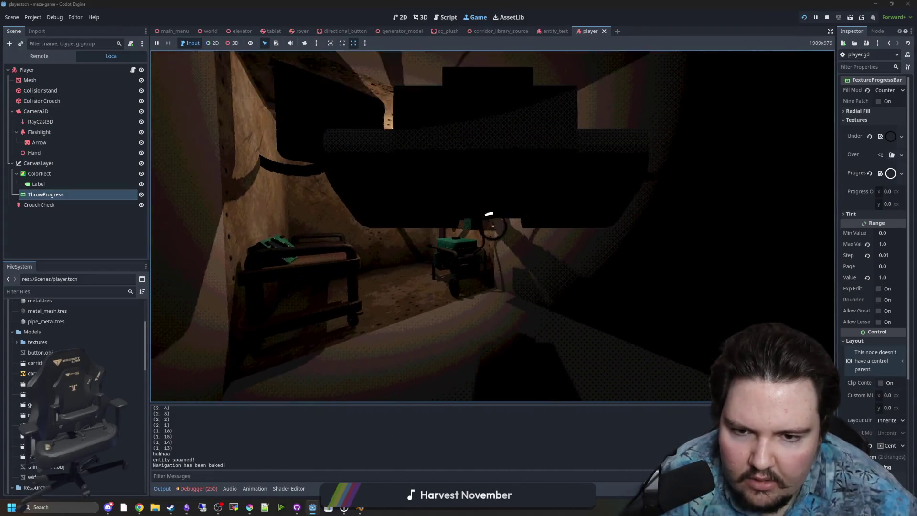
- Charge and throw the box twice, watching the power ring, then pick it up beside the generator
left_click(492, 226)
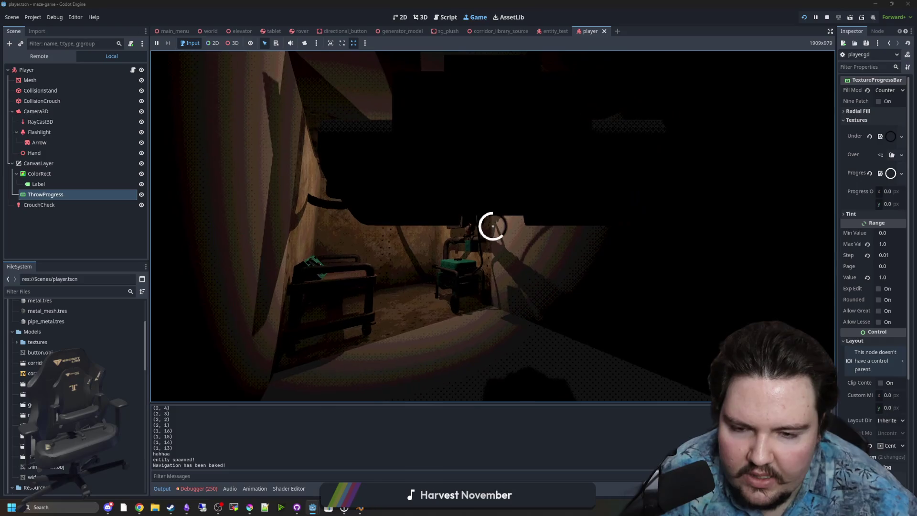
key("w")
mouse_move(492, 226)
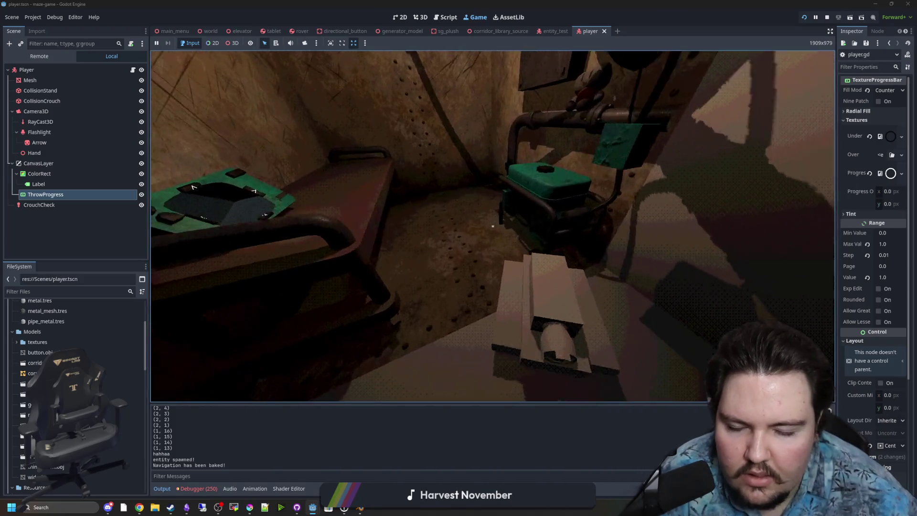
key("e")
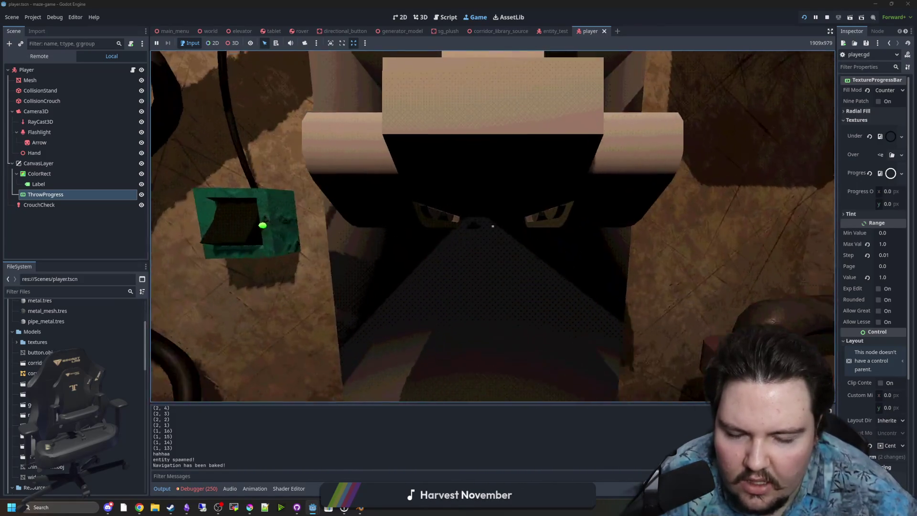
left_click(492, 226)
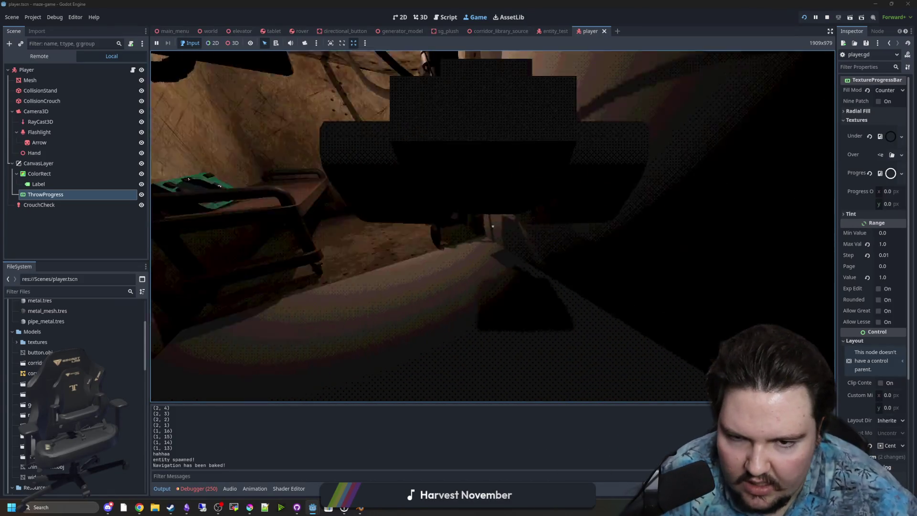
left_click(492, 226)
key("w")
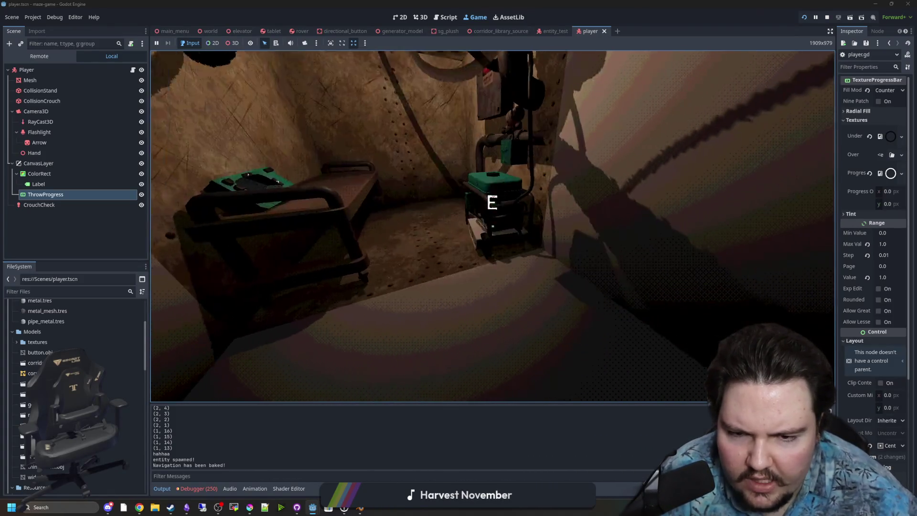
key("e")
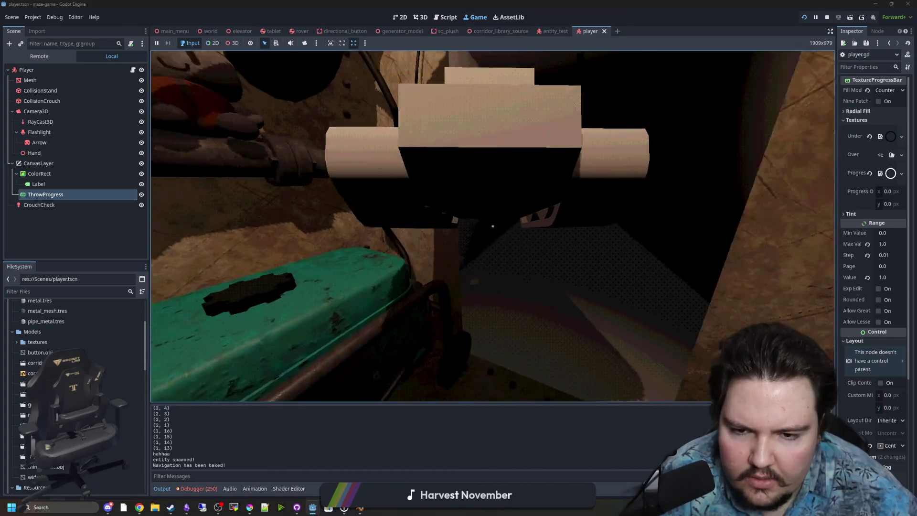
- Charge a throw of the held box, then walk past the generator toward the bench
left_click(492, 226)
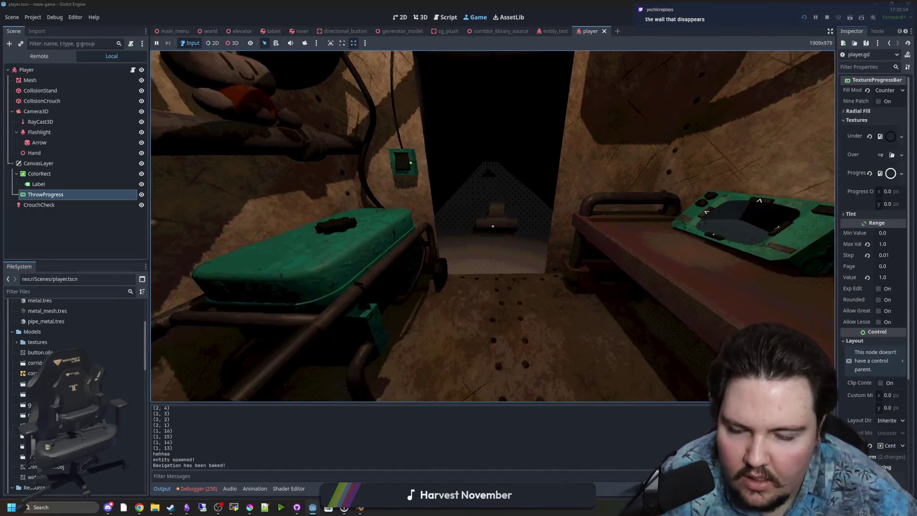
key("w")
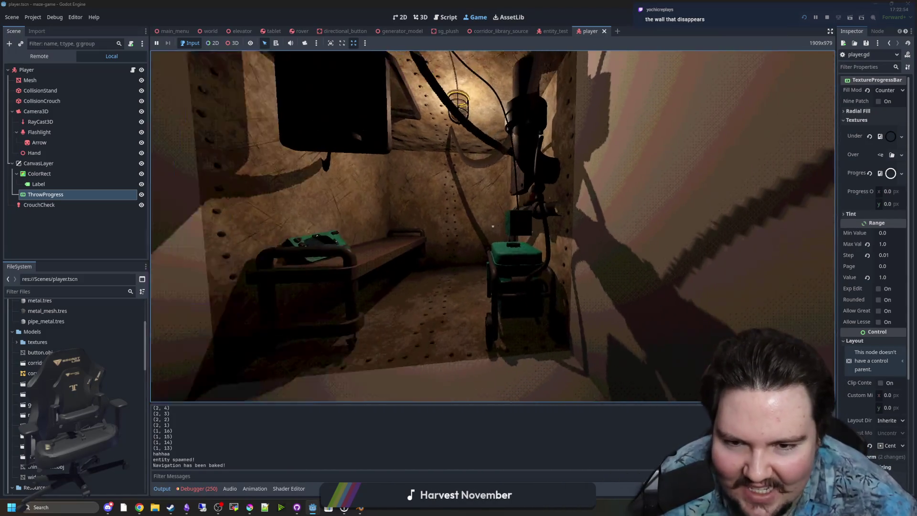
key("w")
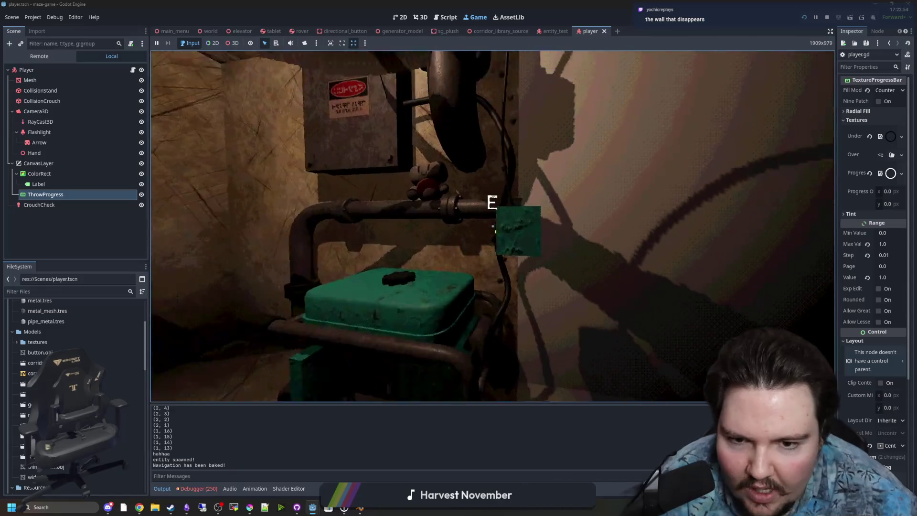
key("s")
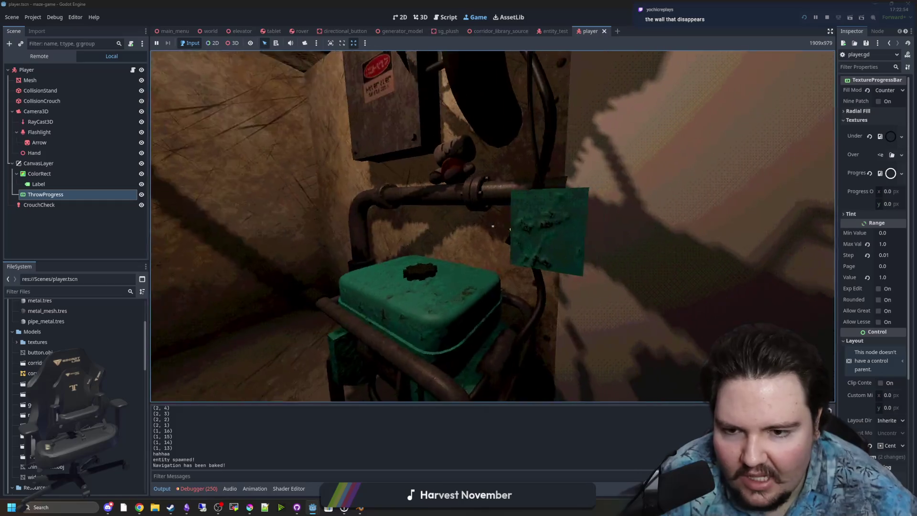
key("s")
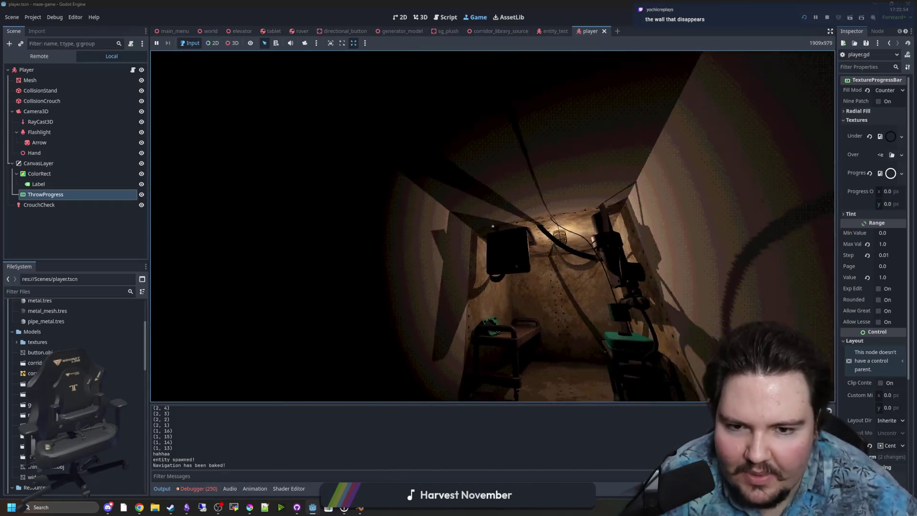
key("w")
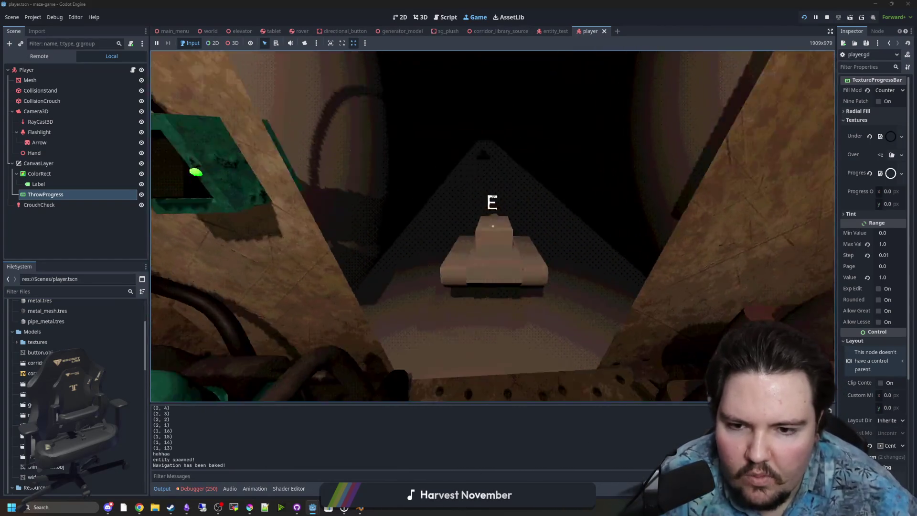
- Grab and throw the box four times as the ring fills, then pick it up and drop it
key("e")
left_click(493, 226)
key("e")
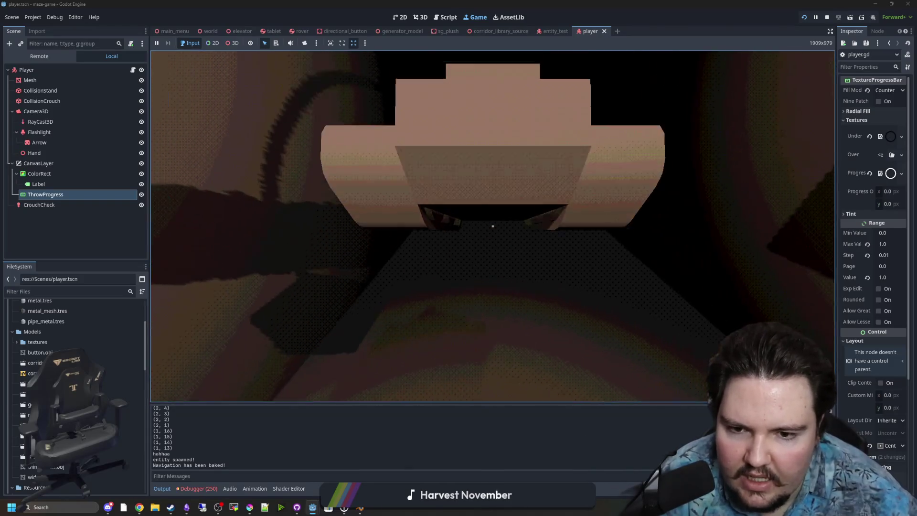
left_click(493, 226)
key("e")
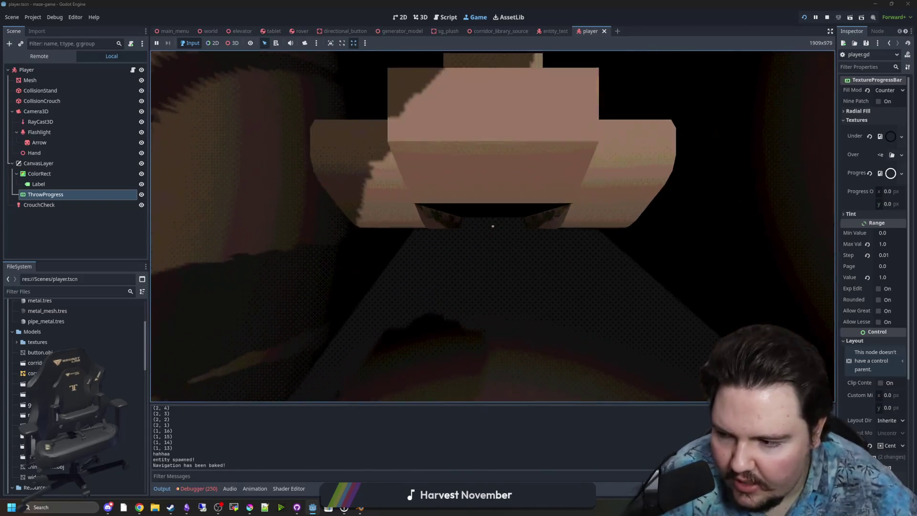
left_click(493, 226)
key("e")
left_click(493, 226)
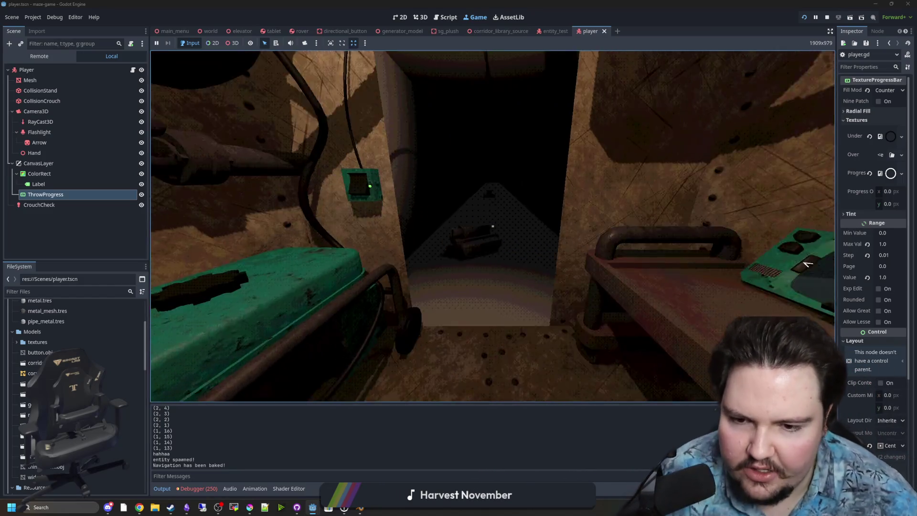
key("e")
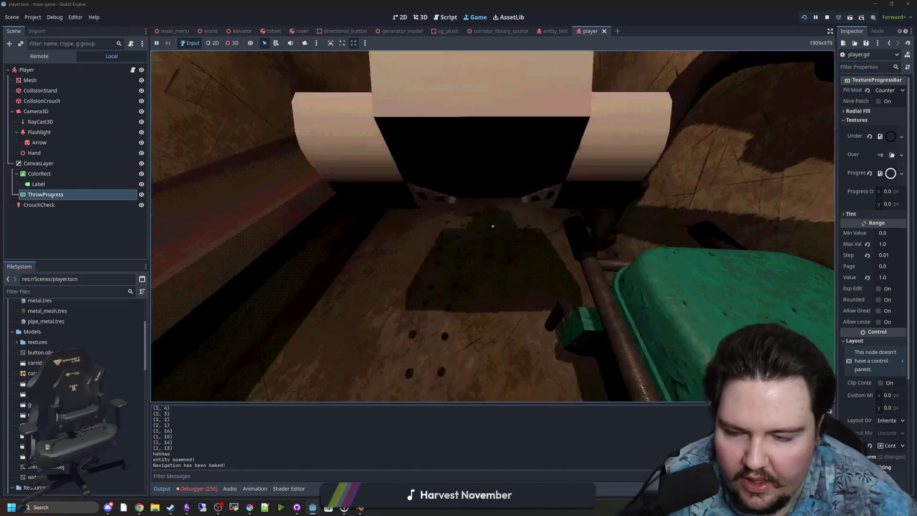
key("e")
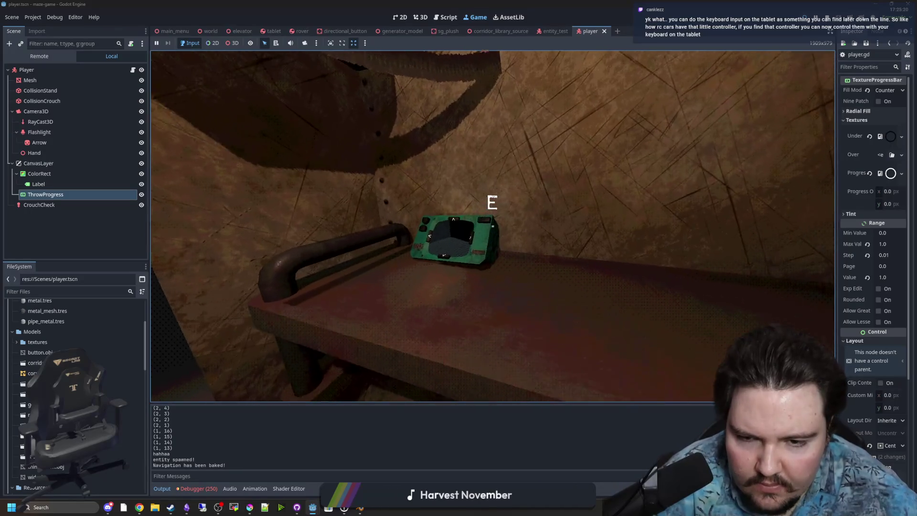
- Open and leave the tablet's full-screen view, then walk toward the rover and back
key("e")
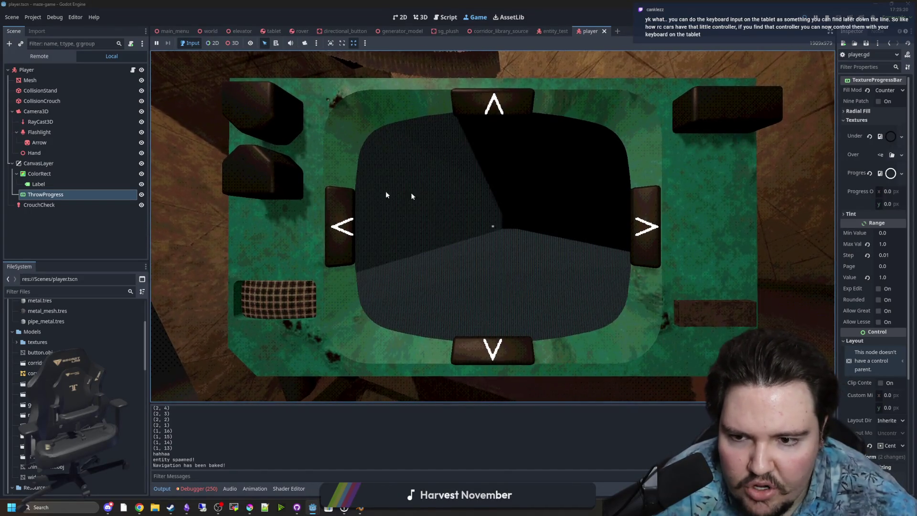
key("Escape")
key("Escape")
key("e")
key("w")
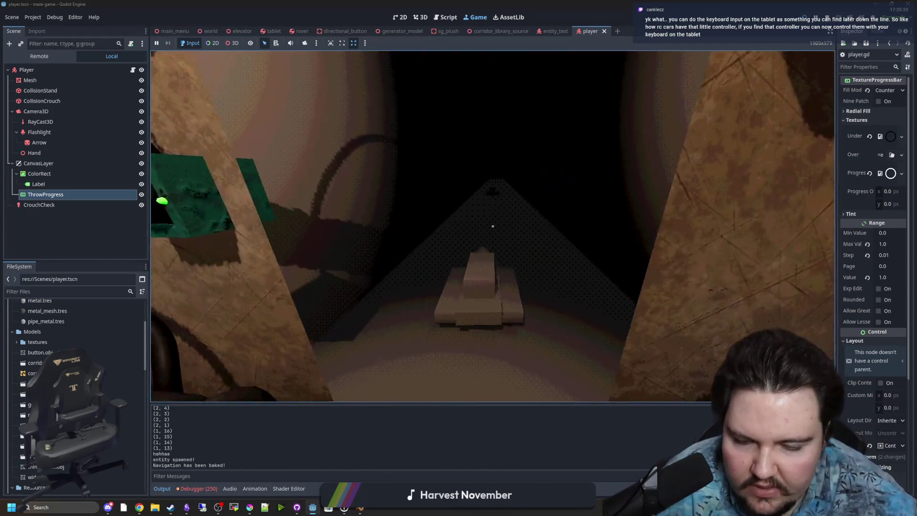
key("s")
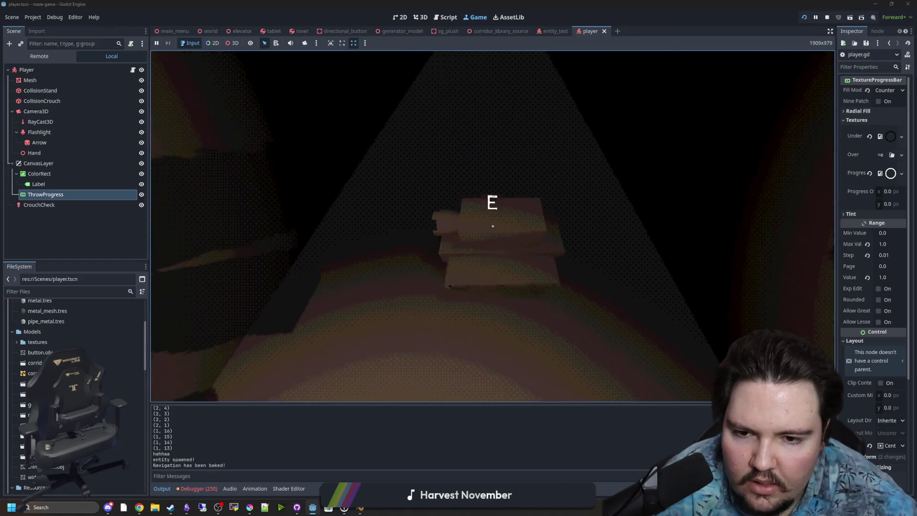
- Drive the rover forward and turn it right from the tablet's arrow screen, then put it away
key("e")
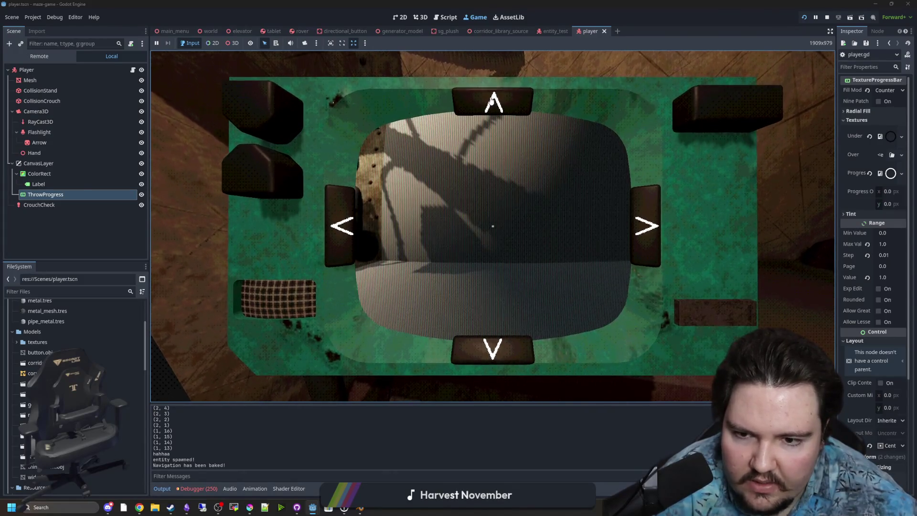
left_click(507, 99)
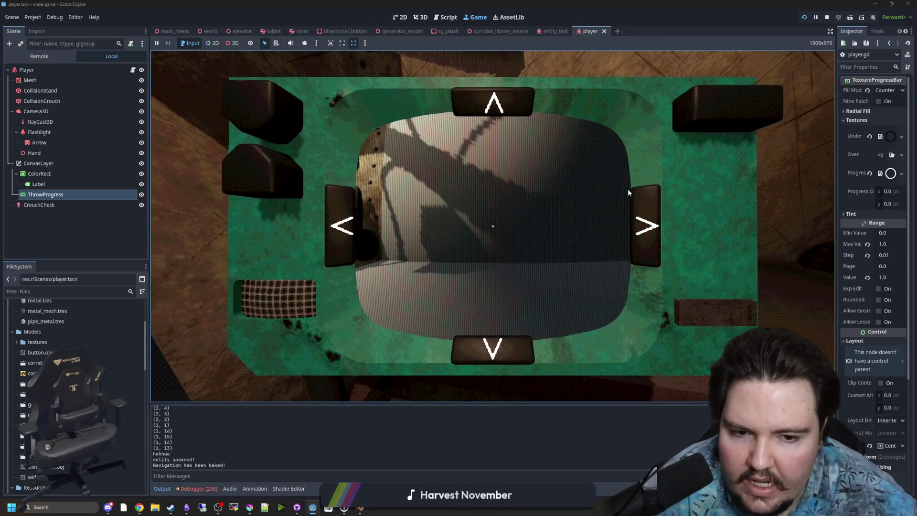
left_click(643, 225)
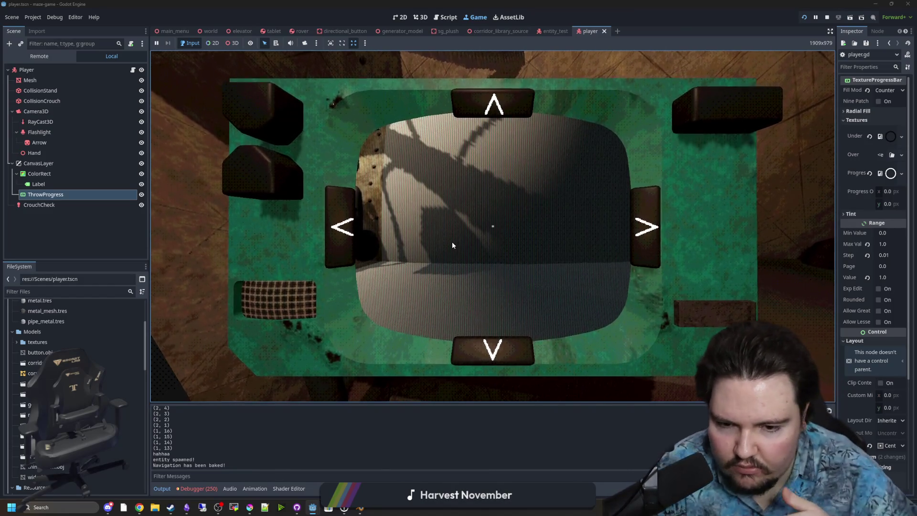
key("Escape")
key("Escape")
- Reopen and close the tablet view several times, ending facing the rover
mouse_move(492, 226)
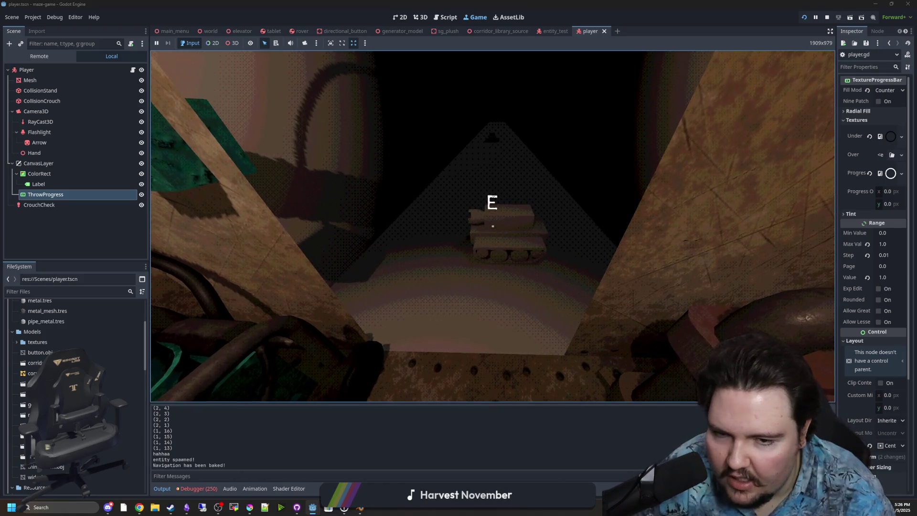
key("e")
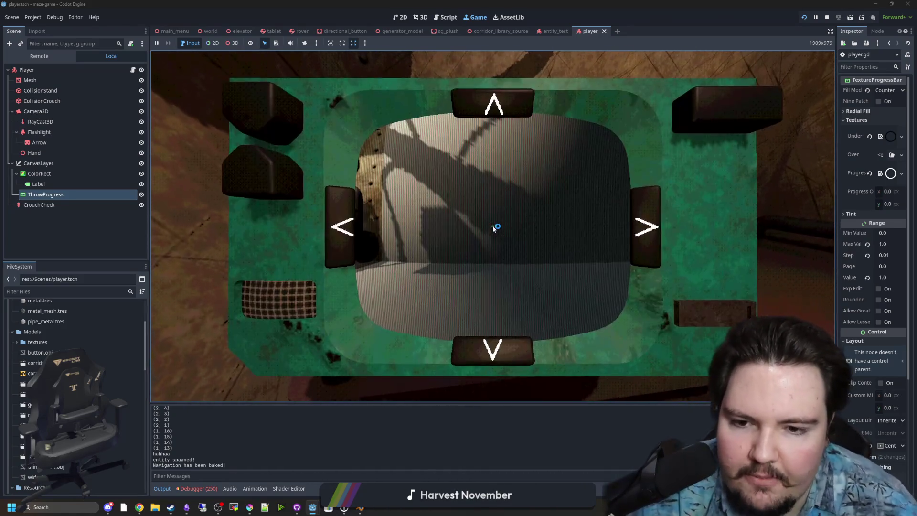
key("e")
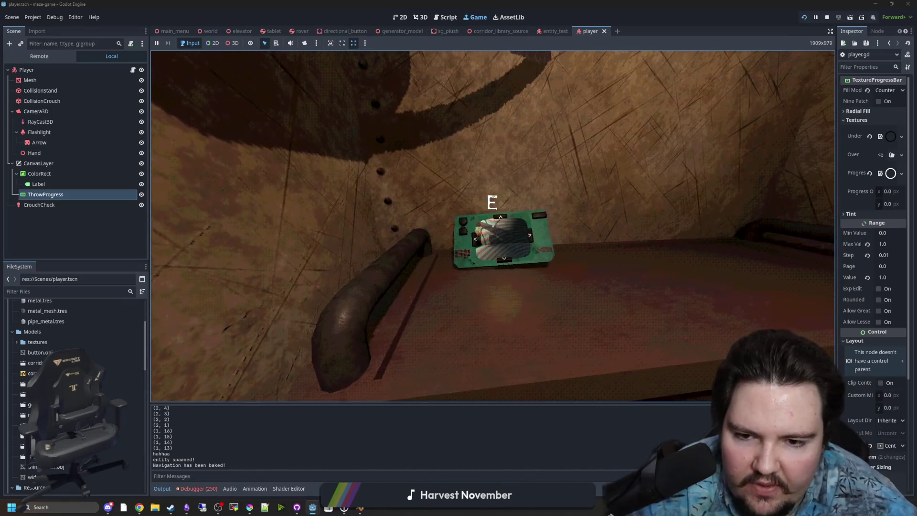
key("e")
key("e")
key("e")
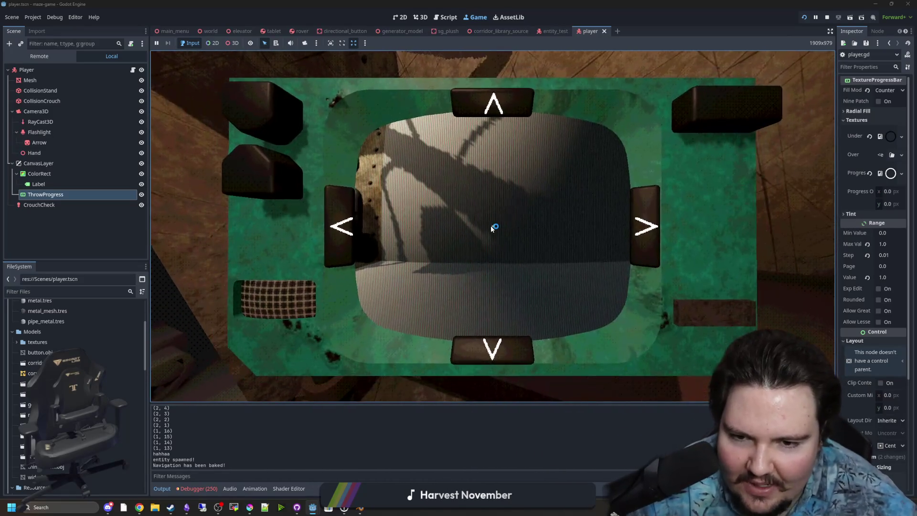
key("e")
key("e")
key("e")
key("e")
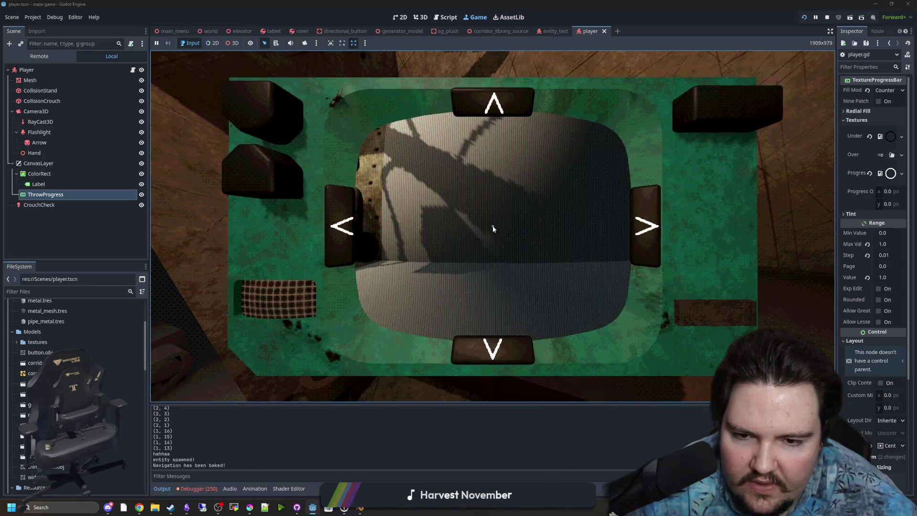
key("e")
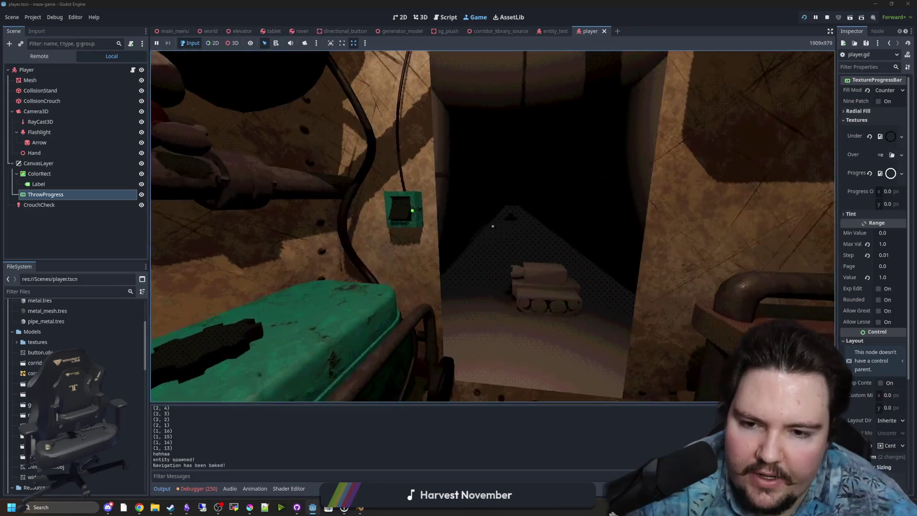
key("e")
key("e")
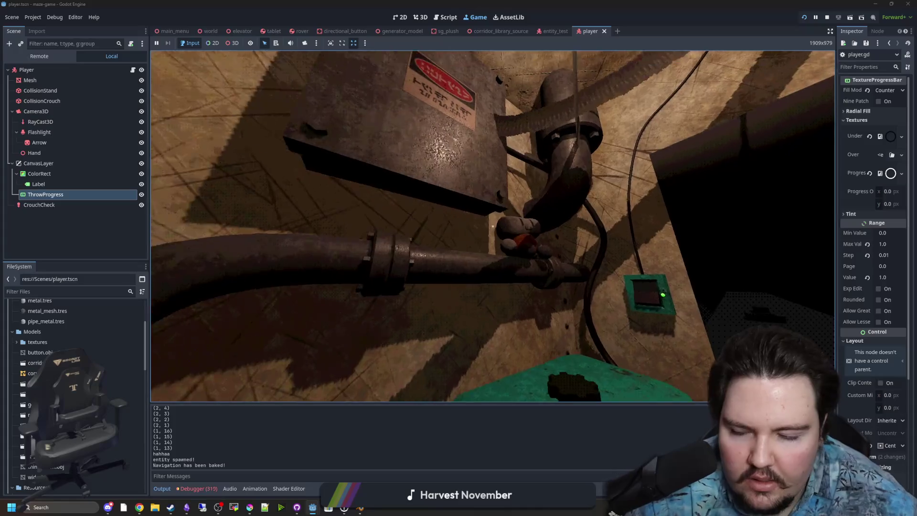
- Toggle the in-game menu, then charge a throw to show the power ring
key("Escape")
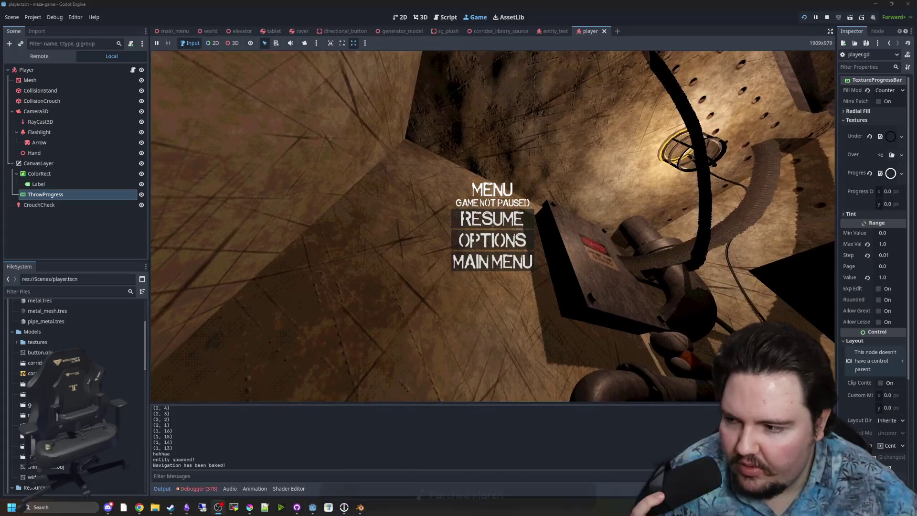
key("Escape")
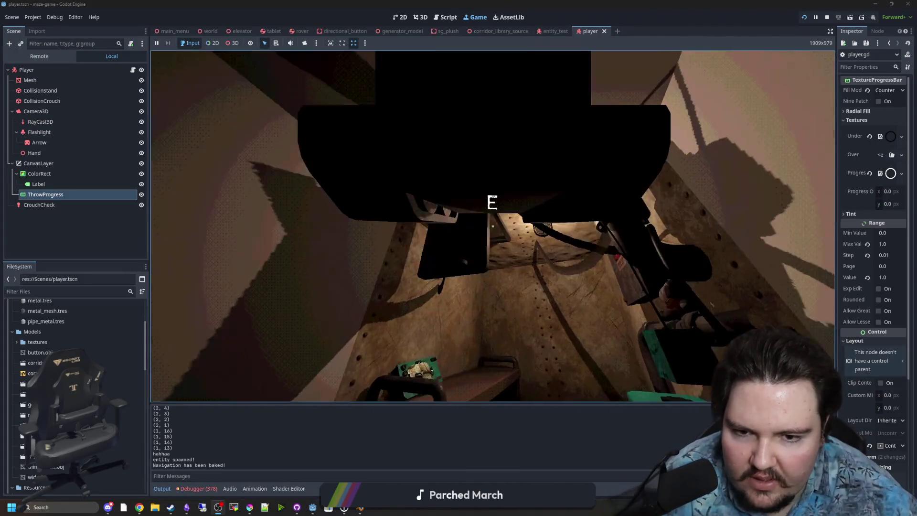
left_click(492, 225)
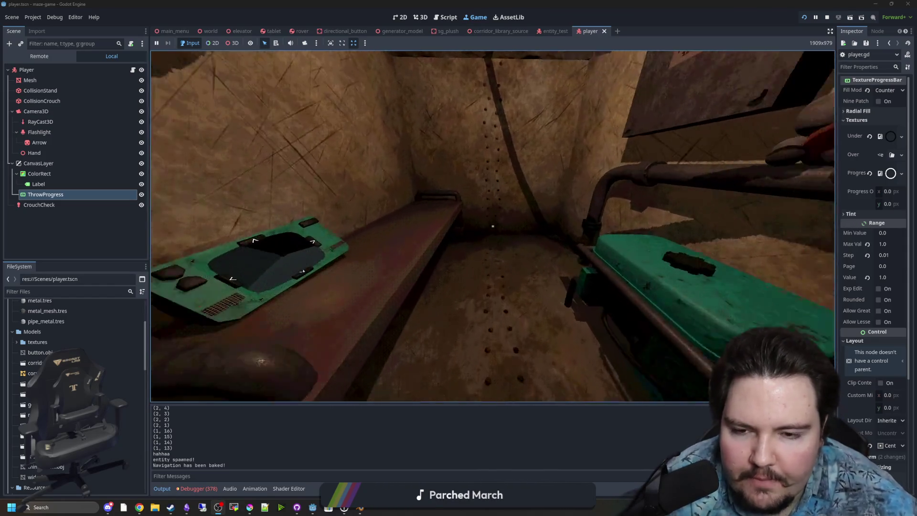
- Walk and strafe around the bunker room by the generator and doorway, then bring up the Windows Start menu
key("w")
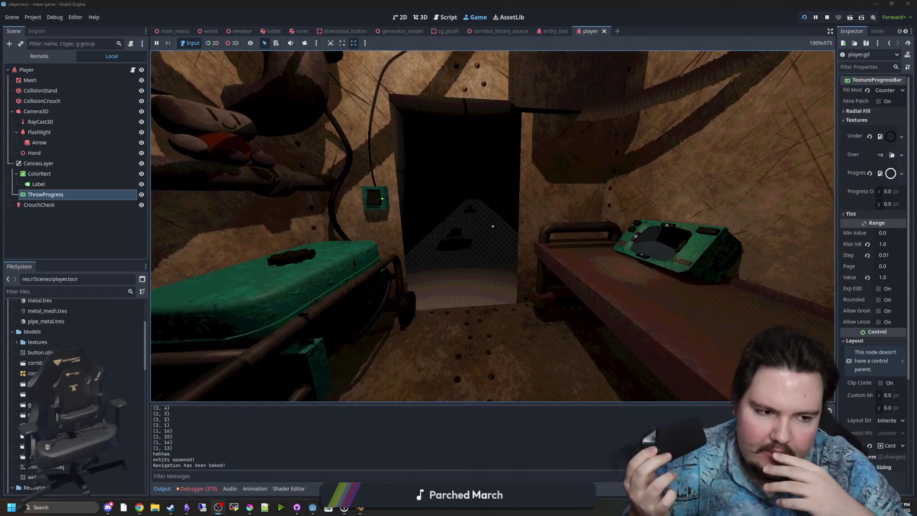
key("w")
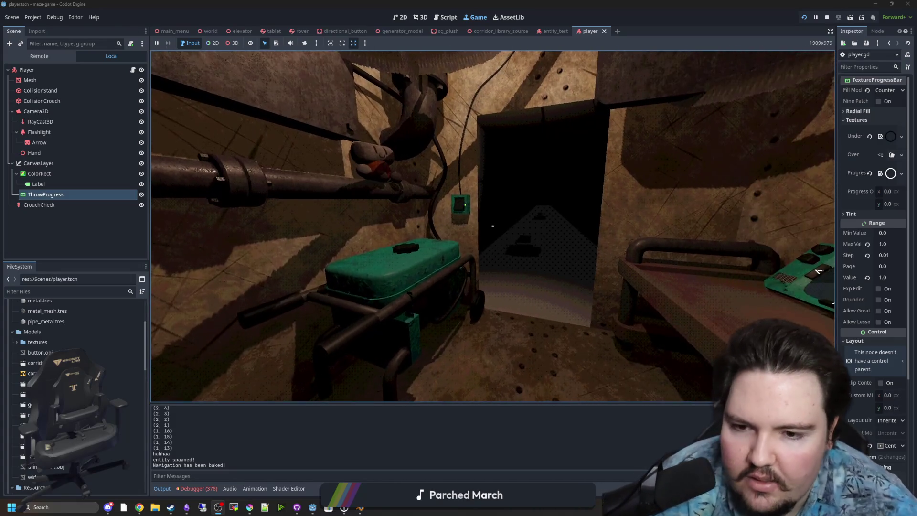
key("w")
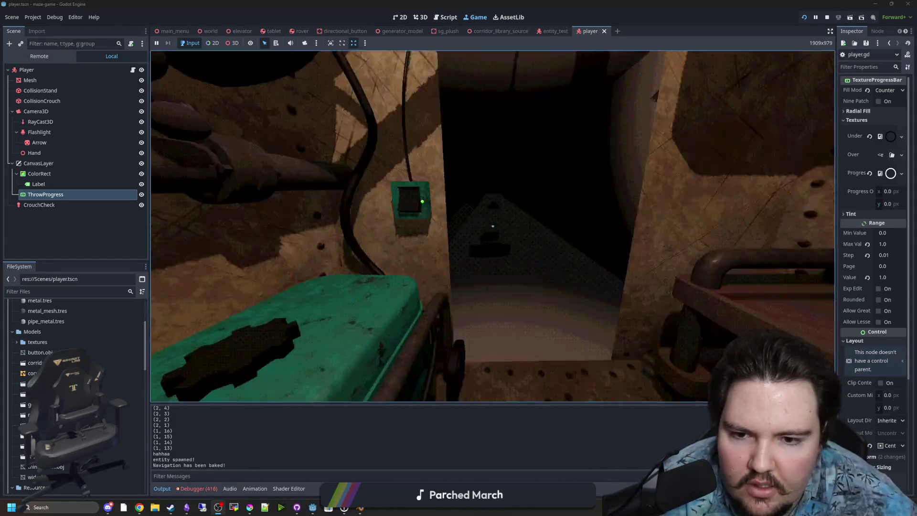
key("e")
key("e")
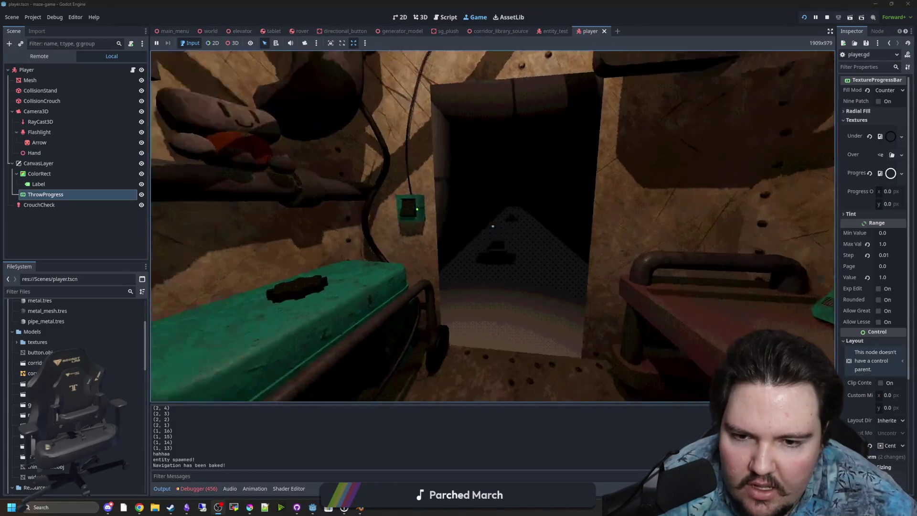
key("s")
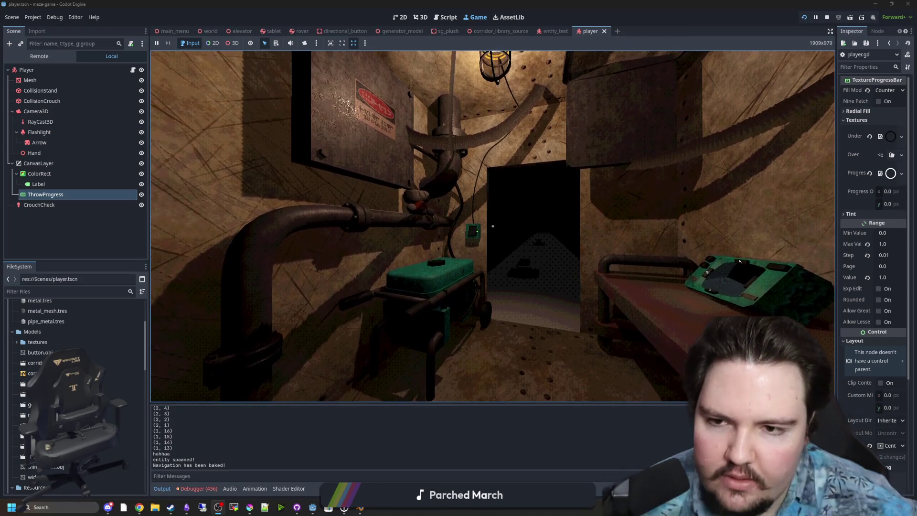
key("d")
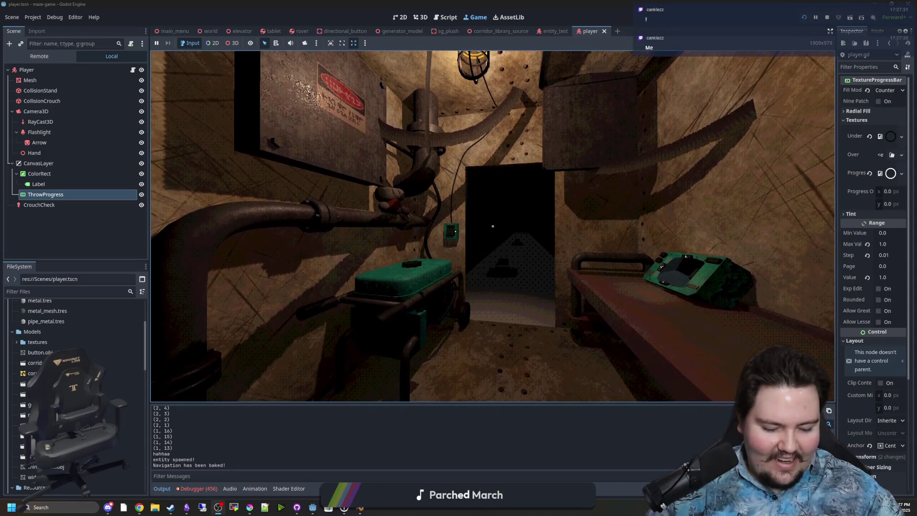
key("super")
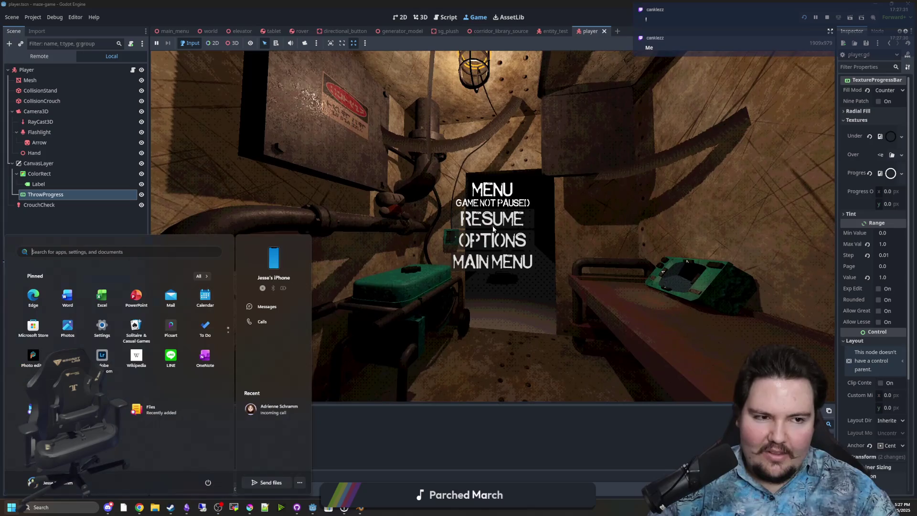
left_click(139, 508)
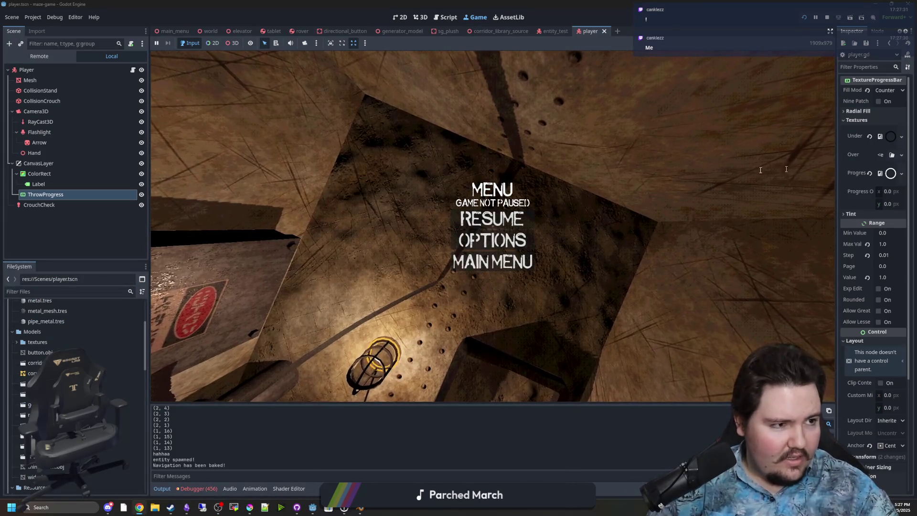
mouse_move(489, 153)
left_mouse_down()
mouse_move(483, 1)
mouse_move(425, 88)
left_mouse_up()
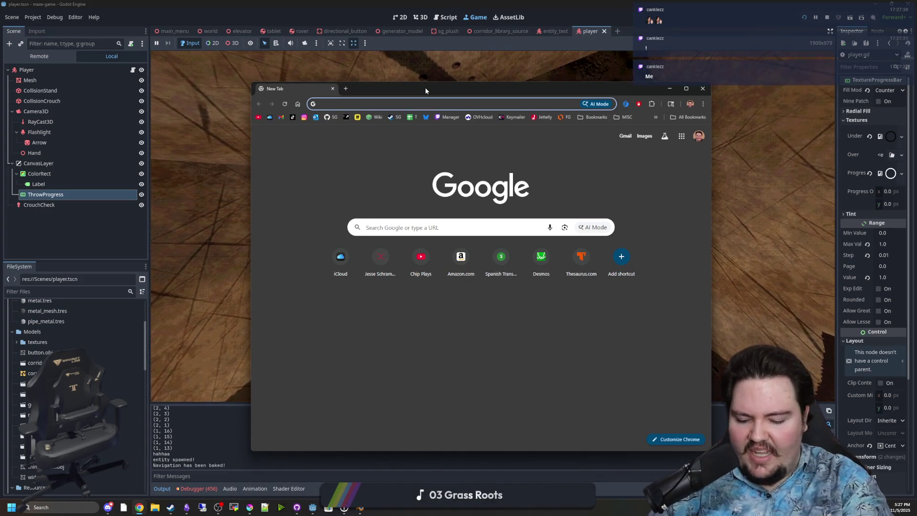
left_click_drag(425, 88, 450, 129)
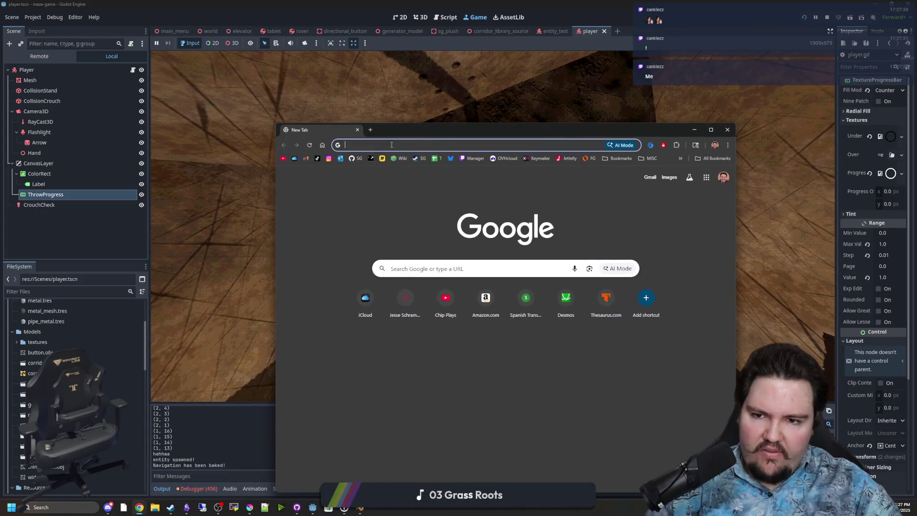
left_click(357, 129)
key("Escape")
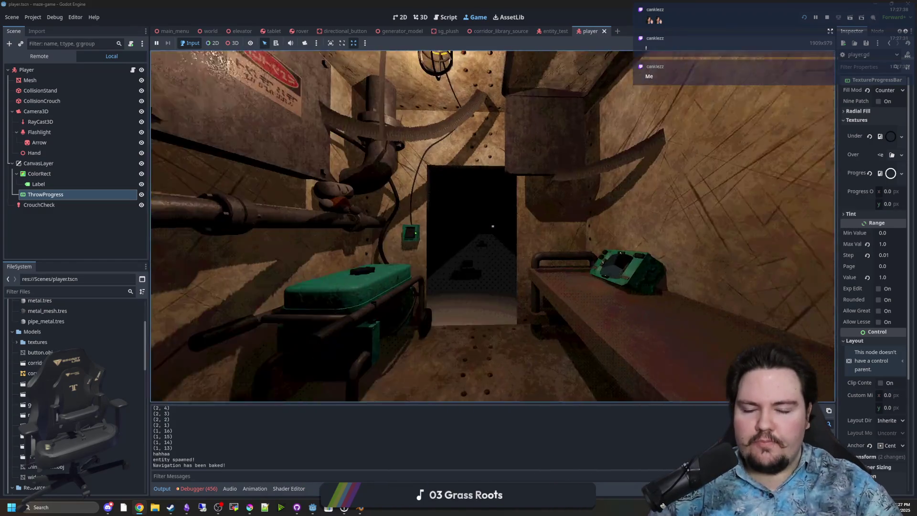
- Walk around past the generator, plush and bench, then through the doorway into the dark room
key("w")
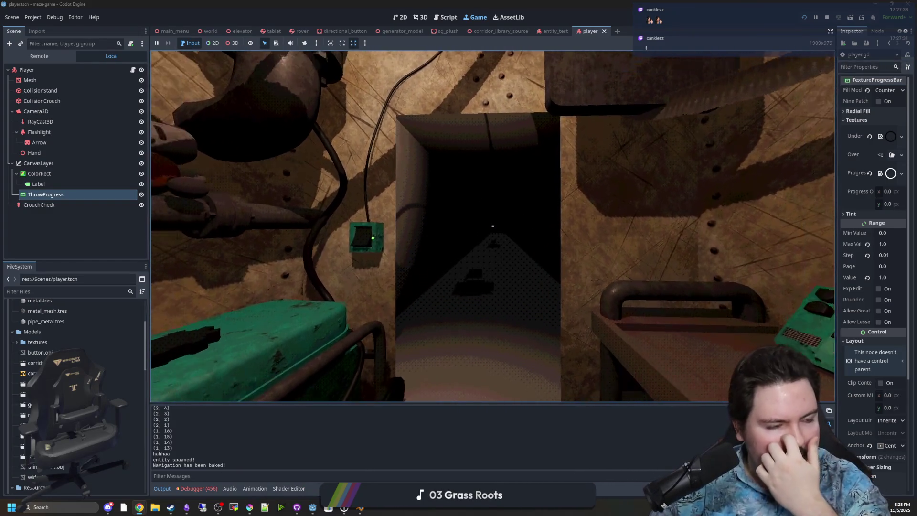
key("s")
key("w")
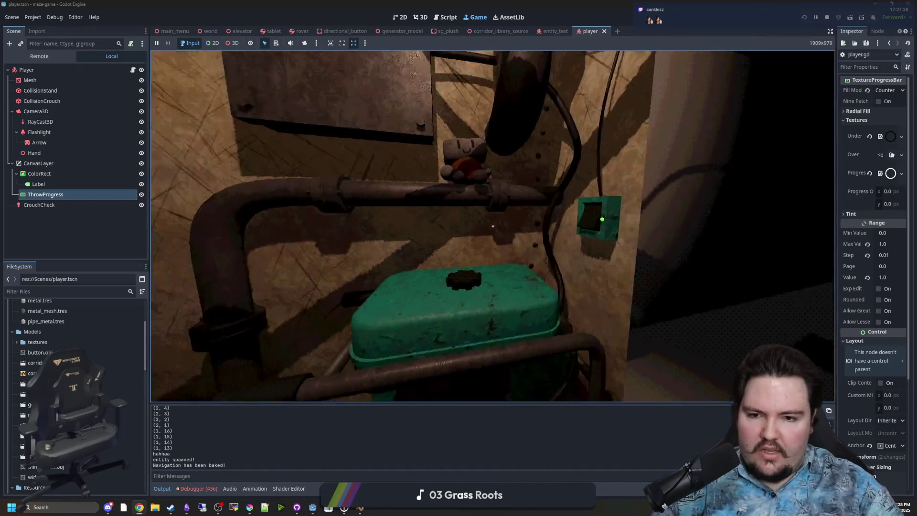
key("w")
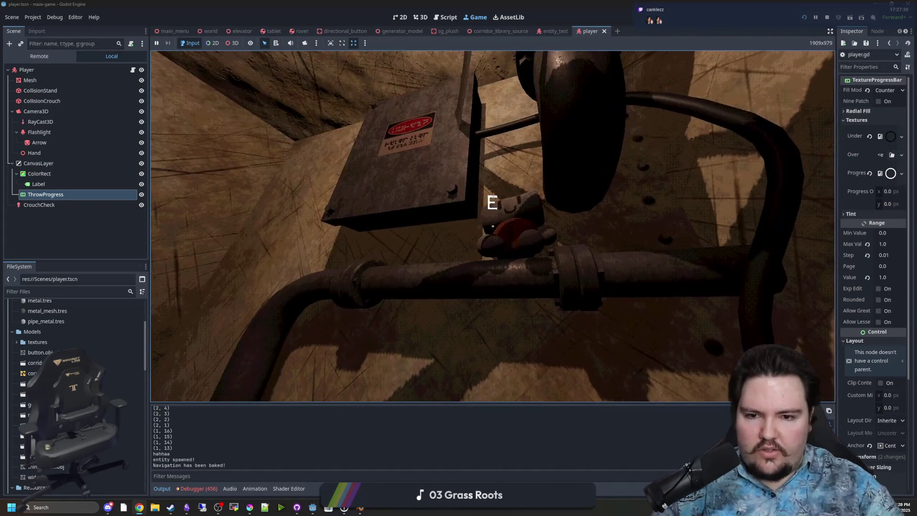
key("w")
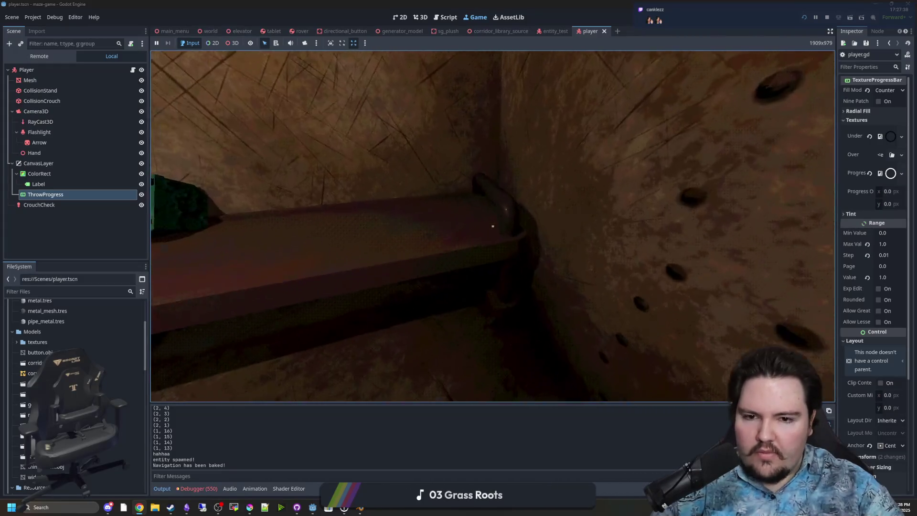
key("w")
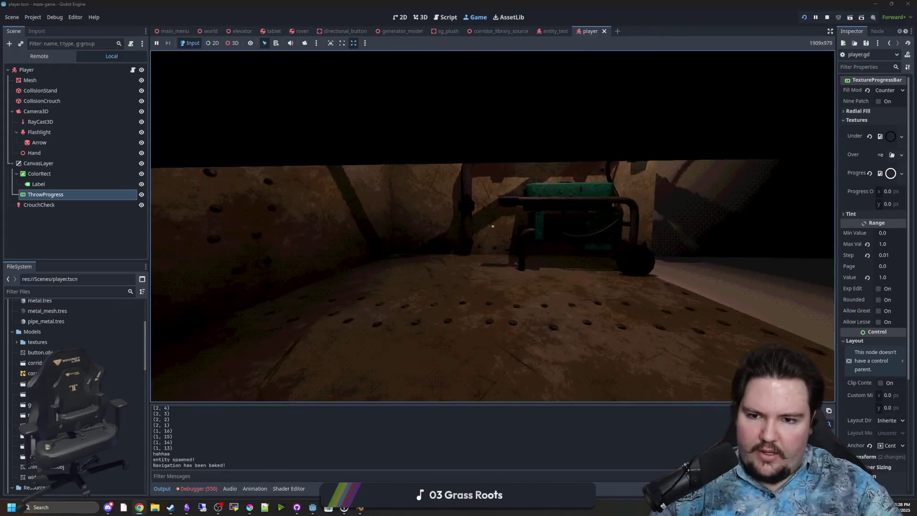
key("w")
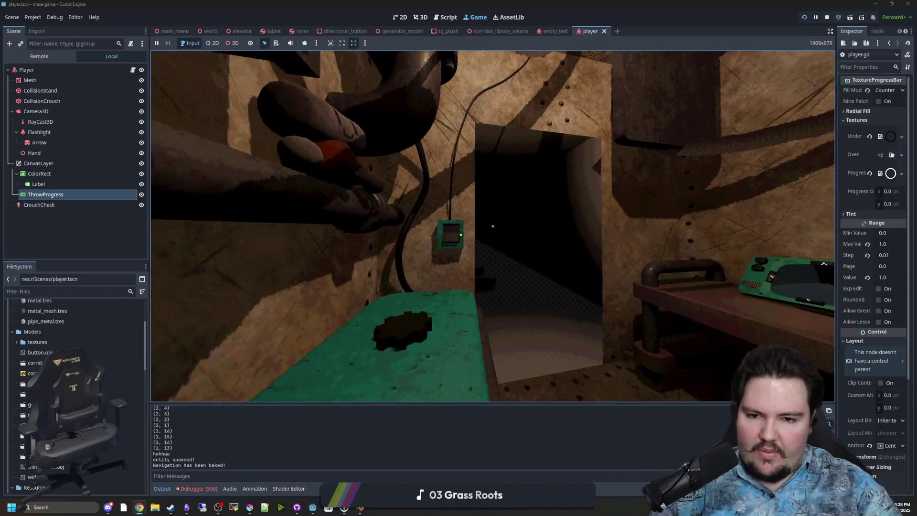
key("w")
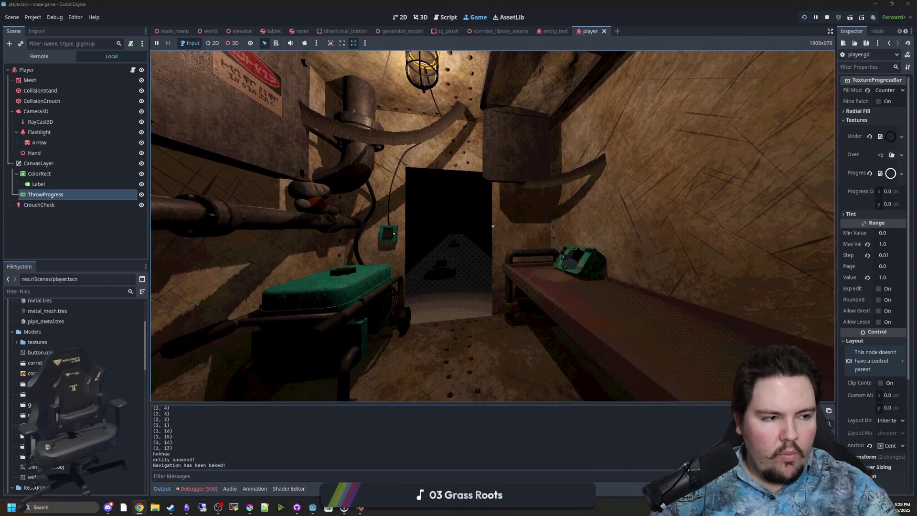
key("w")
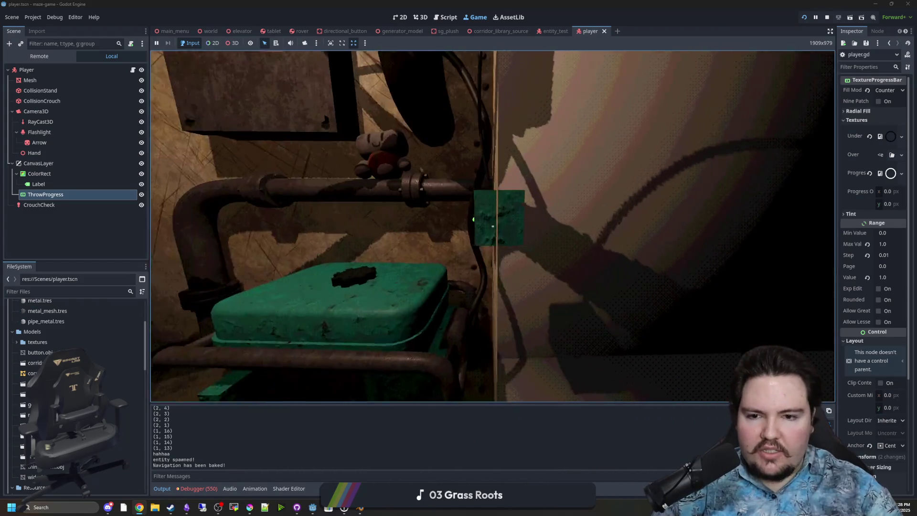
key("w")
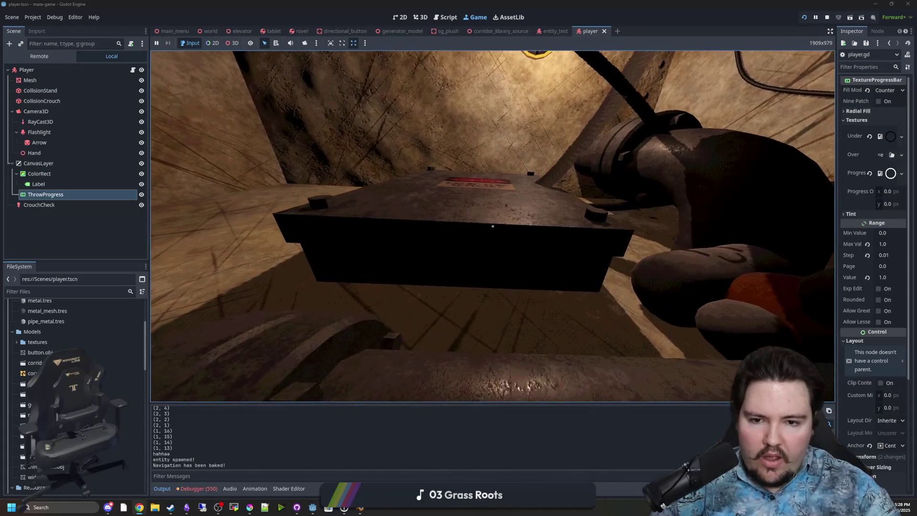
key("w")
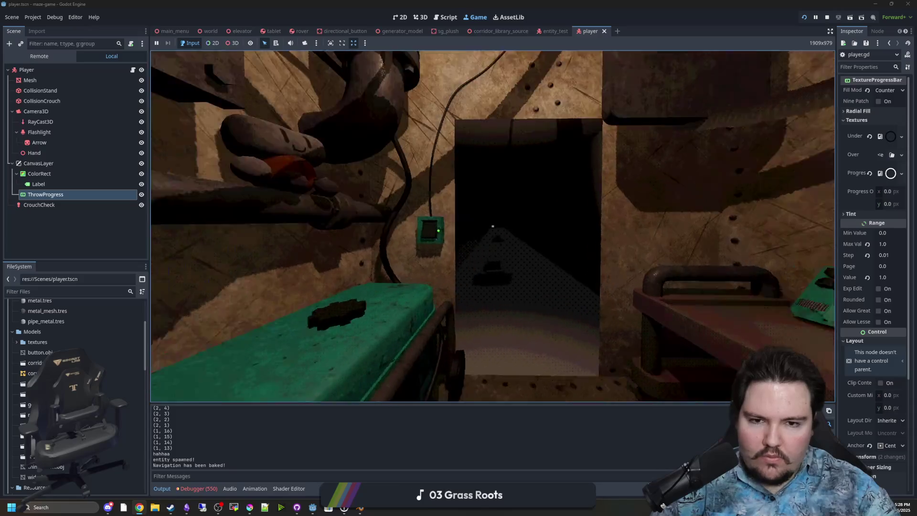
- Pick up the object, toss it down the corridor, and grab the floor box again
key("e")
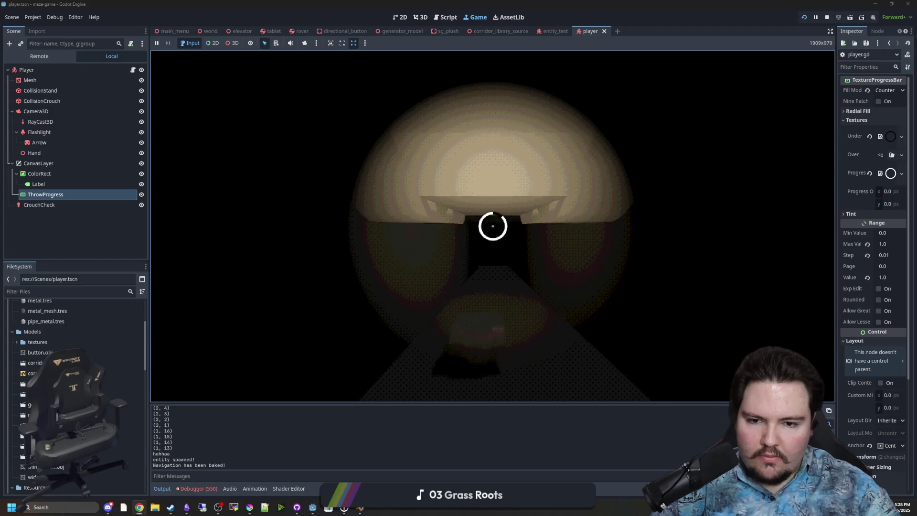
key("e")
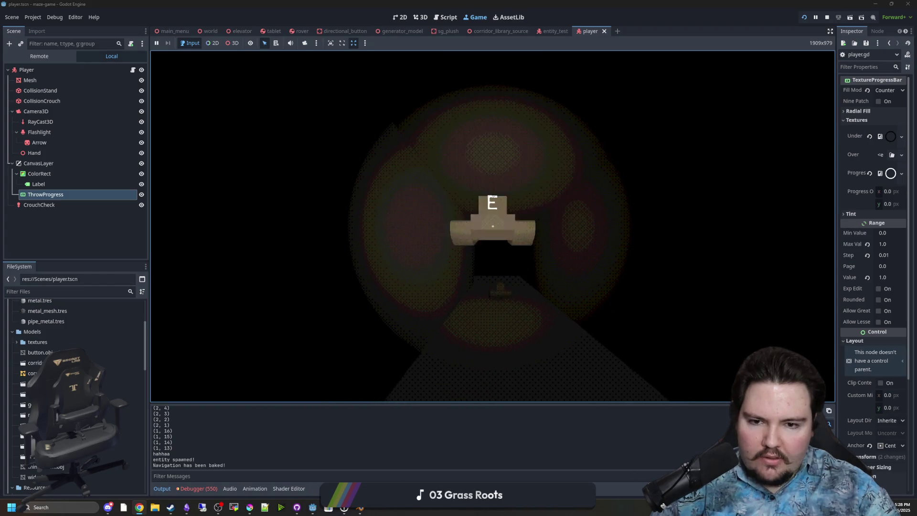
key("e")
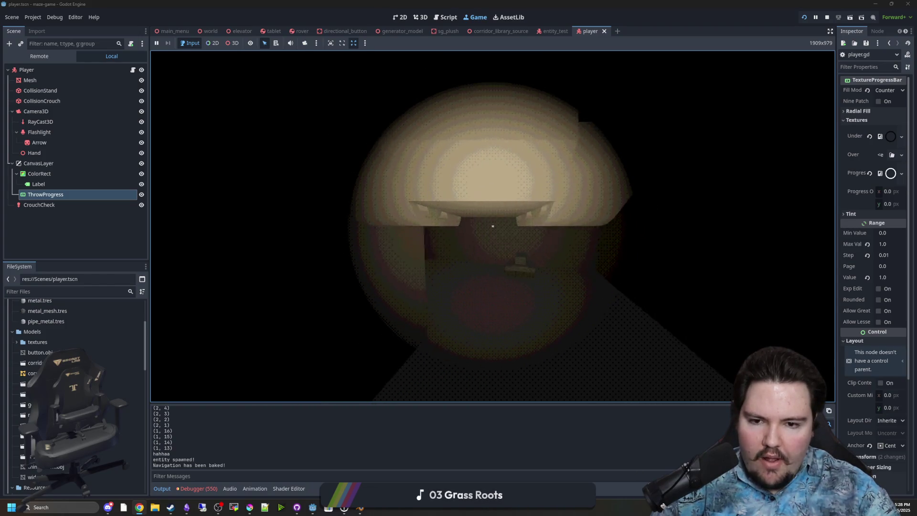
key("e")
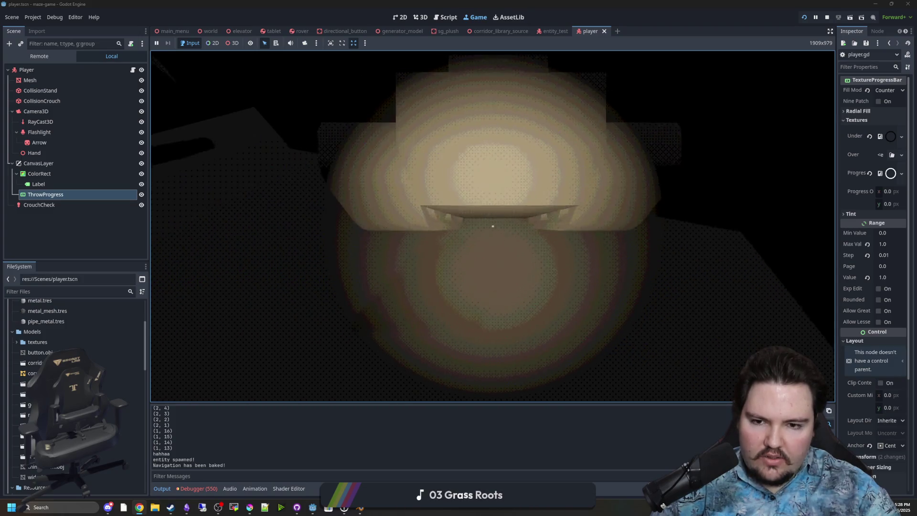
key("w")
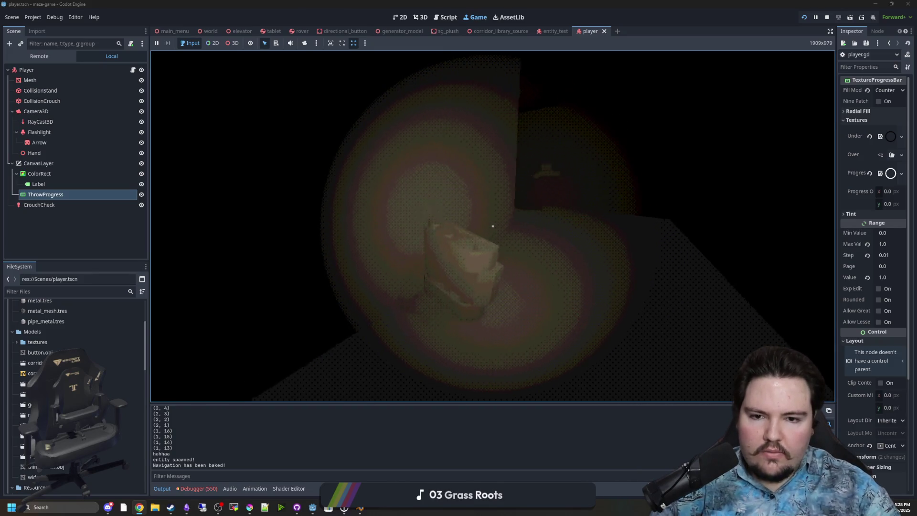
key("e")
key("w")
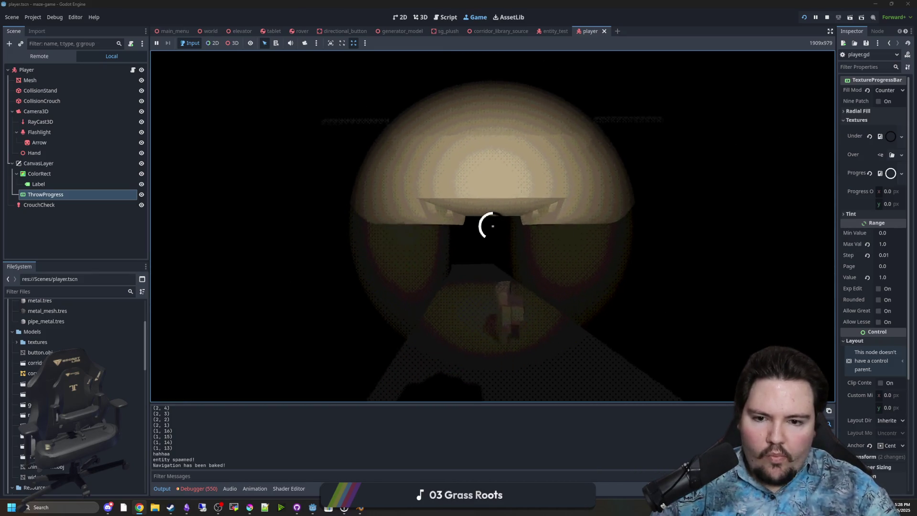
- Charge and throw the box three times, watching the power ring fill around the crosshair
left_click(493, 226)
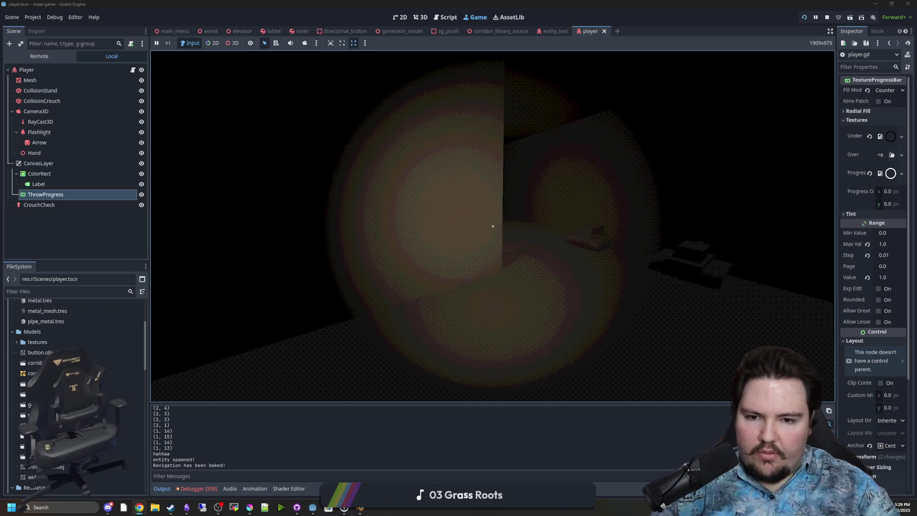
left_click(493, 226)
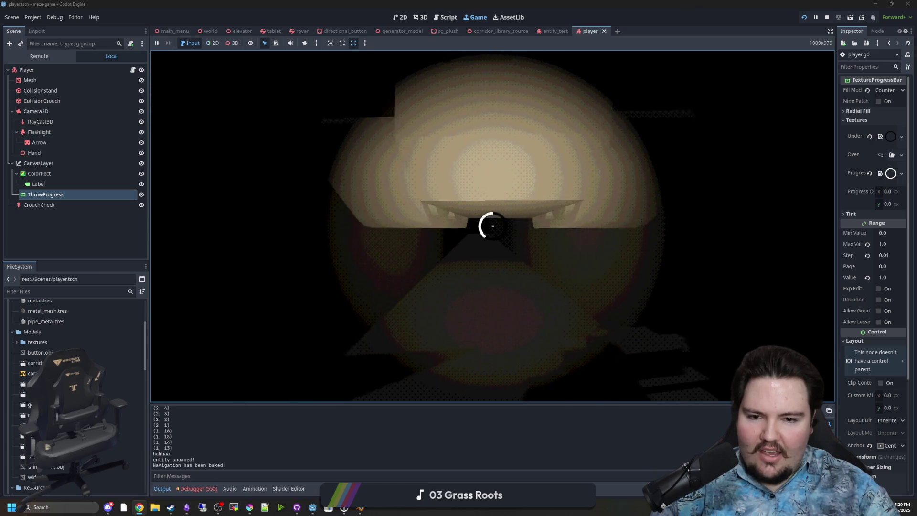
left_click(492, 226)
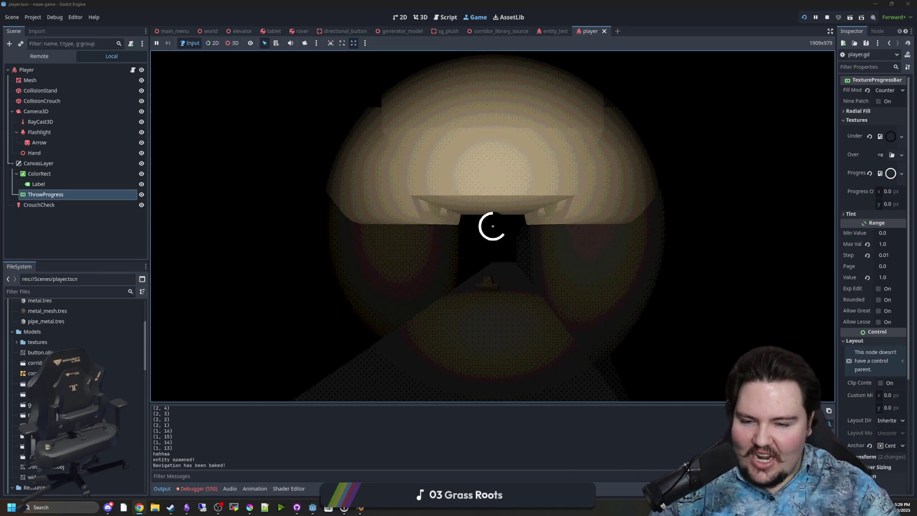
key("e")
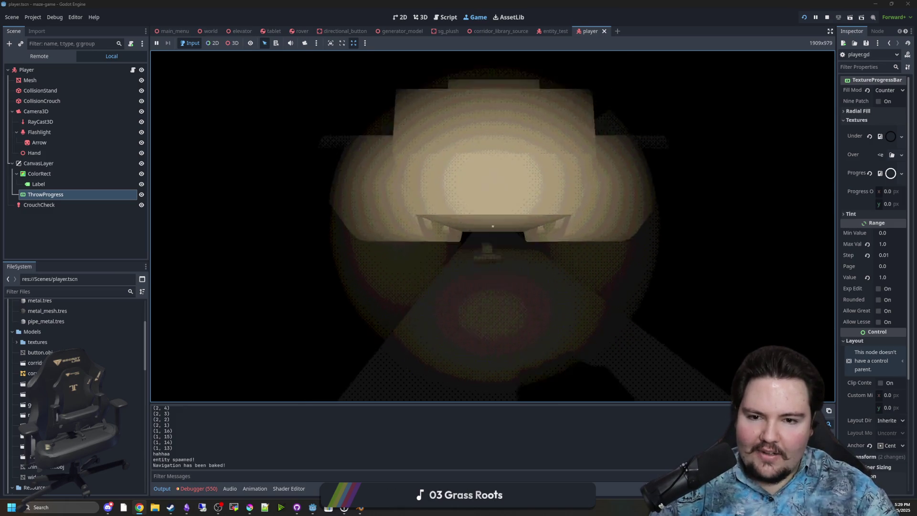
key("e")
left_click(492, 226)
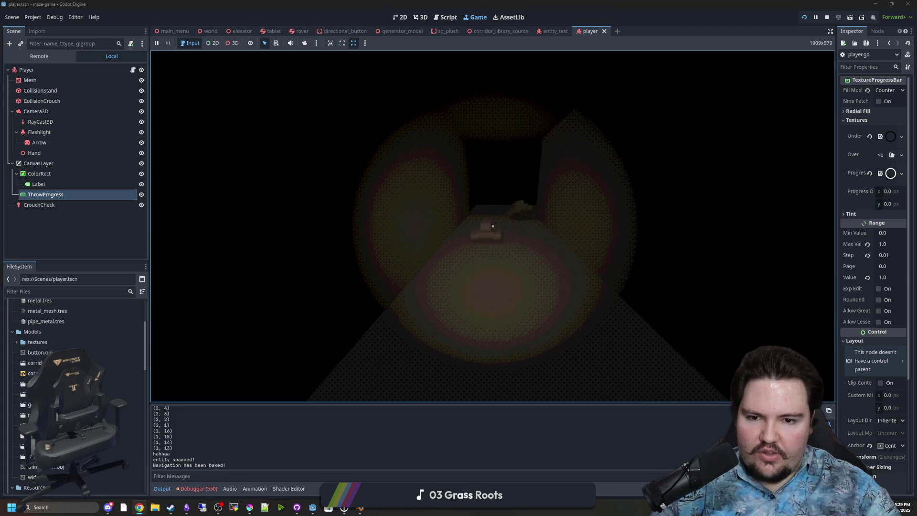
key("e")
left_click(493, 226)
left_click(493, 226)
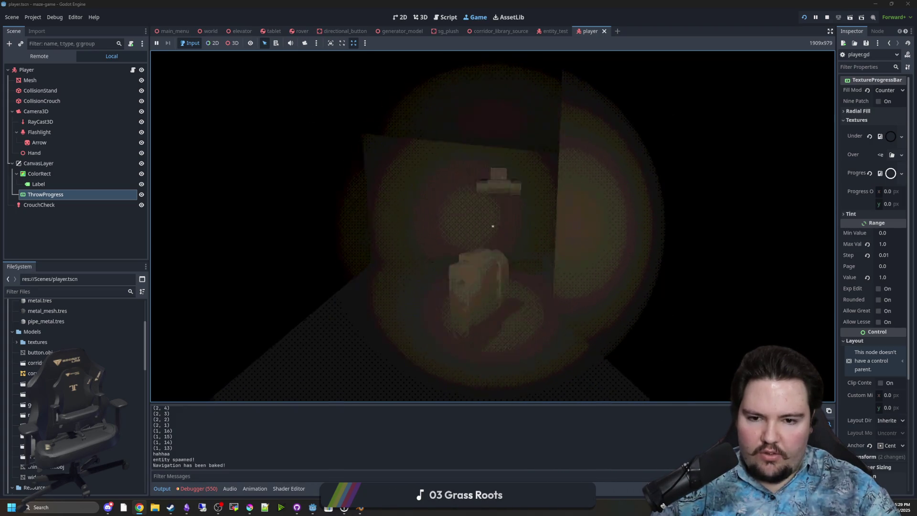
- Pick up the nearby box and throw it down the corridor toward the lit lamp
key("e")
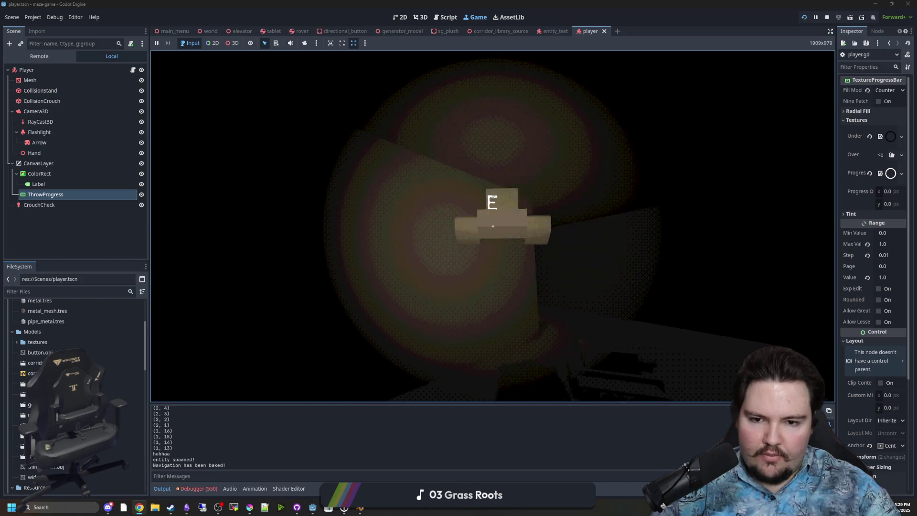
key("e")
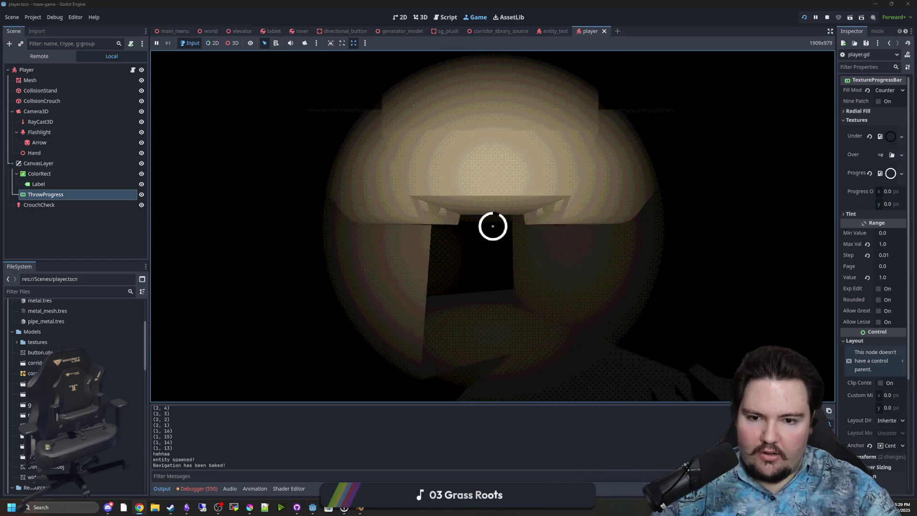
left_click(492, 226)
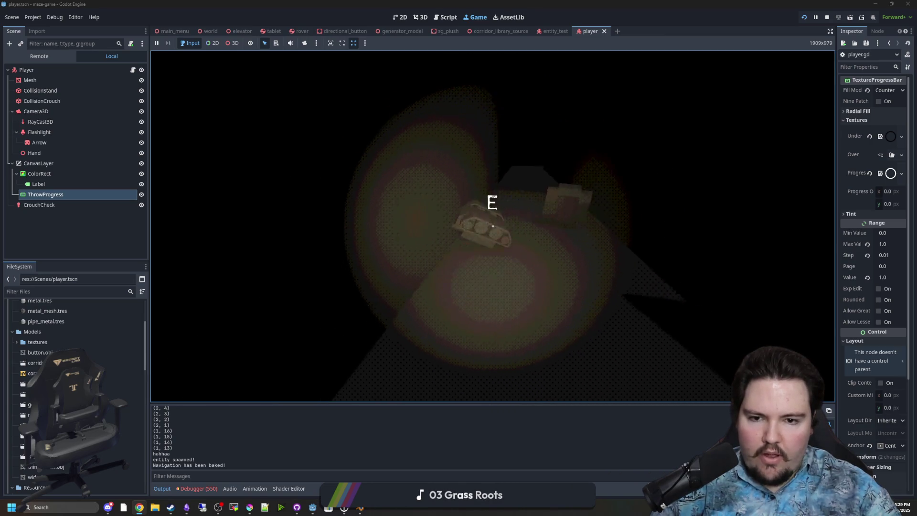
key("e")
left_click(492, 226)
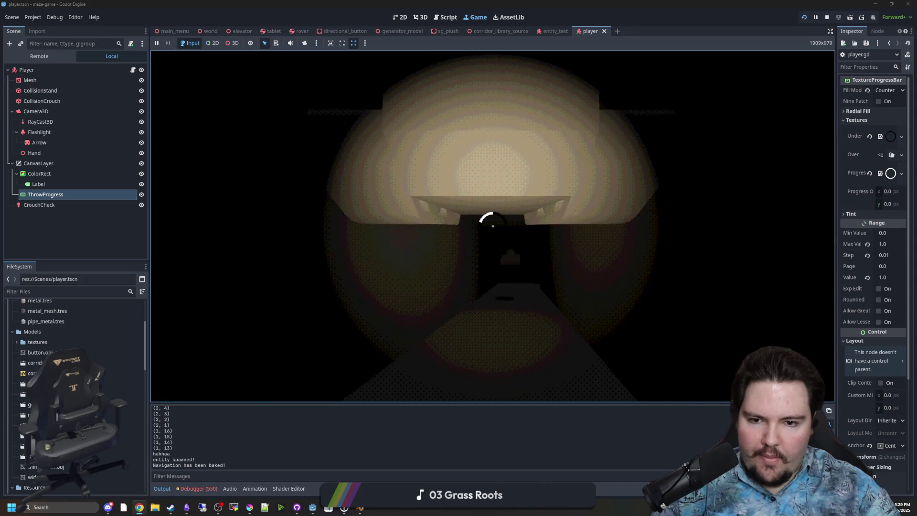
left_click(493, 225)
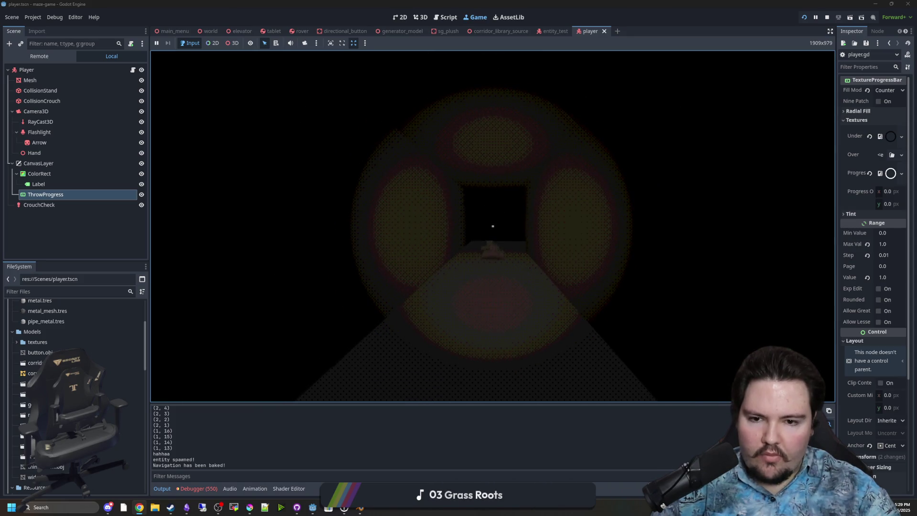
- Walk down the corridor, charge two more throws, and pick up the box below the lamp
key("w")
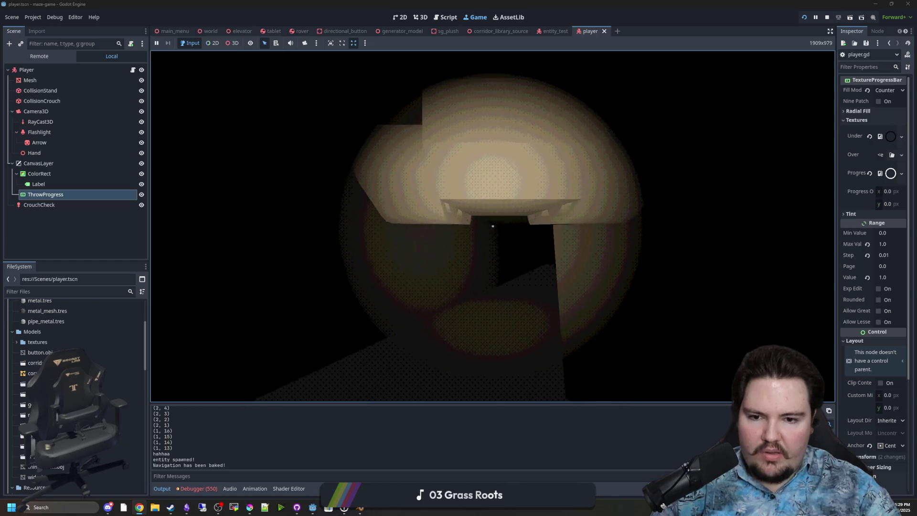
left_click(493, 226)
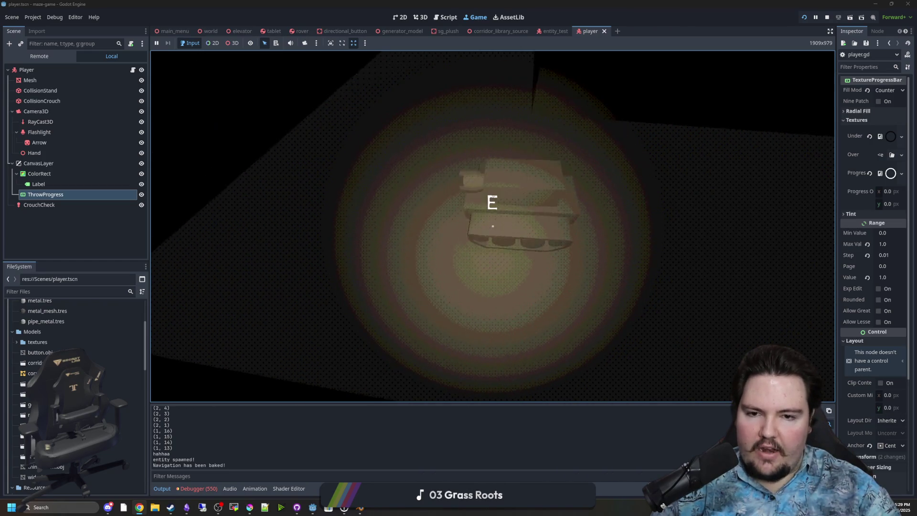
left_click(493, 226)
key("s")
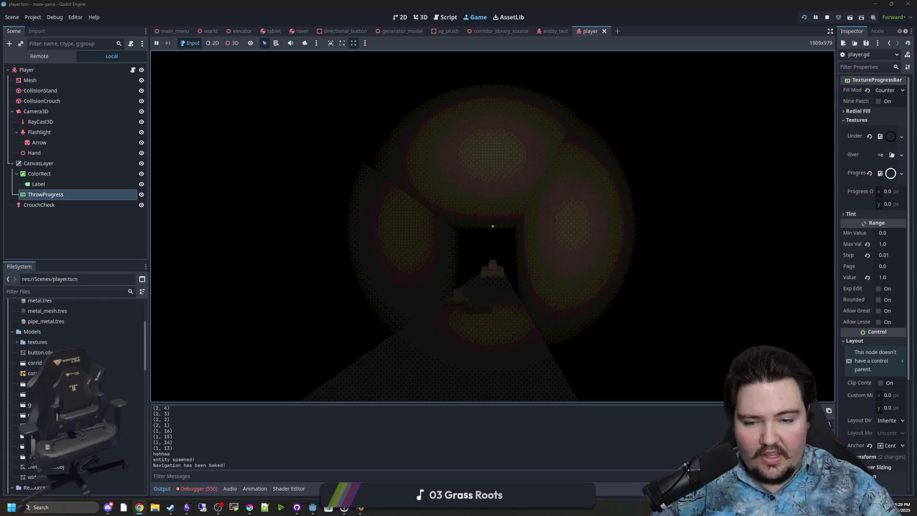
key("w")
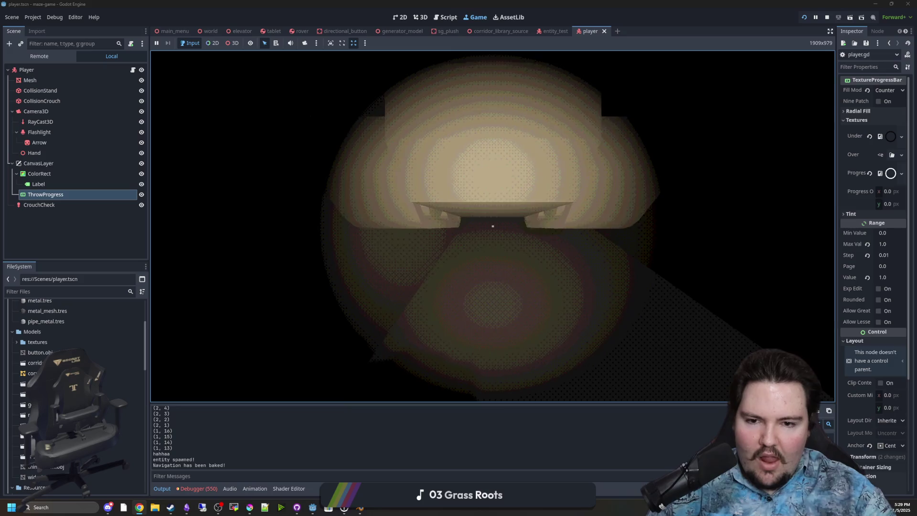
key("e")
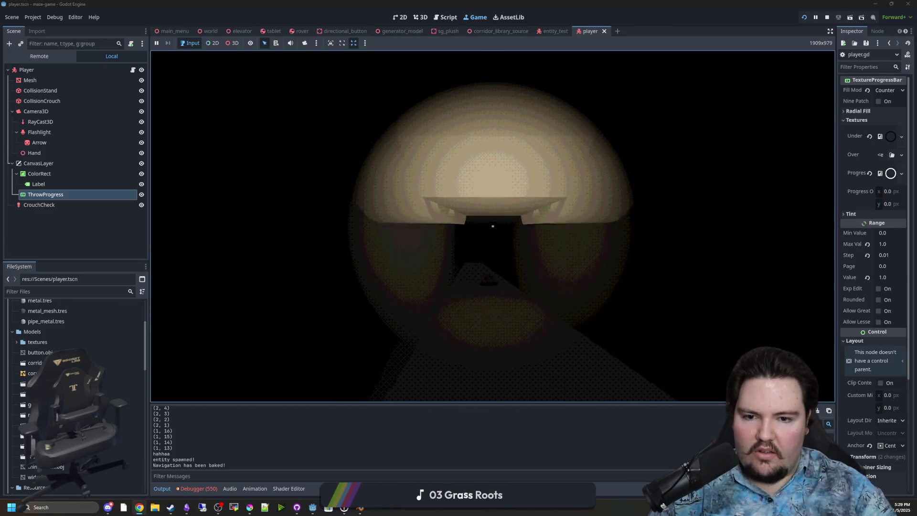
- Throw the box down the corridor, then fully charge the ring for several more throws
left_click(493, 226)
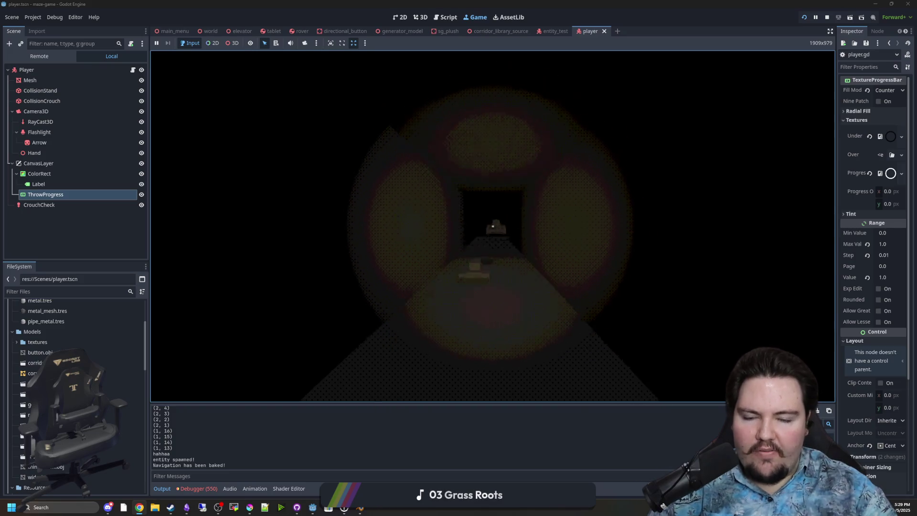
key("e")
left_click(492, 225)
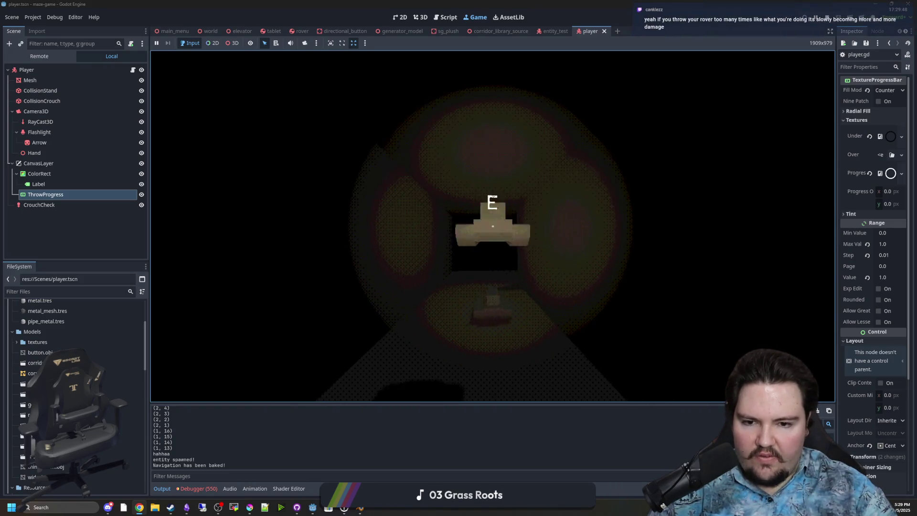
key("w")
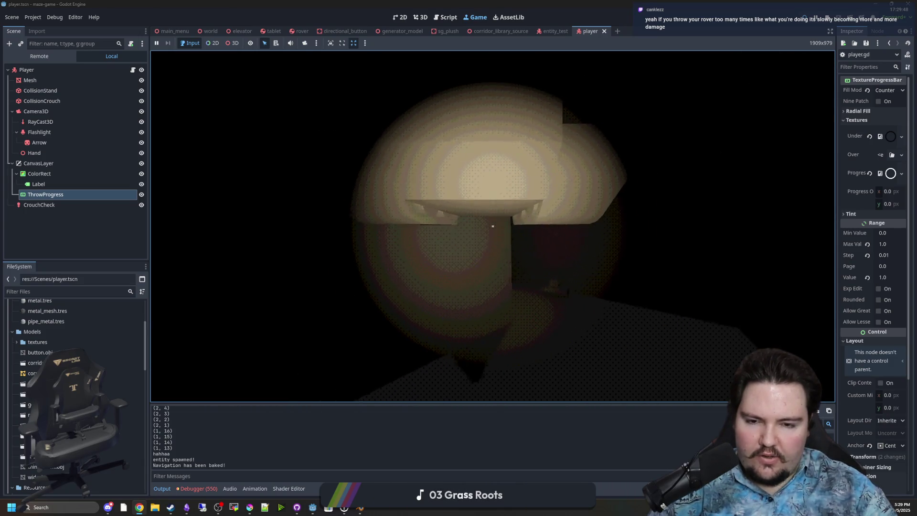
left_click(493, 226)
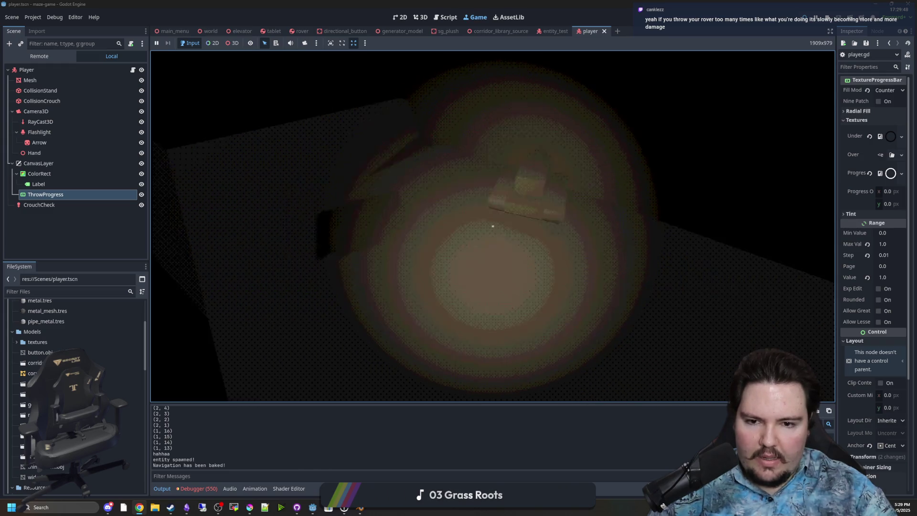
left_click(493, 225)
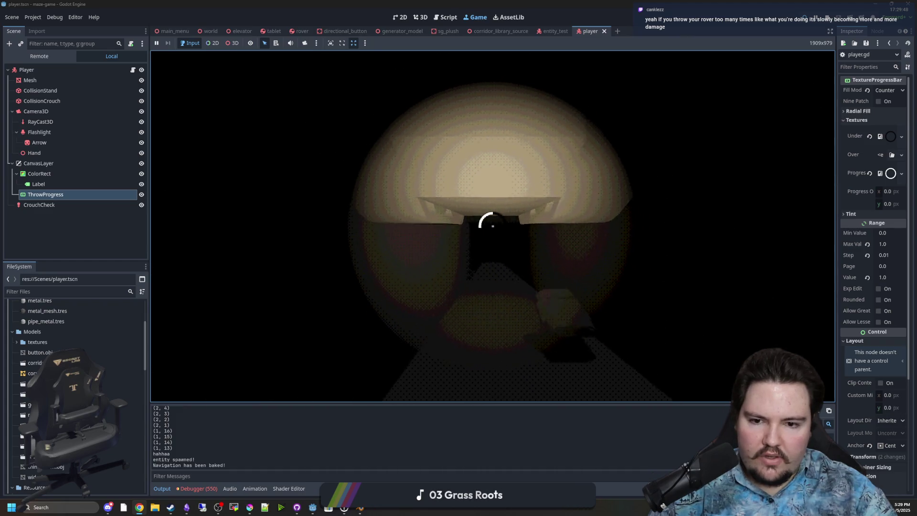
left_click(493, 226)
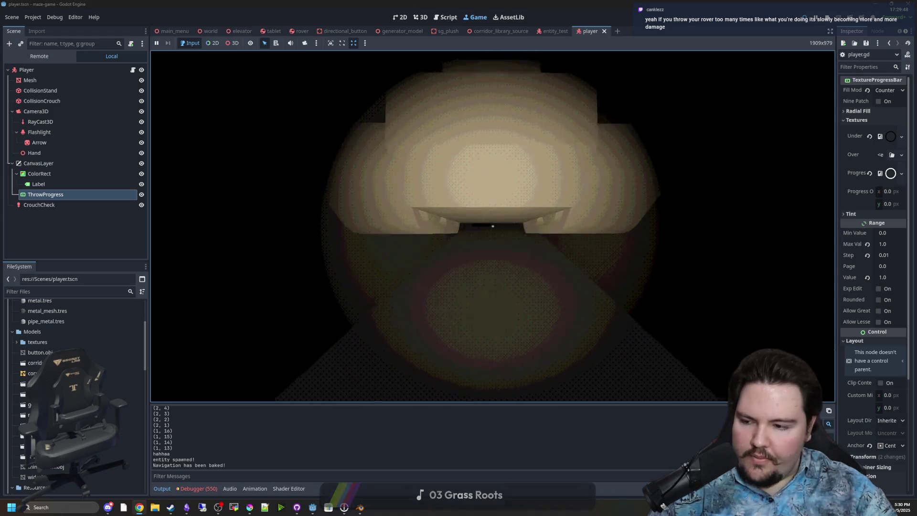
left_click(493, 225)
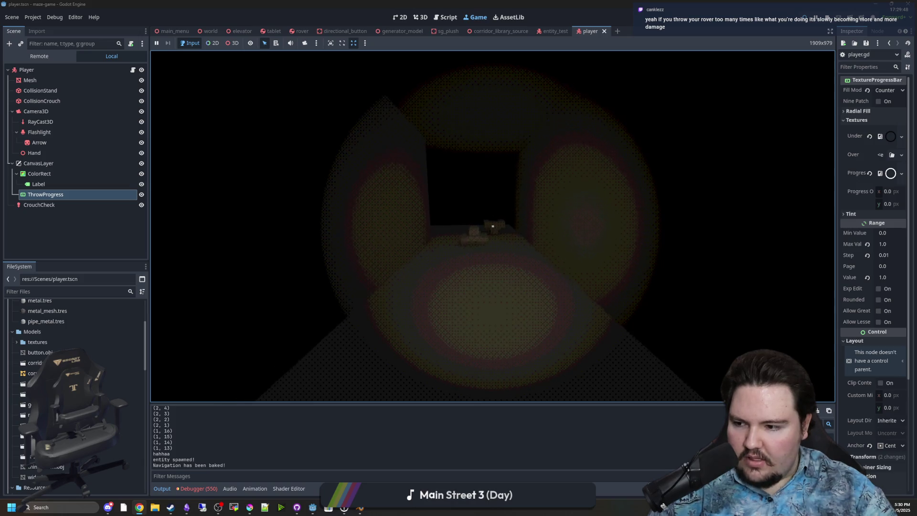
- Walk up to the rover, pick it up, and charge a throw with it
key("w")
key("e")
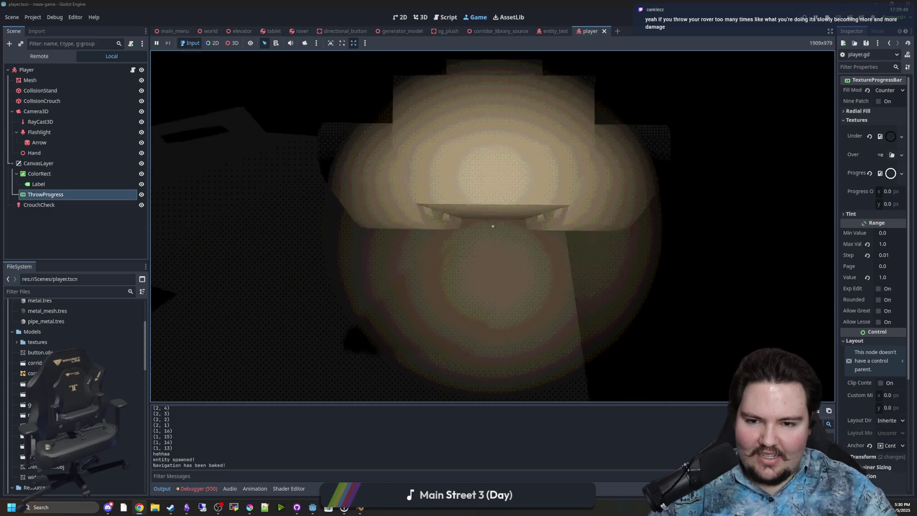
key("e")
left_click(493, 225)
key("e")
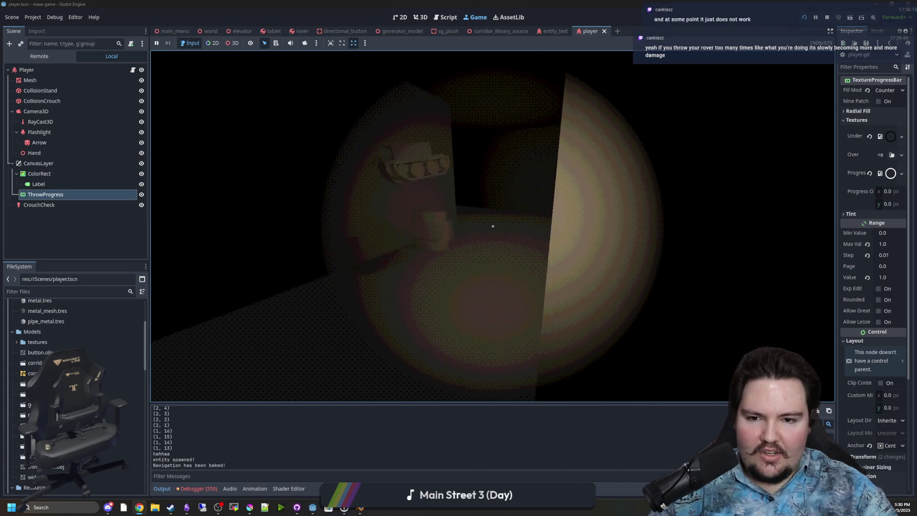
left_click(493, 226)
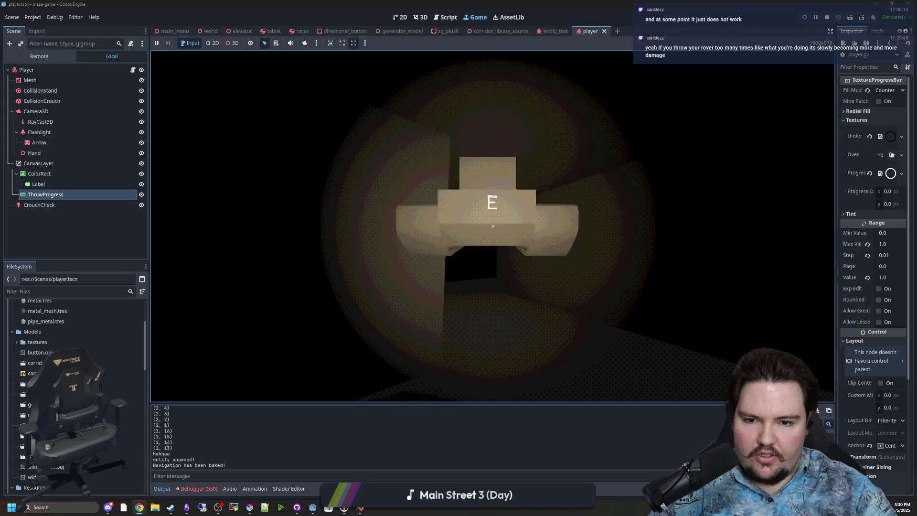
- Repeatedly pick up and throw the rover onto the floor, checking the ring each time
key("e")
left_click(492, 225)
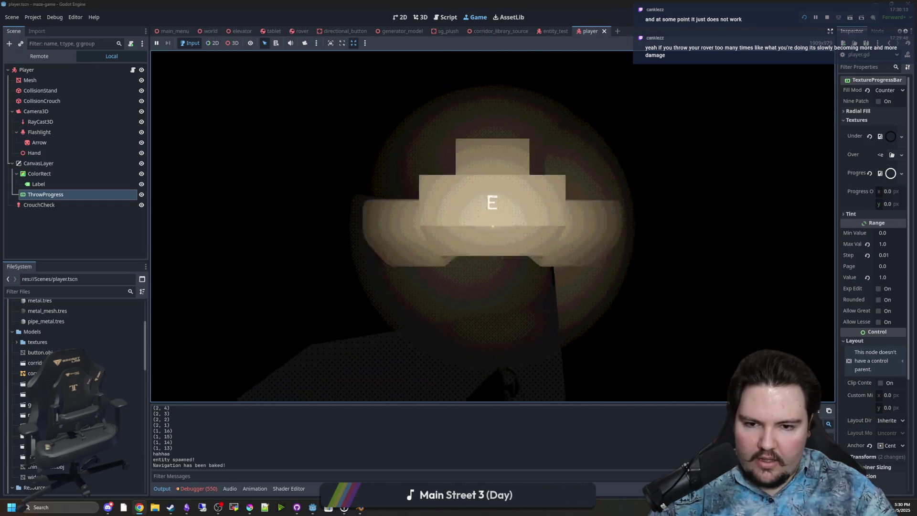
key("e")
left_click(492, 225)
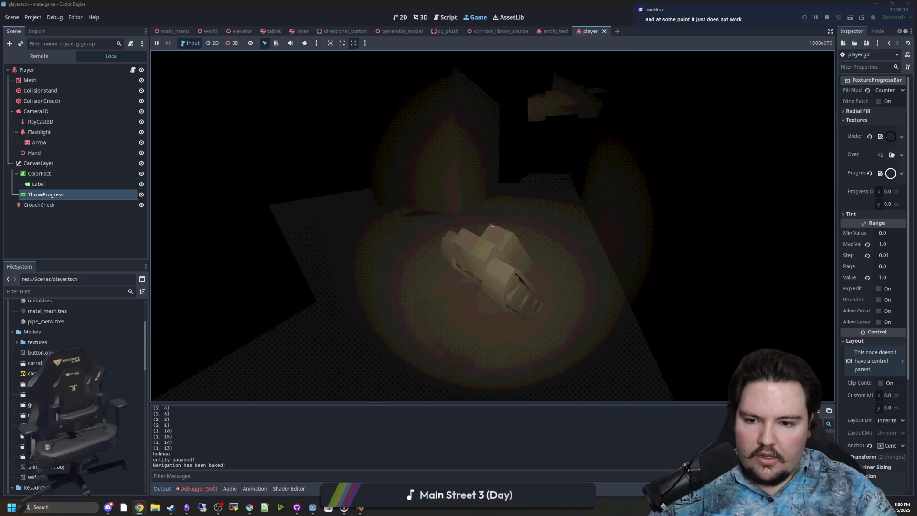
key("e")
left_click(493, 225)
left_click(493, 225)
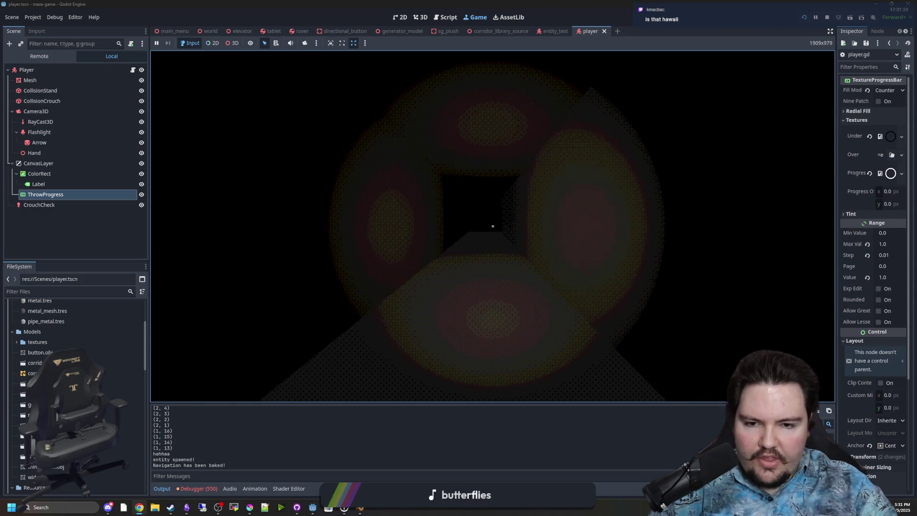
key("super")
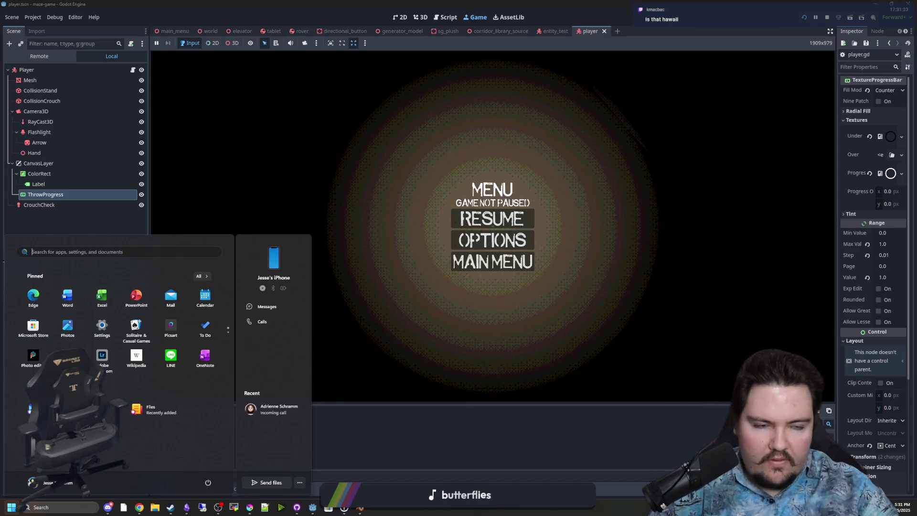
key("super")
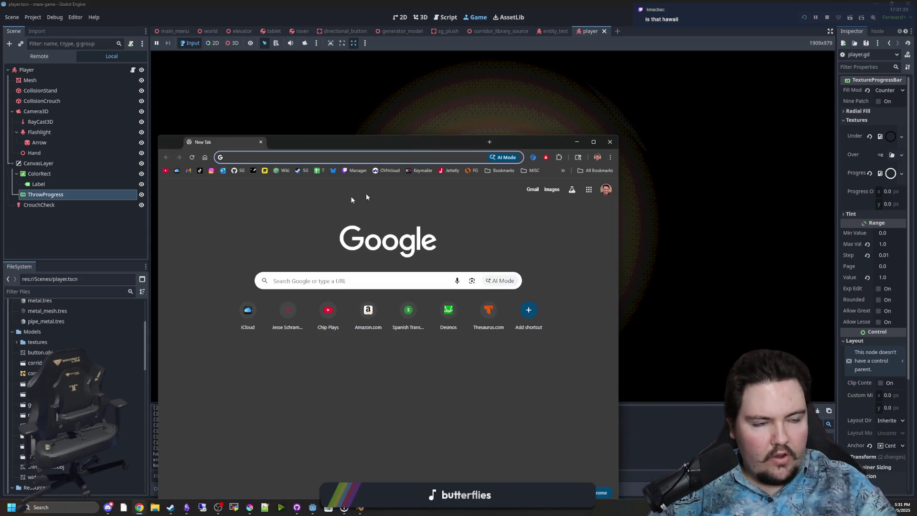
double_click(347, 138)
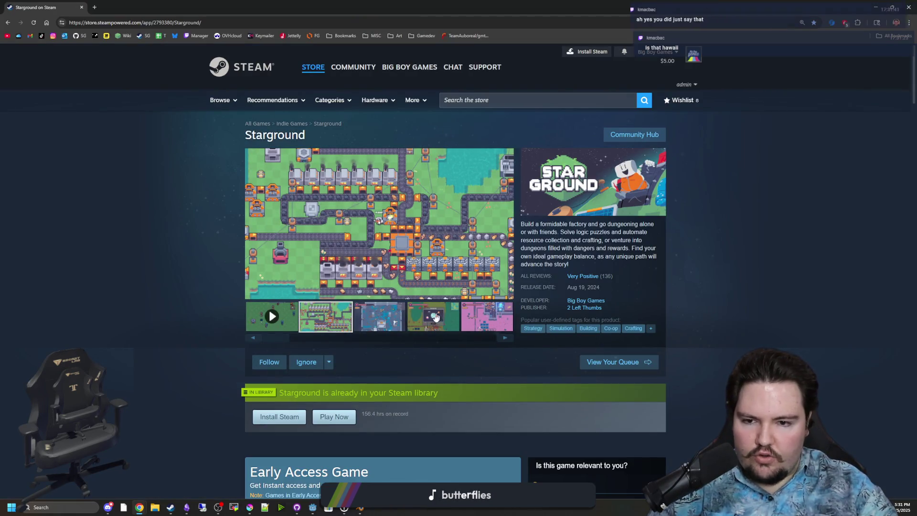
left_click(397, 304)
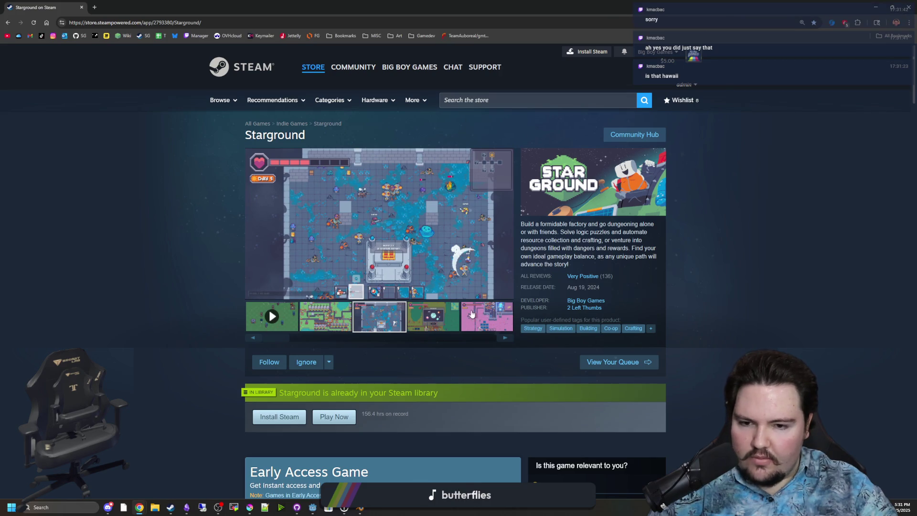
left_click(472, 314)
left_click(506, 337)
left_click(506, 338)
left_click(507, 338)
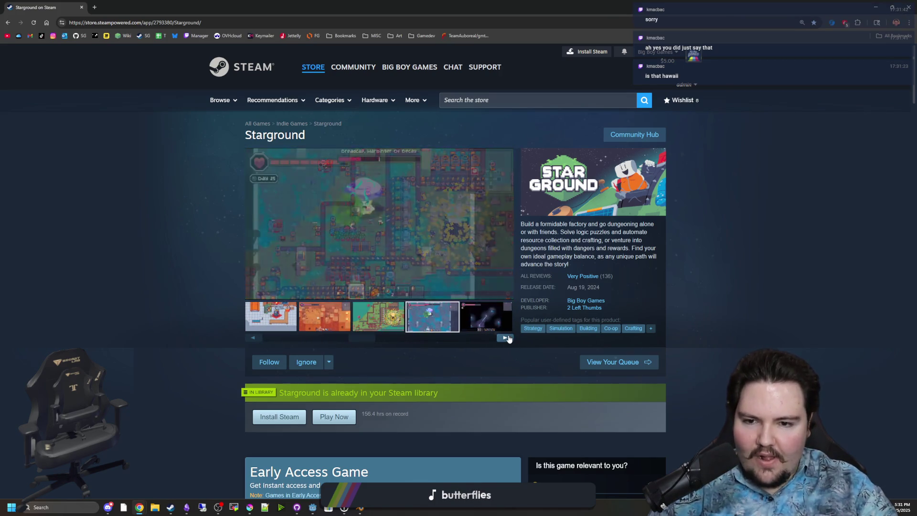
left_click(506, 338)
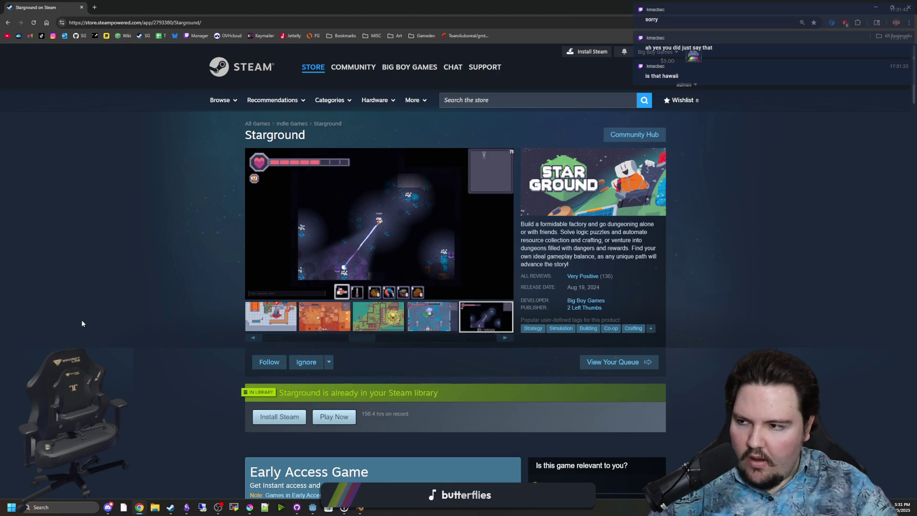
key("alt+Tab")
key("Escape")
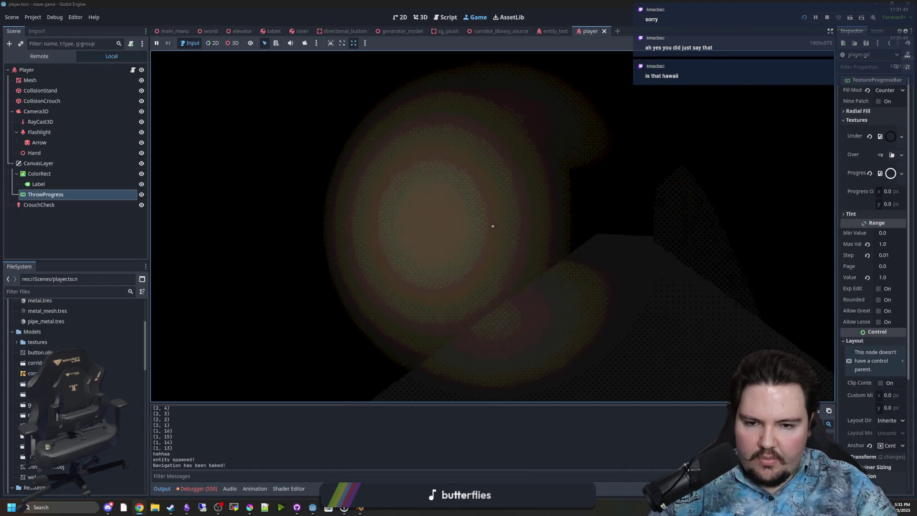
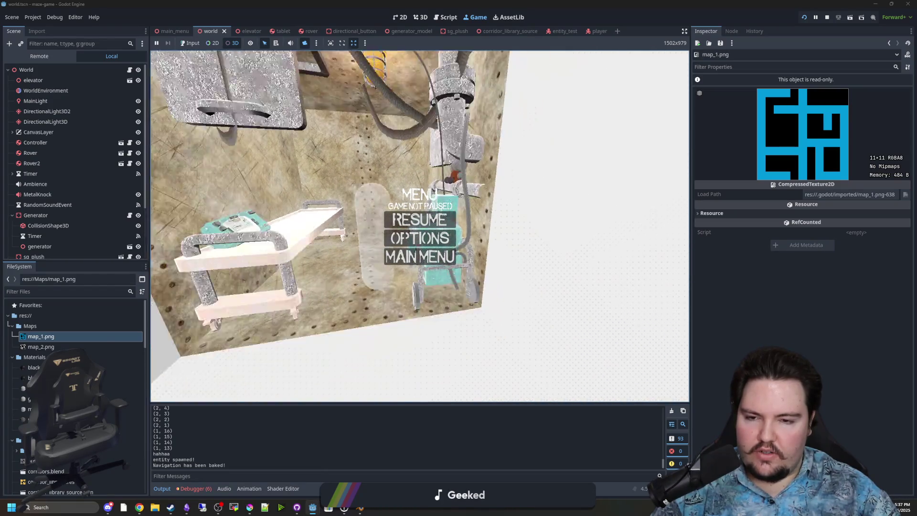
- Walk forward into the maze room, then stop the game and return to world.gd
key("w")
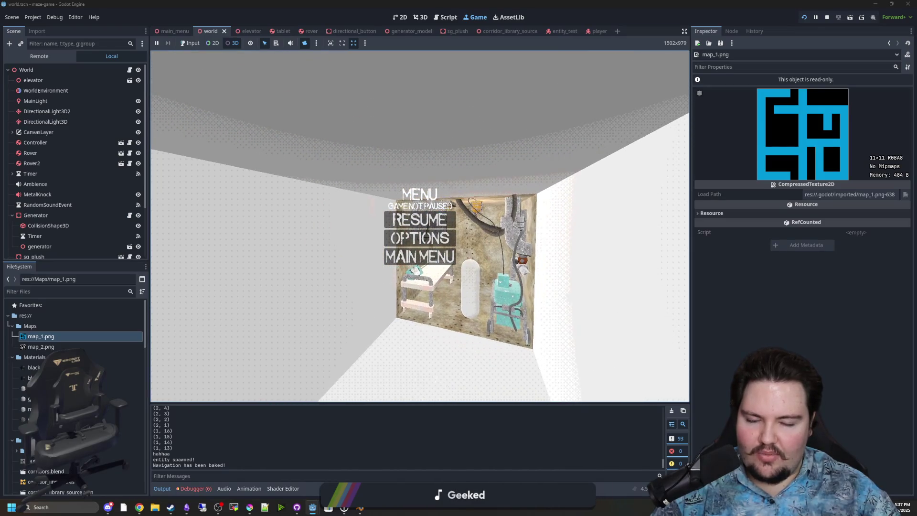
key("w")
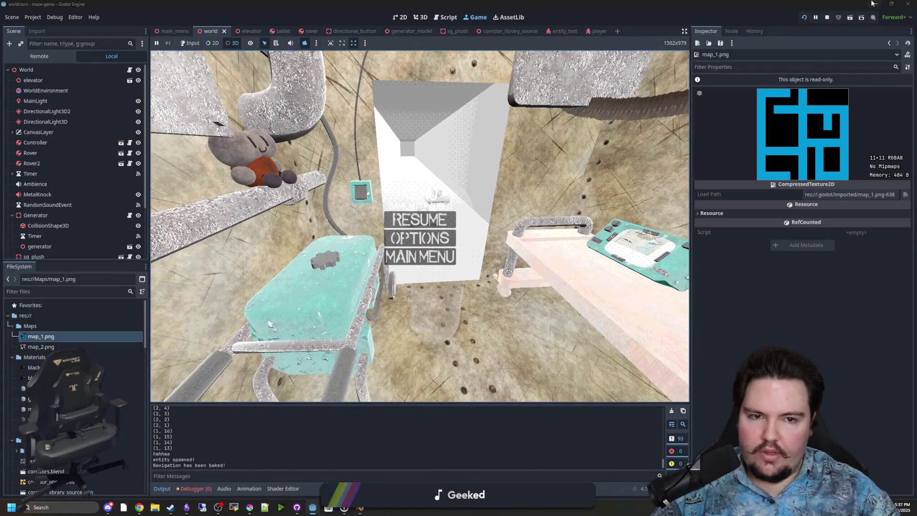
left_click(826, 17)
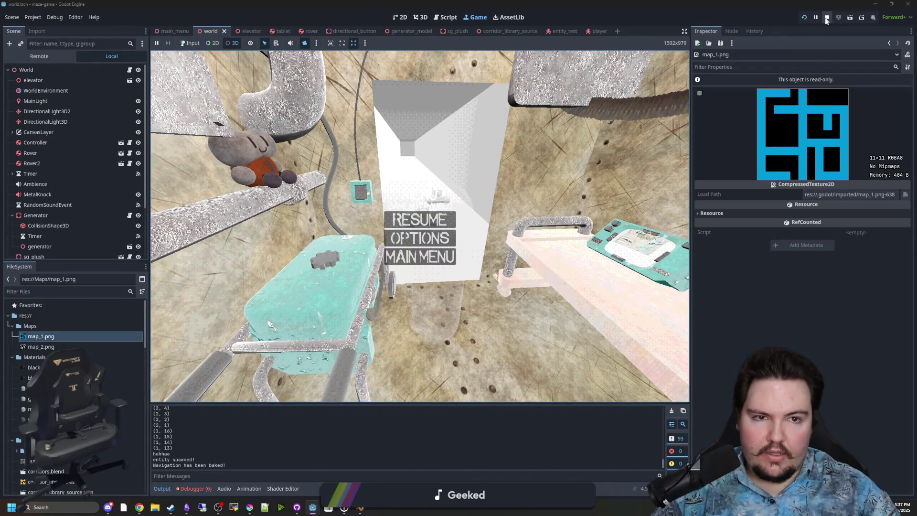
left_click(401, 210)
- Put the caret on empty line 10 of world.gd, then start a browser search for 'voices of the void'
left_click(332, 152)
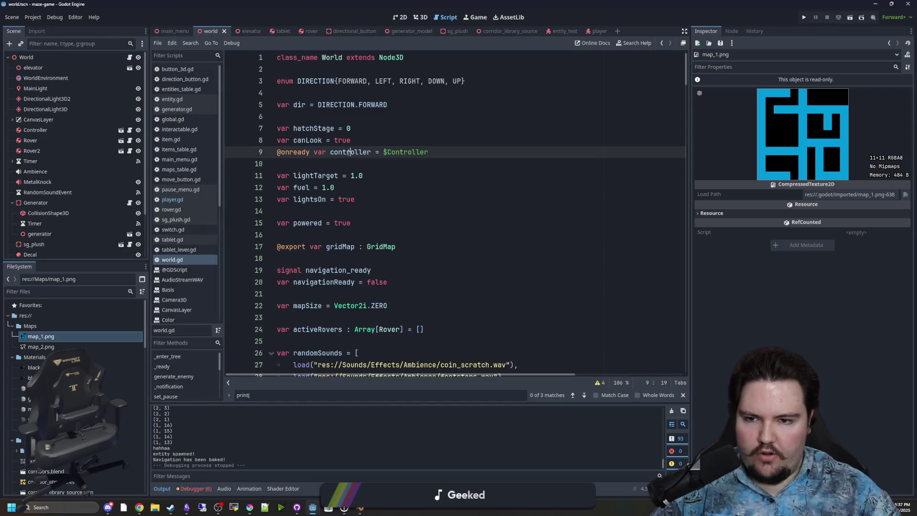
left_click(332, 163)
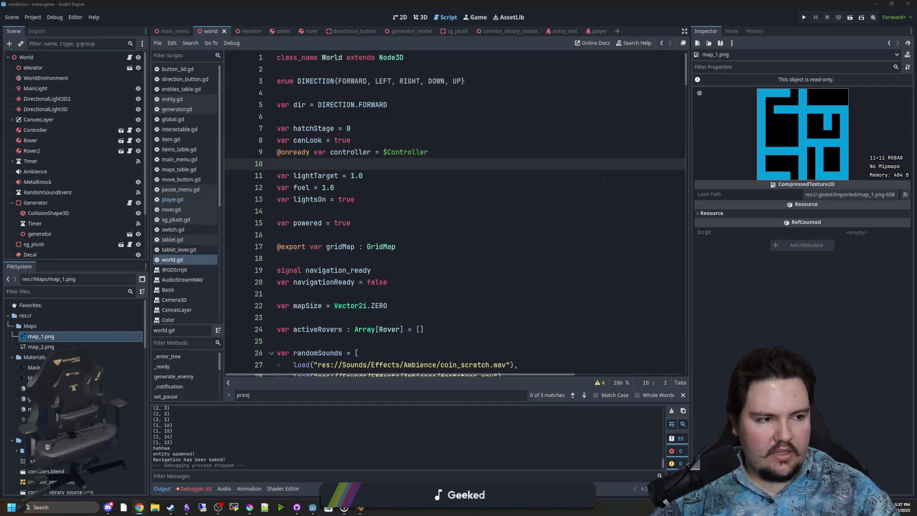
left_click(139, 507)
type("voices of the void")
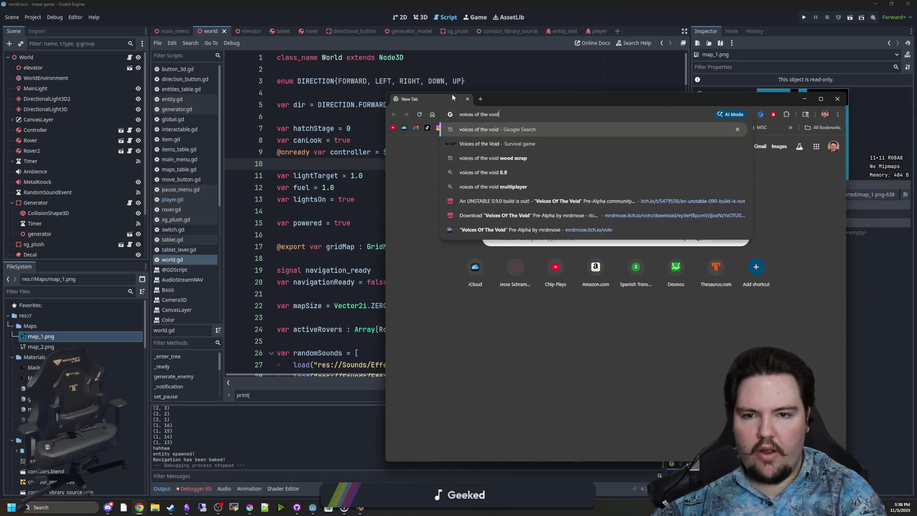
- Search 'voices of the void', open its itch.io page in a new tab, and enlarge a screenshot
key("Return")
middle_click(535, 207)
left_click(518, 100)
mouse_move(583, 96)
left_mouse_down()
mouse_move(572, 78)
mouse_move(568, 3)
left_mouse_up()
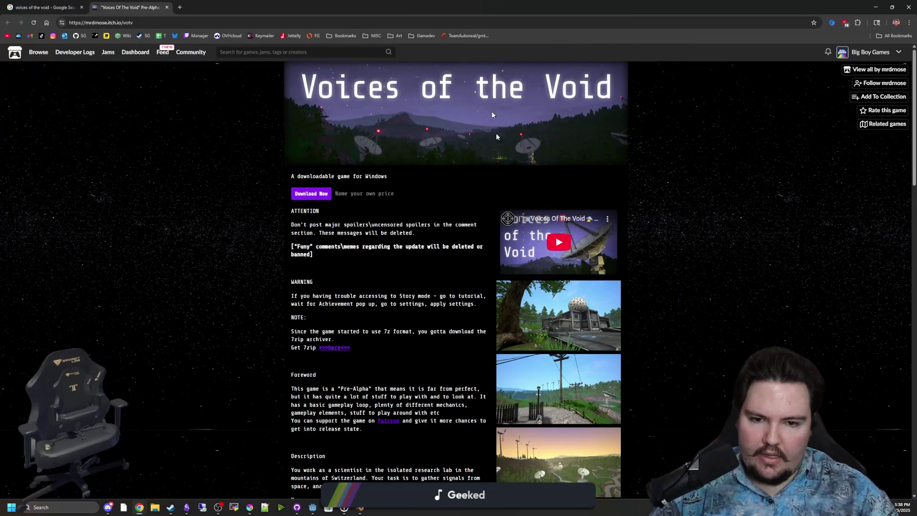
left_click(526, 326)
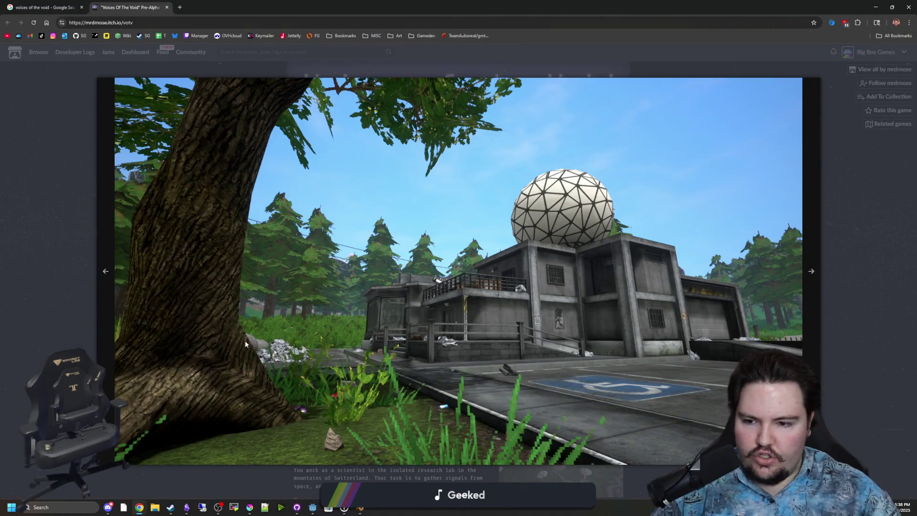
- Page through the Voices of the Void screenshots, close the viewer, and return to Godot
left_click(809, 282)
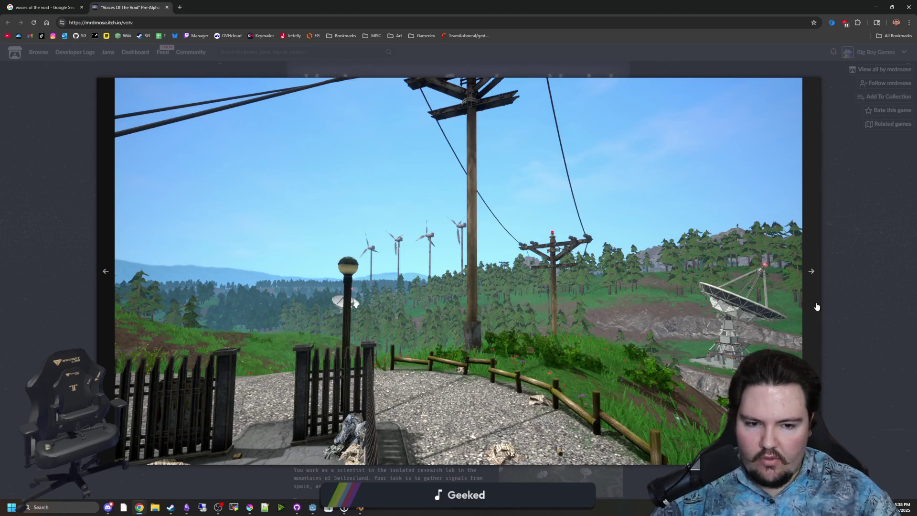
left_click(817, 307)
left_click(817, 307)
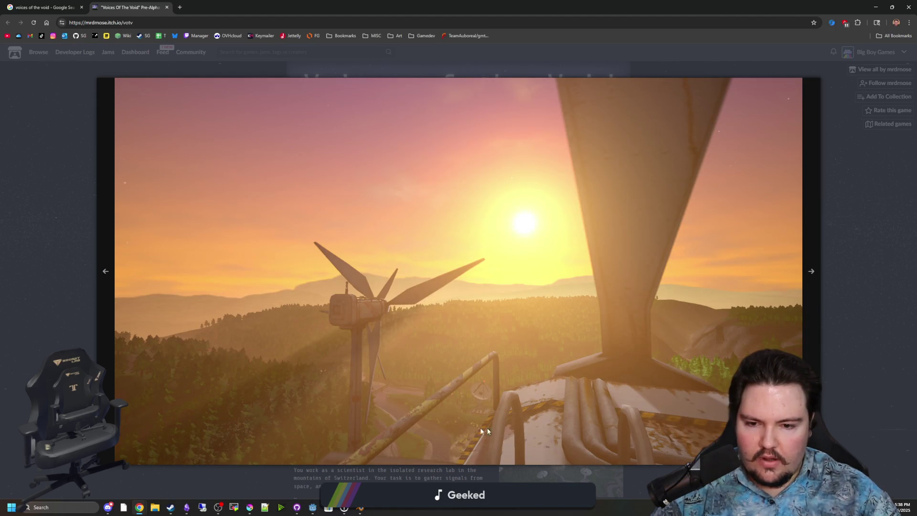
left_click(816, 287)
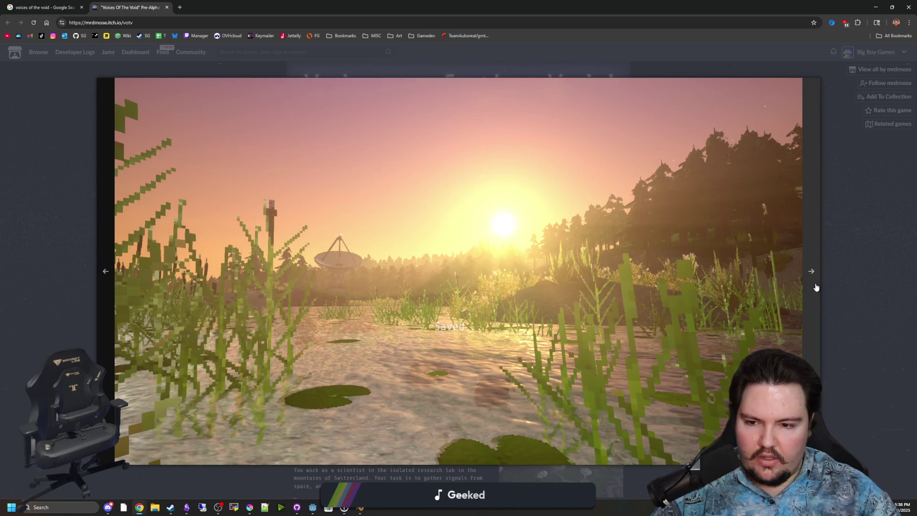
left_click(816, 287)
left_click(816, 287)
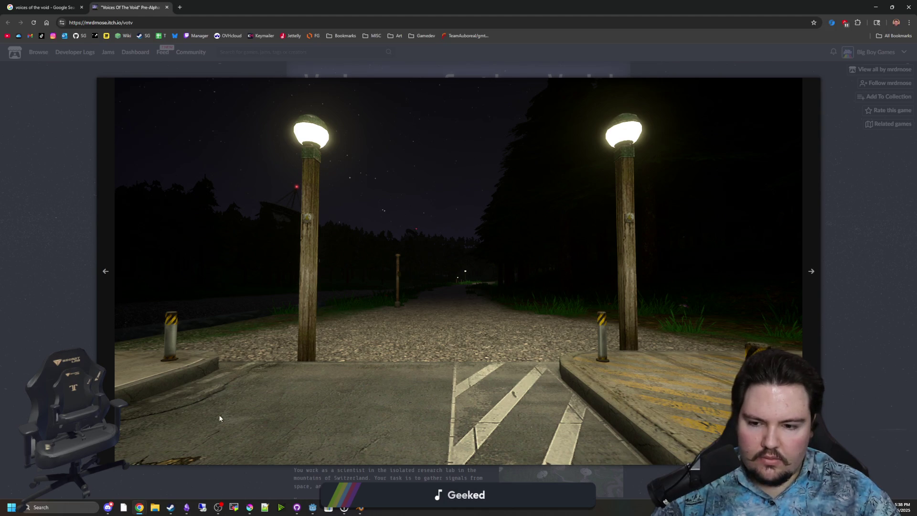
left_click(806, 282)
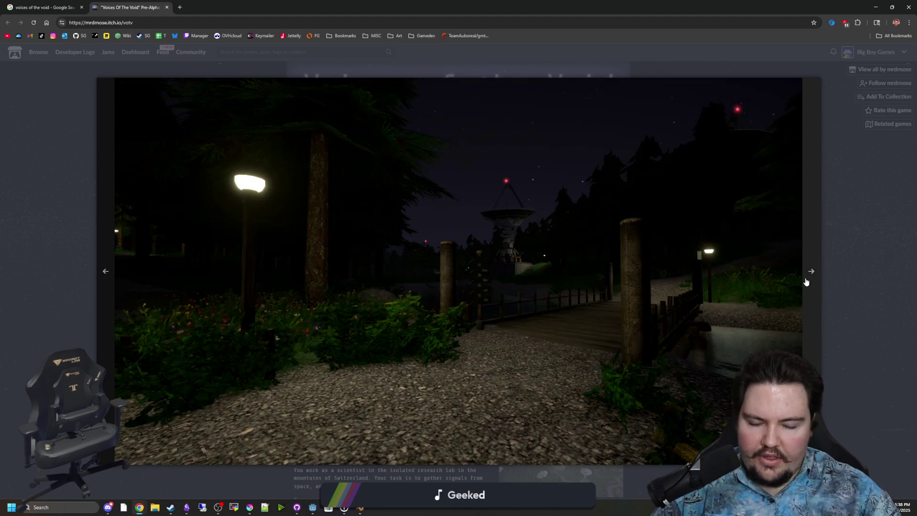
left_click(807, 282)
left_click(806, 282)
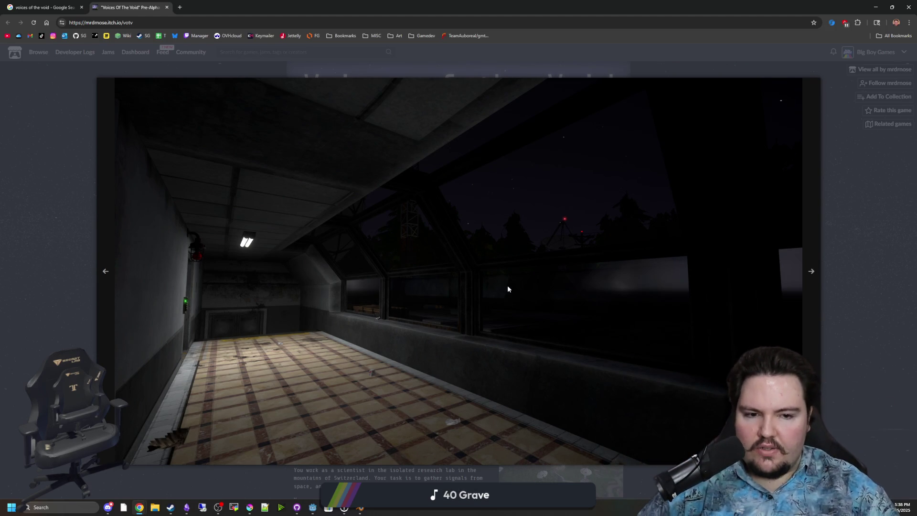
left_click(811, 271)
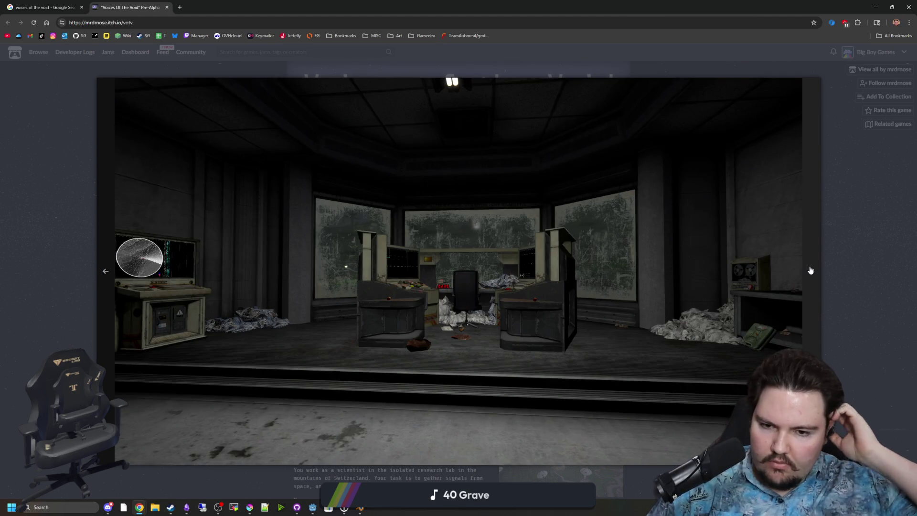
left_click(809, 271)
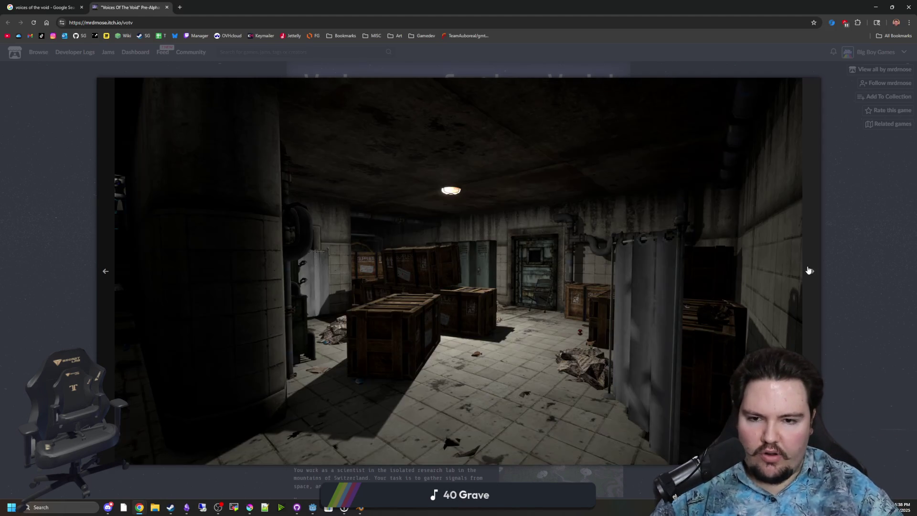
left_click(810, 271)
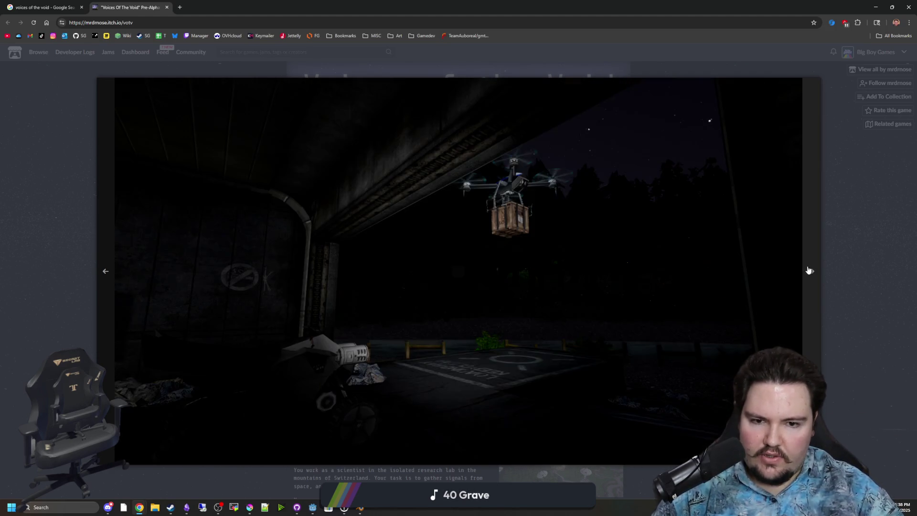
left_click(810, 270)
left_click(809, 270)
left_click(810, 270)
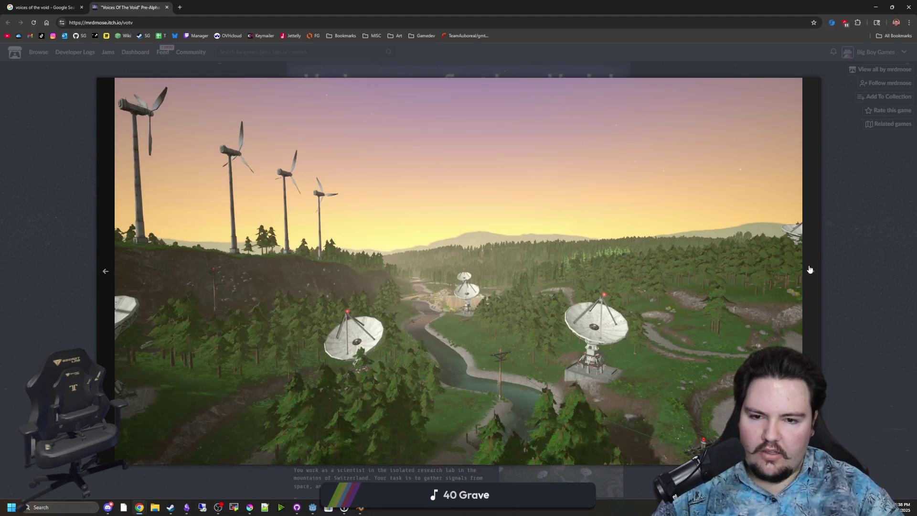
left_click(810, 270)
left_click(810, 270)
left_click(810, 269)
left_click(810, 270)
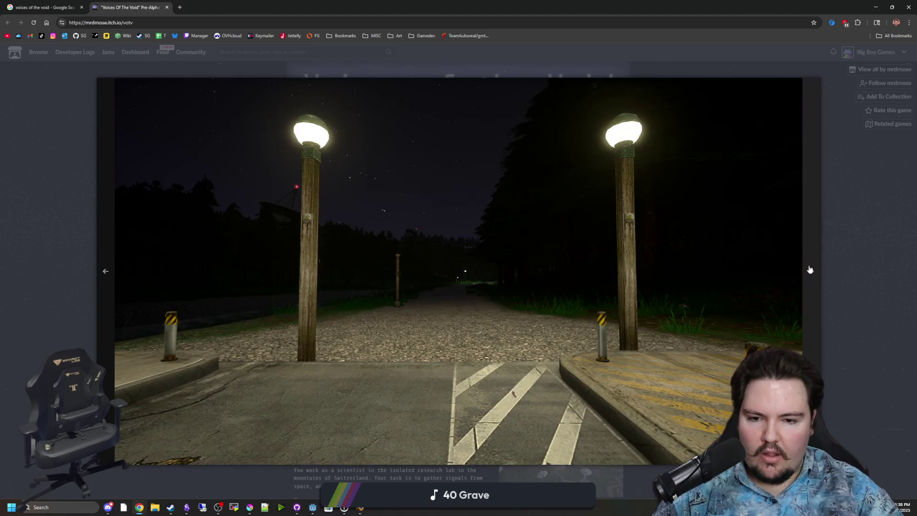
left_click(884, 243)
key("alt+Tab")
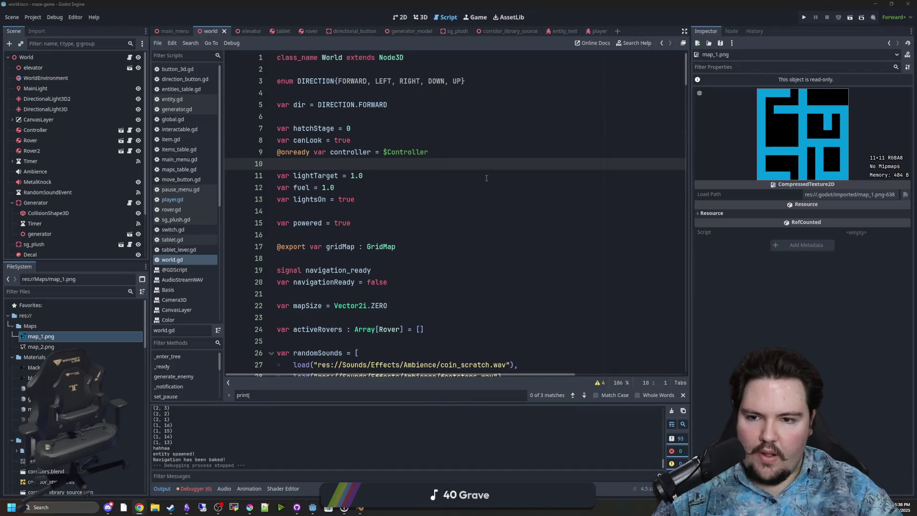
- Move through the world.gd variables to line 14 and save the world scene
key("Down")
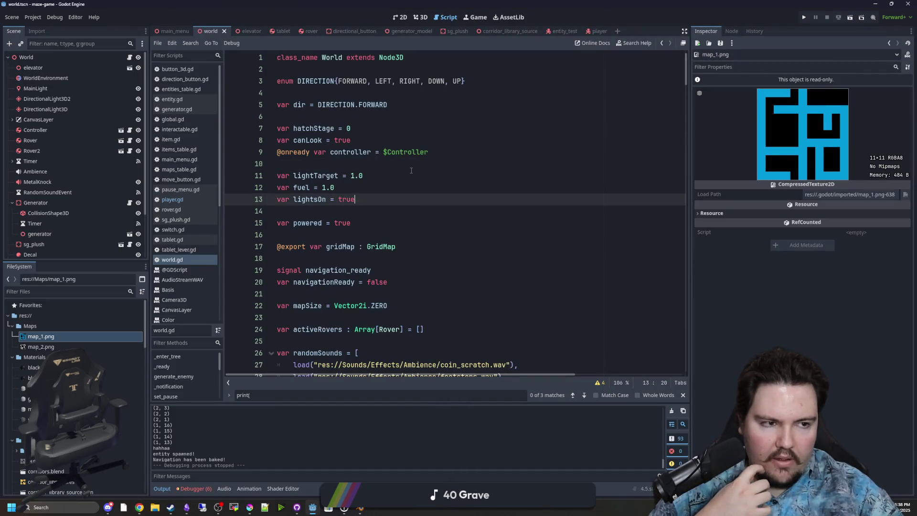
key("Down")
key("ctrl+s")
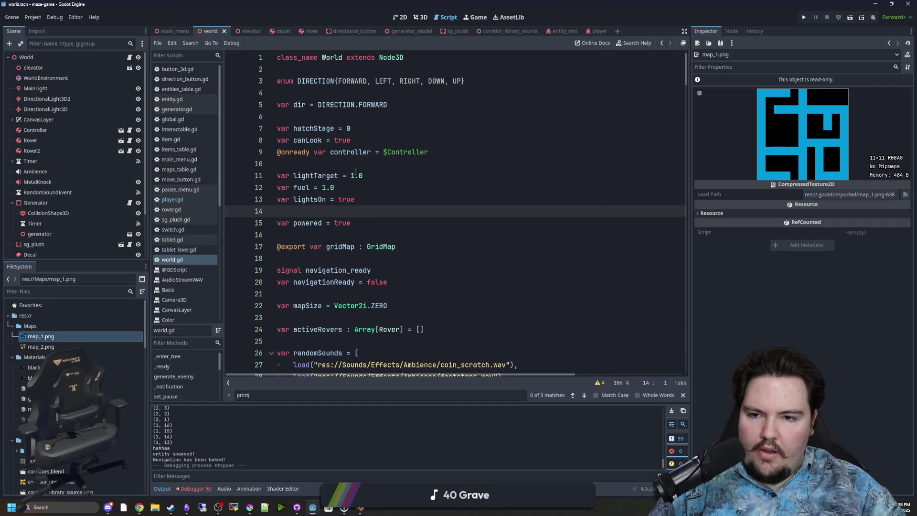
left_click(351, 164)
key("ctrl+s")
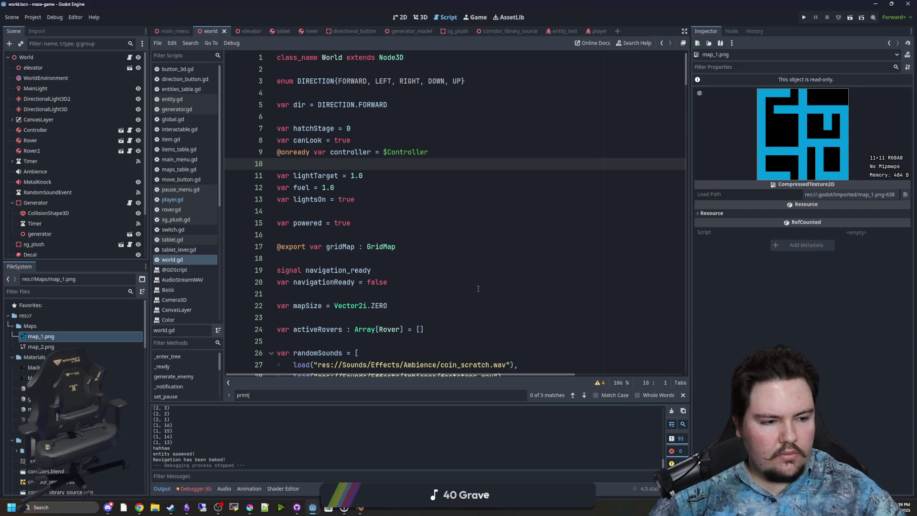
- Check lines 21 and 16 of world.gd, then launch the maze game in the Game view
left_click(380, 294)
left_click(348, 237)
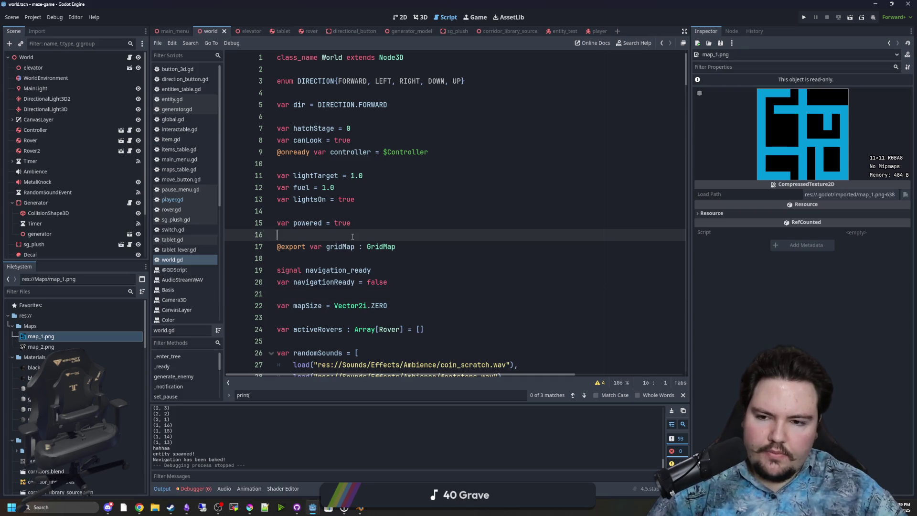
left_click(476, 17)
left_click(804, 17)
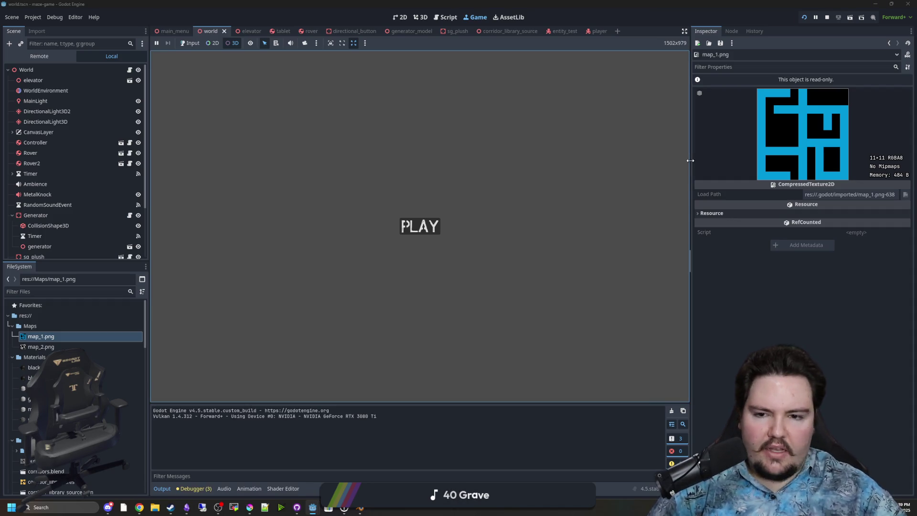
- Start from the PLAY screen, pause with Esc and resume, then stop the game and bring Krita forward
left_click(416, 221)
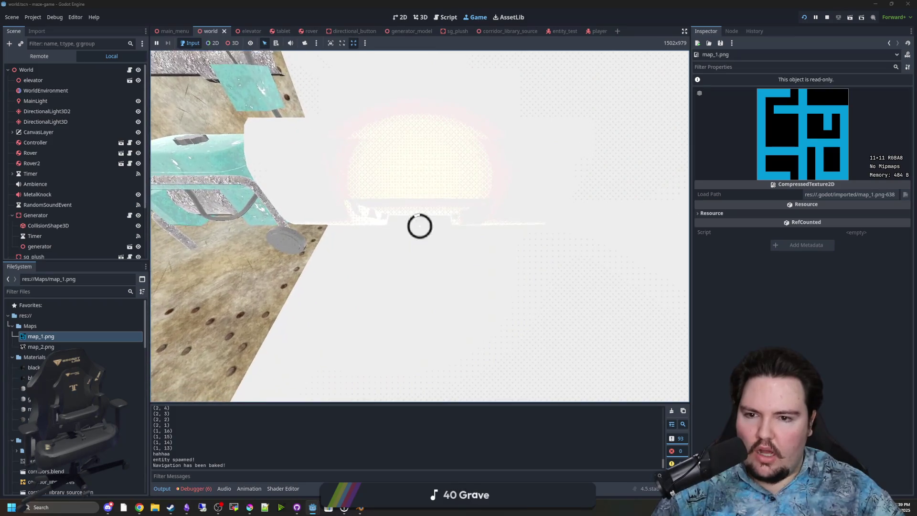
key("Escape")
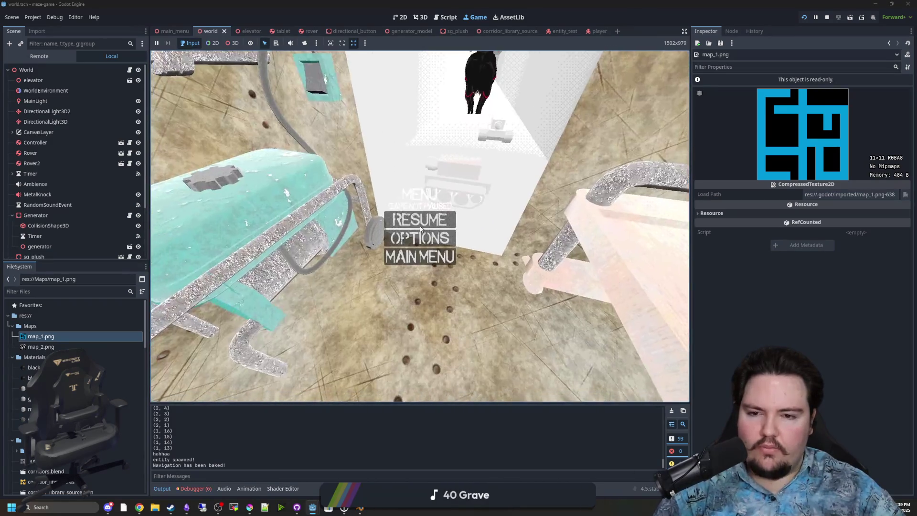
left_click(420, 220)
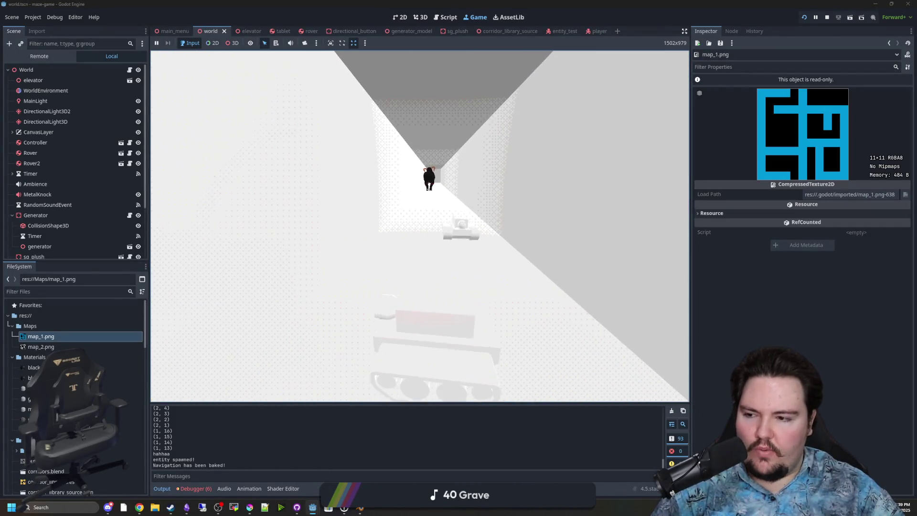
key("super")
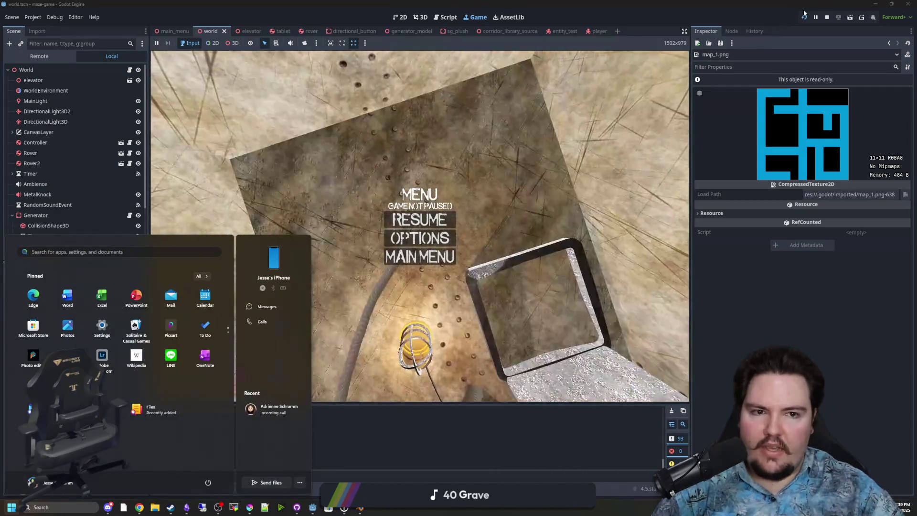
left_click(826, 18)
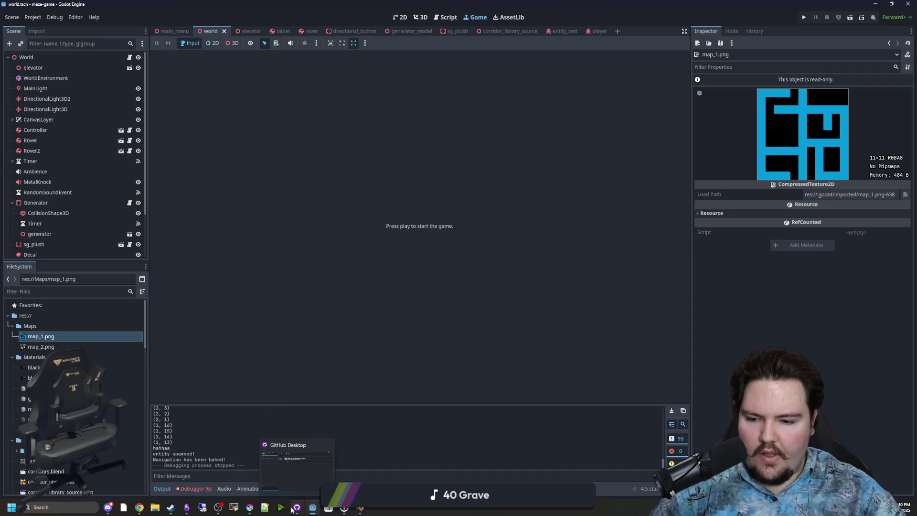
left_click(247, 508)
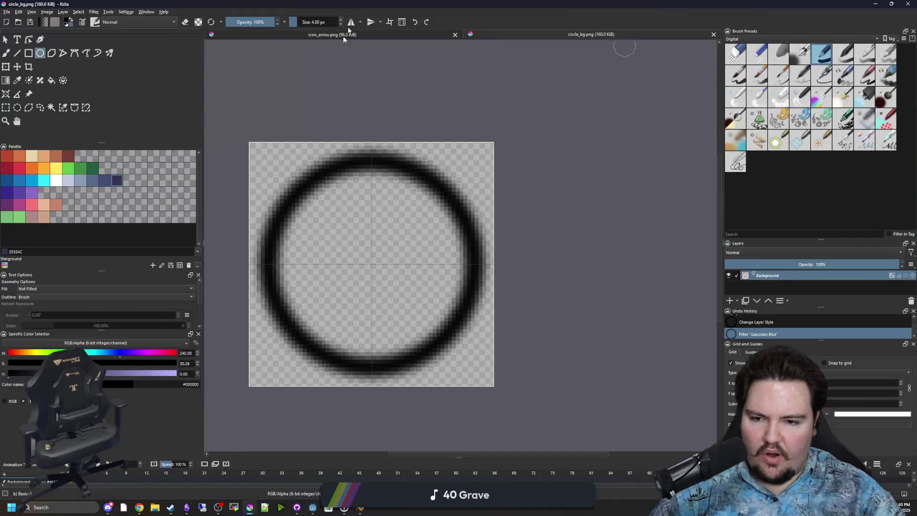
- Create a new Krita document of 800 by 800 pixels
left_click(9, 13)
left_click(16, 23)
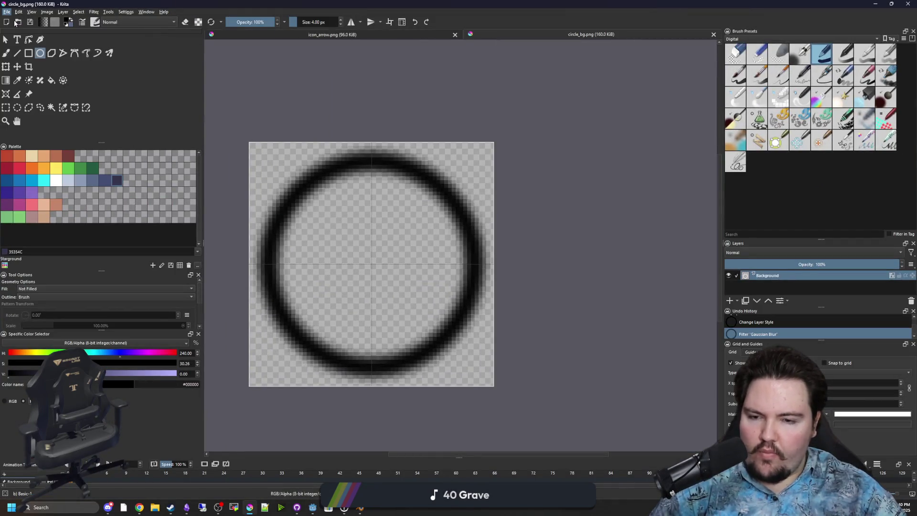
double_click(466, 199)
type("800")
key("Tab")
type("800")
key("Return")
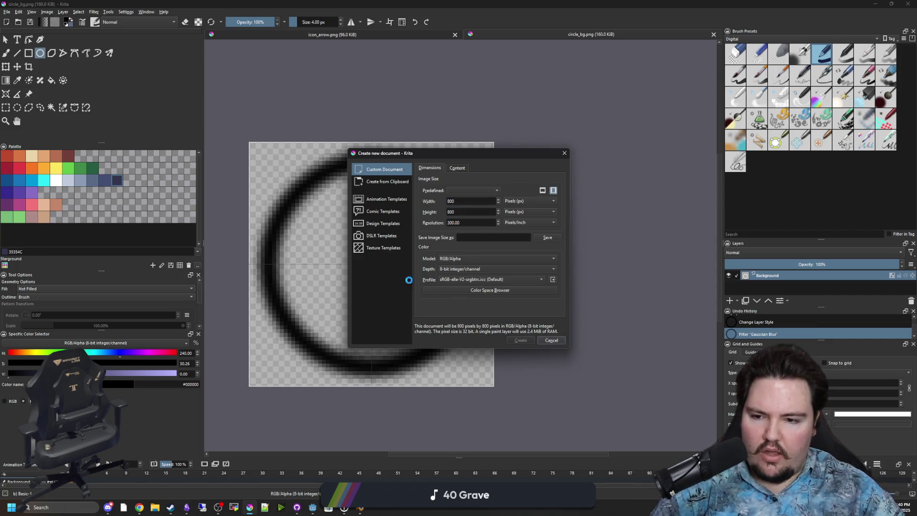
- Paint red vertical grid dashes and a red cross with side dashes, undoing a stray stroke
left_click(19, 168)
scroll(420, 282, "up", 10)
mouse_move(416, 351)
left_mouse_down()
mouse_move(432, 213)
mouse_move(417, 351)
mouse_move(428, 246)
left_mouse_up()
key("ctrl+z")
scroll(420, 286, "down", 5)
scroll(433, 249, "up", 1)
left_click_drag(429, 206, 426, 123)
scroll(430, 157, "up", 2)
scroll(436, 231, "up", 3)
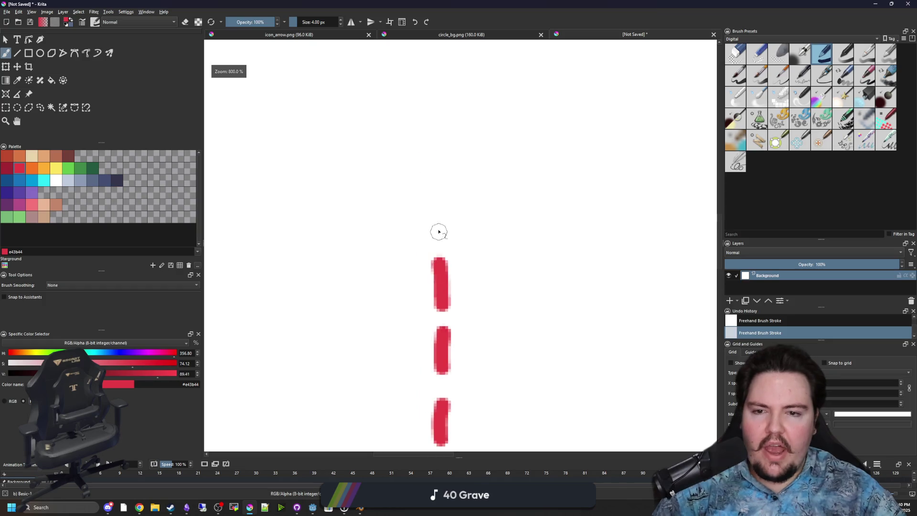
left_click_drag(437, 237, 436, 105)
left_click_drag(370, 162, 506, 171)
scroll(507, 171, "down", 3)
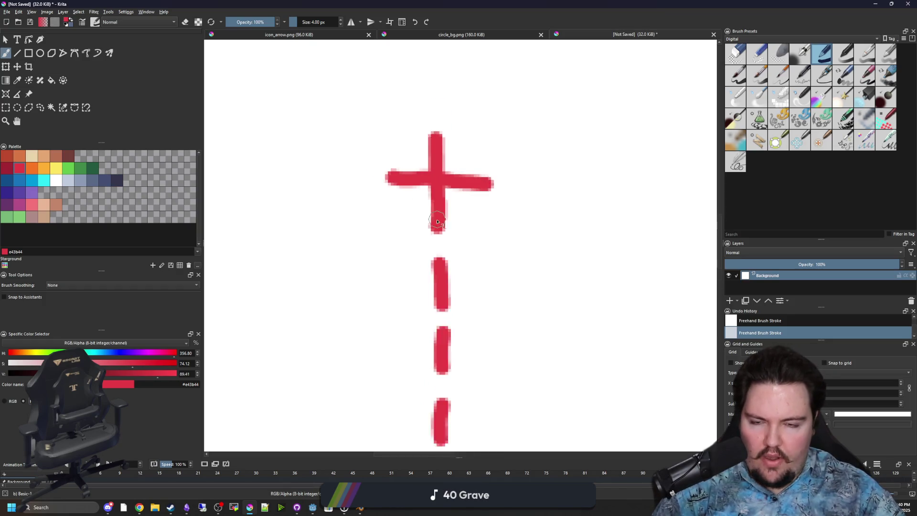
left_click_drag(385, 191, 335, 191)
left_click_drag(496, 194, 527, 197)
left_click_drag(436, 154, 439, 95)
scroll(417, 239, "down", 2)
scroll(434, 363, "up", 2)
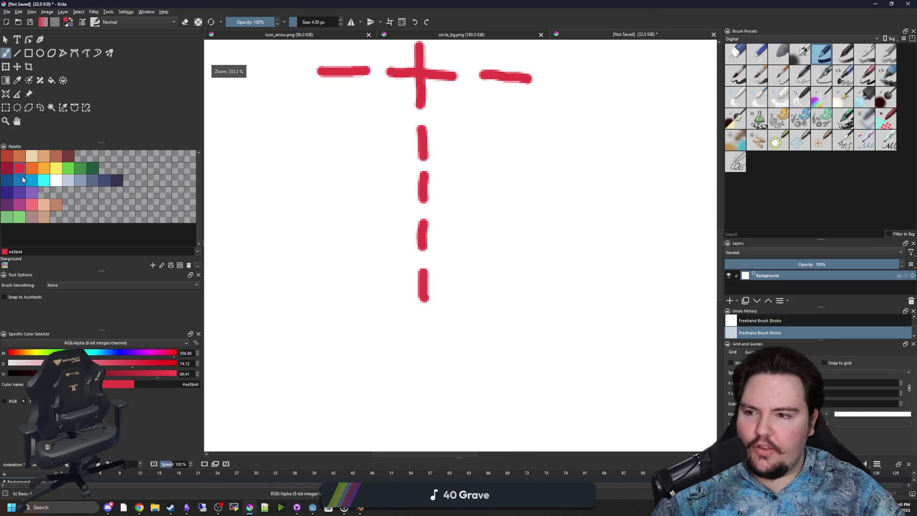
- Paint four blue arrow carets beside the red dashes
left_click(32, 180)
scroll(514, 231, "up", 2)
scroll(514, 231, "right", 2)
mouse_move(397, 348)
left_mouse_down()
mouse_move(409, 319)
mouse_move(424, 342)
left_mouse_up()
mouse_move(396, 294)
left_mouse_down()
mouse_move(407, 267)
mouse_move(424, 291)
left_mouse_up()
left_click_drag(396, 248, 424, 241)
mouse_move(396, 204)
left_mouse_down()
mouse_move(404, 189)
mouse_move(425, 203)
left_mouse_up()
- Sketch the blue rover box outline with inner vertical lines and crossing diagonals
scroll(408, 287, "up", 2)
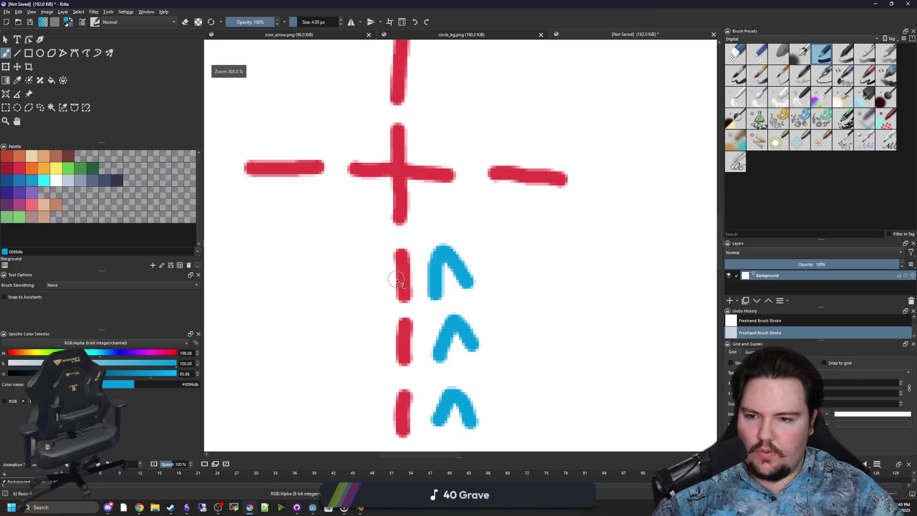
scroll(430, 234, "up", 2)
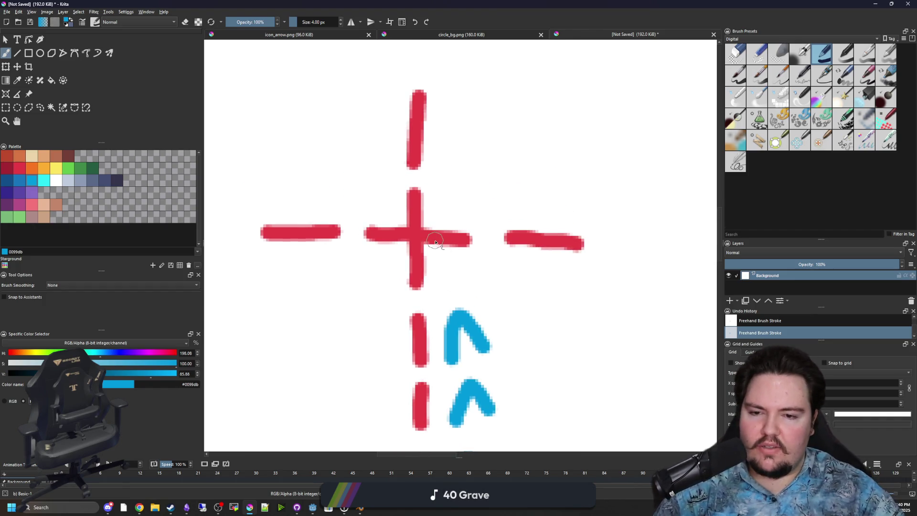
scroll(436, 243, "down", 2)
scroll(301, 241, "up", 3)
mouse_move(350, 314)
left_mouse_down()
mouse_move(353, 275)
mouse_move(594, 246)
mouse_move(399, 328)
mouse_move(353, 309)
mouse_move(403, 293)
mouse_move(403, 246)
mouse_move(384, 206)
mouse_move(356, 207)
left_mouse_up()
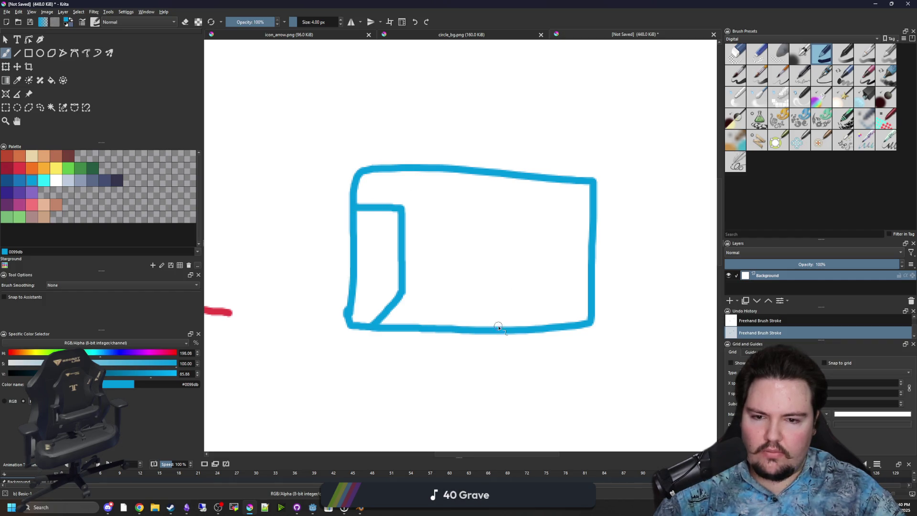
left_click_drag(497, 328, 498, 296)
key("ctrl+z")
mouse_move(558, 324)
left_mouse_down()
mouse_move(539, 297)
mouse_move(537, 209)
mouse_move(591, 182)
left_mouse_up()
mouse_move(404, 211)
left_mouse_down()
mouse_move(354, 183)
mouse_move(363, 201)
mouse_move(389, 189)
left_mouse_up()
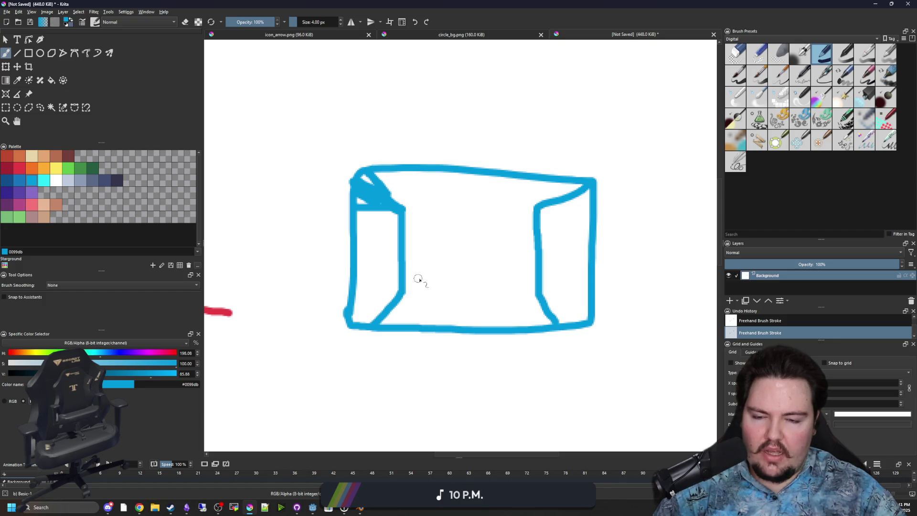
mouse_move(427, 276)
left_mouse_down()
mouse_move(430, 190)
mouse_move(404, 210)
left_mouse_up()
mouse_move(515, 277)
left_mouse_down()
mouse_move(519, 227)
mouse_move(531, 214)
left_mouse_up()
left_click_drag(427, 191, 445, 162)
left_click_drag(525, 195, 507, 175)
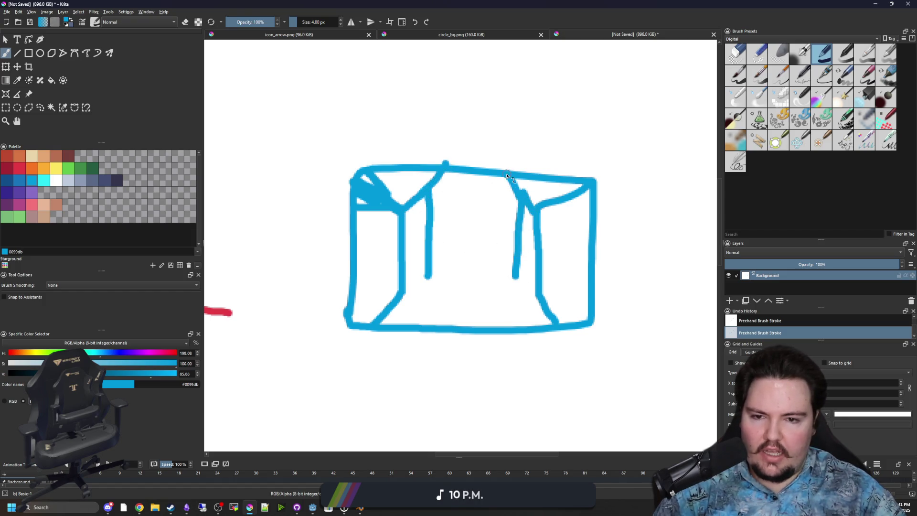
mouse_move(404, 292)
left_mouse_down()
mouse_move(453, 243)
mouse_move(462, 219)
left_mouse_up()
left_click_drag(539, 296, 476, 204)
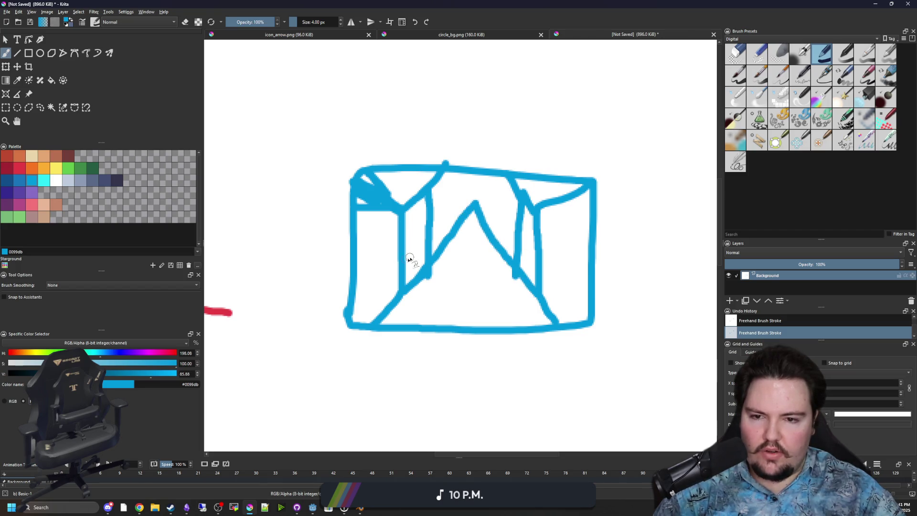
- Add blue side pods, a top piece, and a marked bottom rectangle to the rover
mouse_move(345, 280)
left_mouse_down()
mouse_move(345, 253)
mouse_move(316, 258)
mouse_move(344, 277)
left_mouse_up()
mouse_move(593, 221)
left_mouse_down()
mouse_move(629, 273)
mouse_move(606, 212)
mouse_move(597, 217)
left_mouse_up()
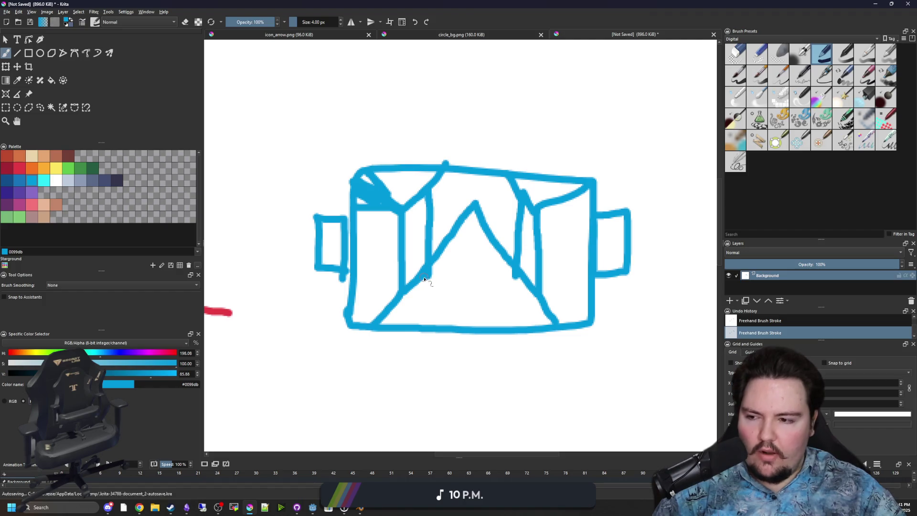
mouse_move(444, 165)
left_mouse_down()
mouse_move(445, 144)
mouse_move(522, 160)
mouse_move(439, 165)
mouse_move(499, 163)
left_mouse_up()
mouse_move(426, 337)
left_mouse_down()
mouse_move(501, 335)
mouse_move(446, 362)
mouse_move(428, 340)
left_mouse_up()
mouse_move(447, 342)
left_mouse_down()
mouse_move(463, 357)
mouse_move(488, 342)
left_mouse_up()
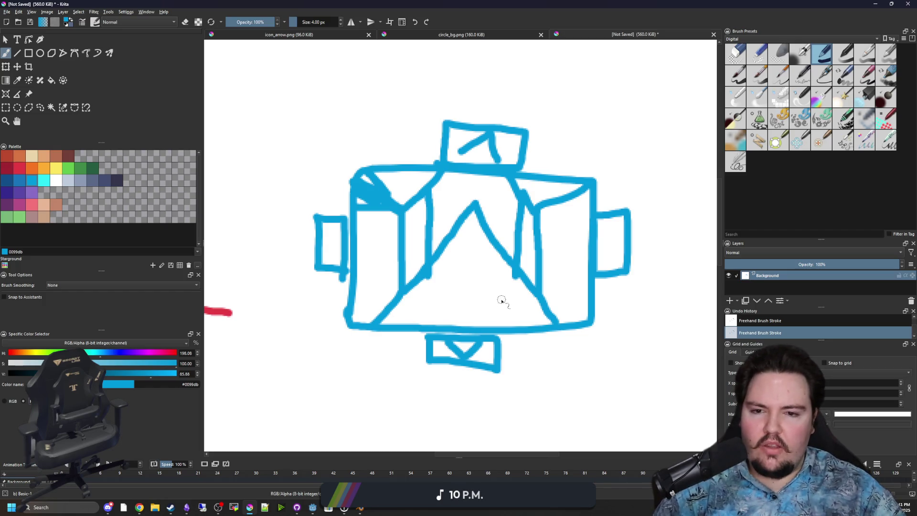
- Switch to Godot, briefly restore the Krita sketch window, then return to Godot
key("alt+Tab")
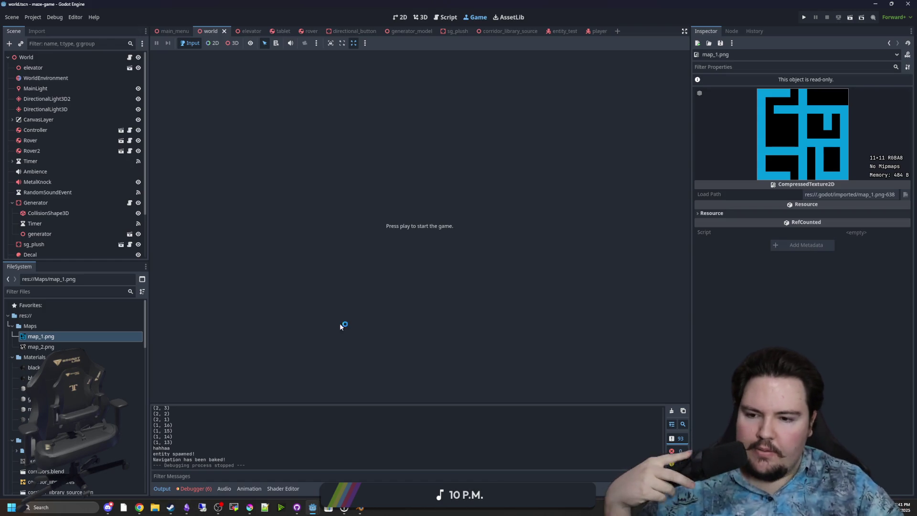
key("alt+Tab")
left_click_drag(518, 19, 518, 2)
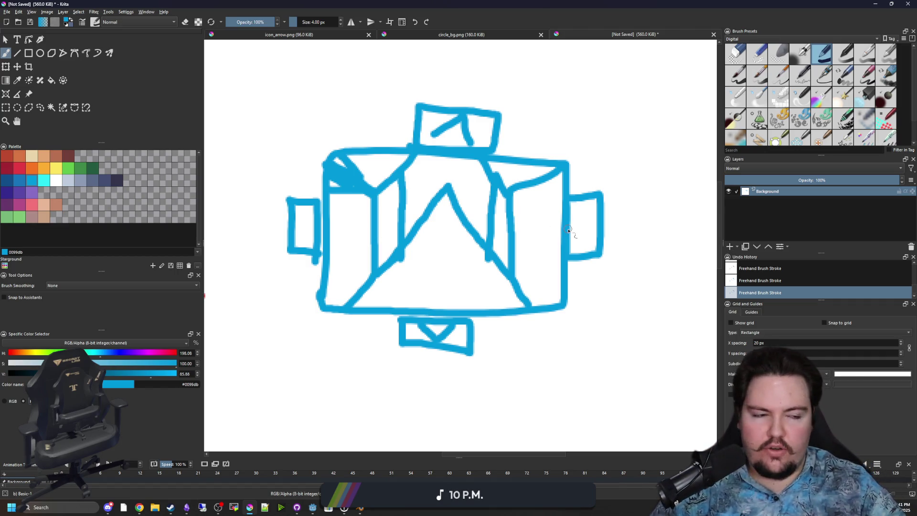
key("alt+Tab")
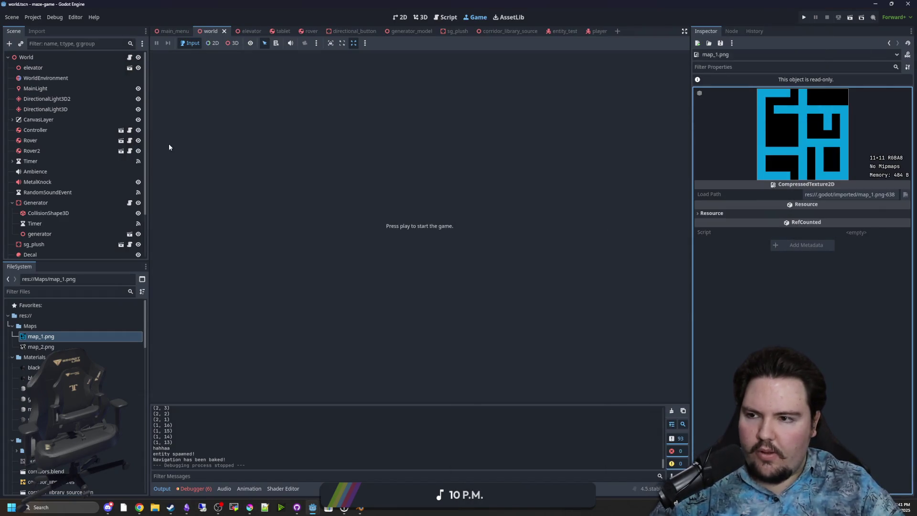
- Open the rover scene's rover.gd script and save the scene
left_click(56, 56)
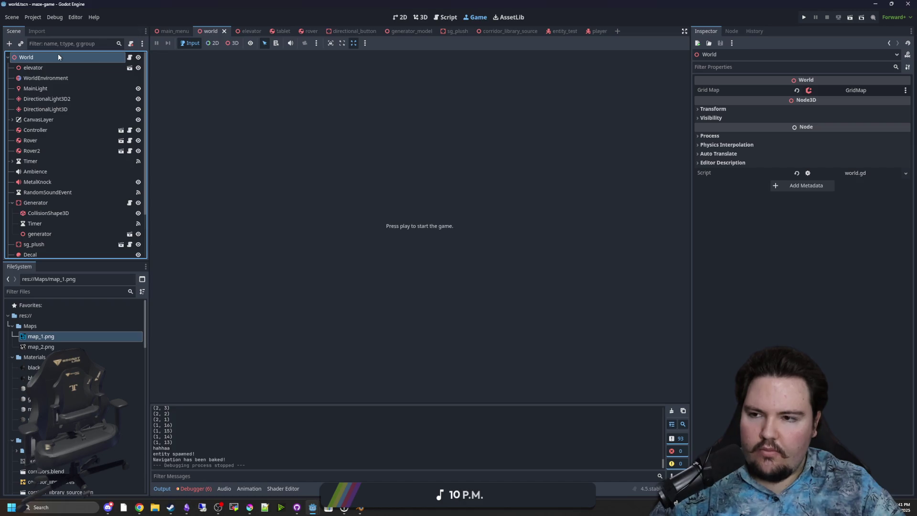
left_click(317, 31)
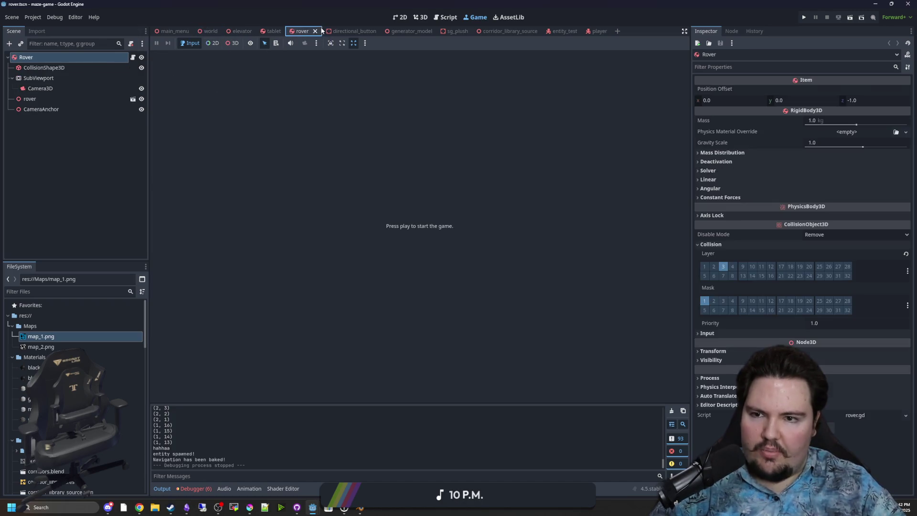
left_click(132, 57)
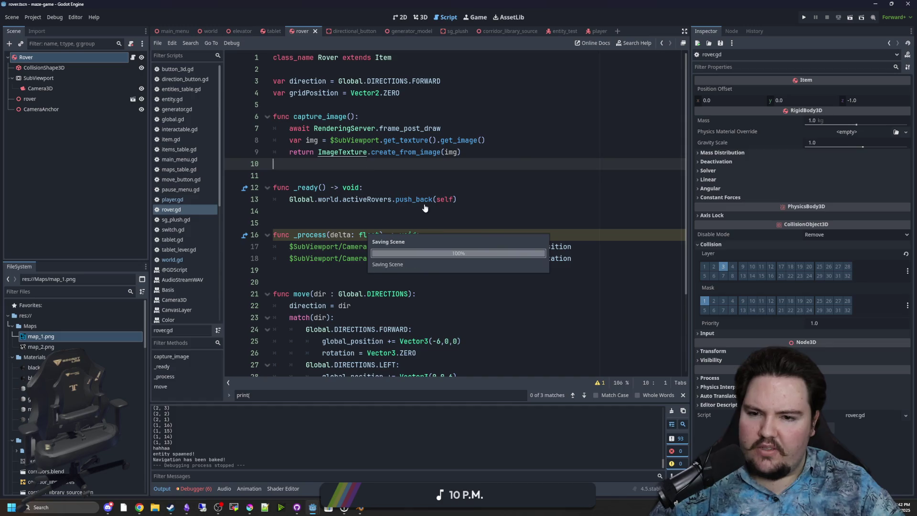
left_click(385, 215)
key("ctrl+s")
scroll(373, 201, "down", 2)
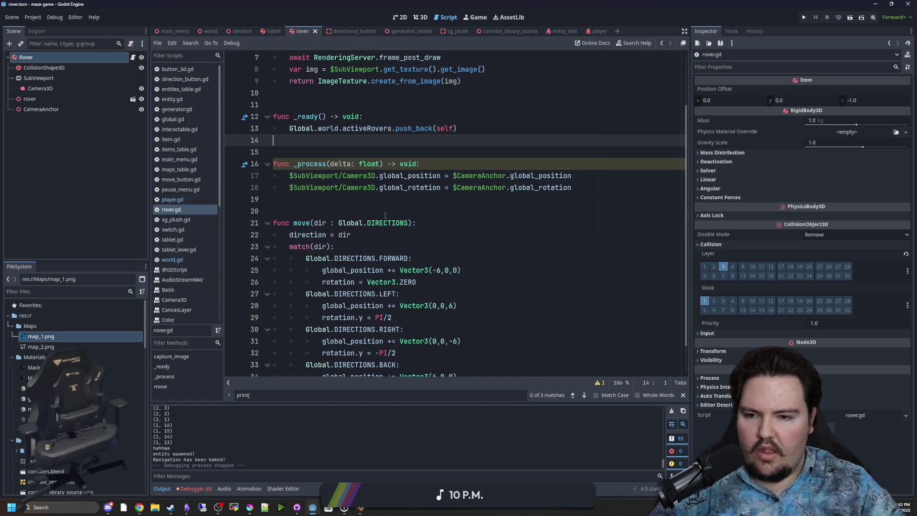
left_click(356, 187)
key("ctrl+s")
scroll(319, 261, "up", 2)
key("ctrl+s")
- Declare an empty func align_rover(): after _process in rover.gd and save
left_click(319, 258)
left_click(320, 270)
scroll(365, 197, "down", 1)
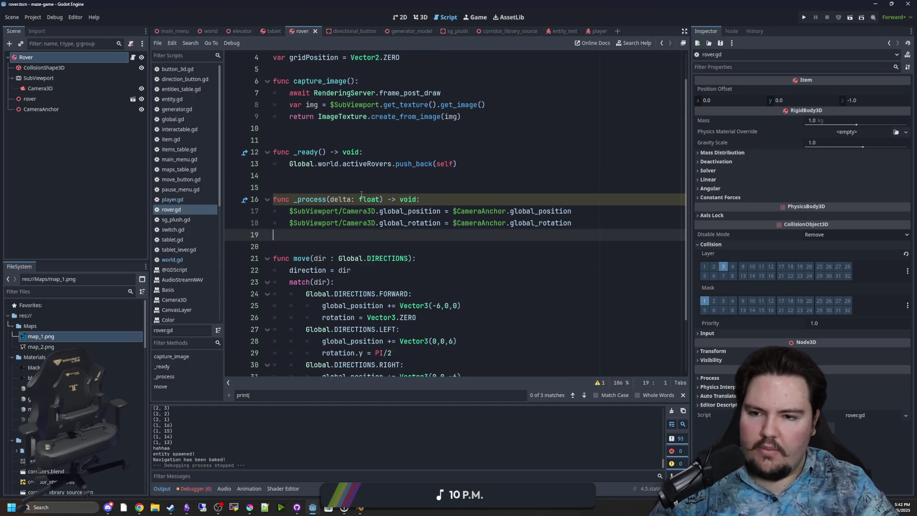
key("Return")
key("Return")
key("Return")
key("Up")
type("func ")
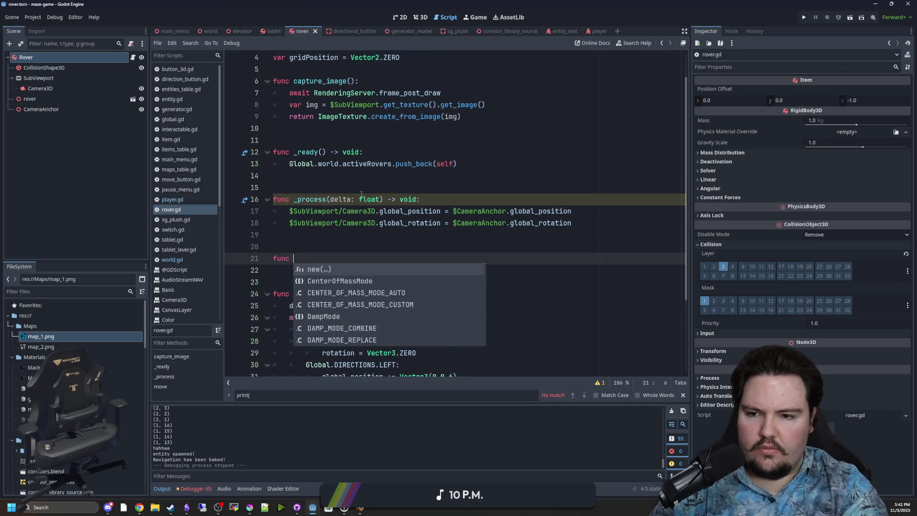
type("align_rover():")
key("Return")
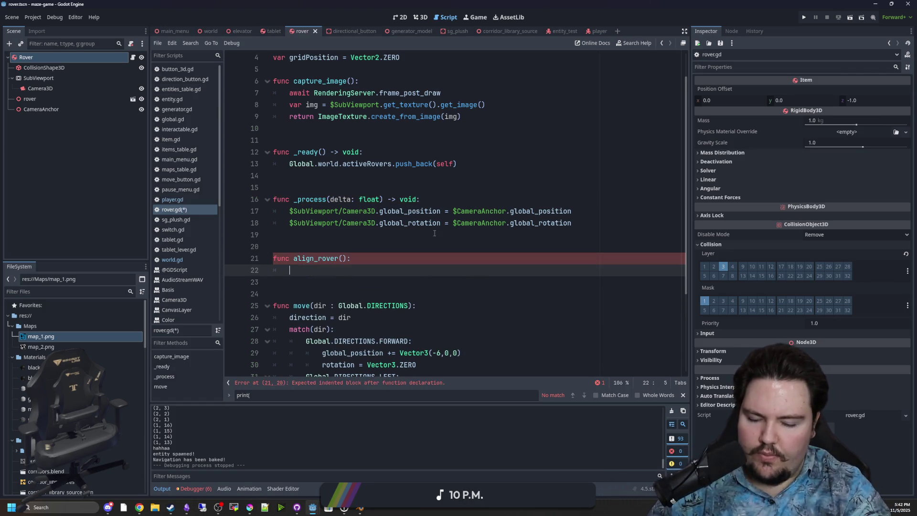
type("pass")
key("Up")
key("End")
key("Return")
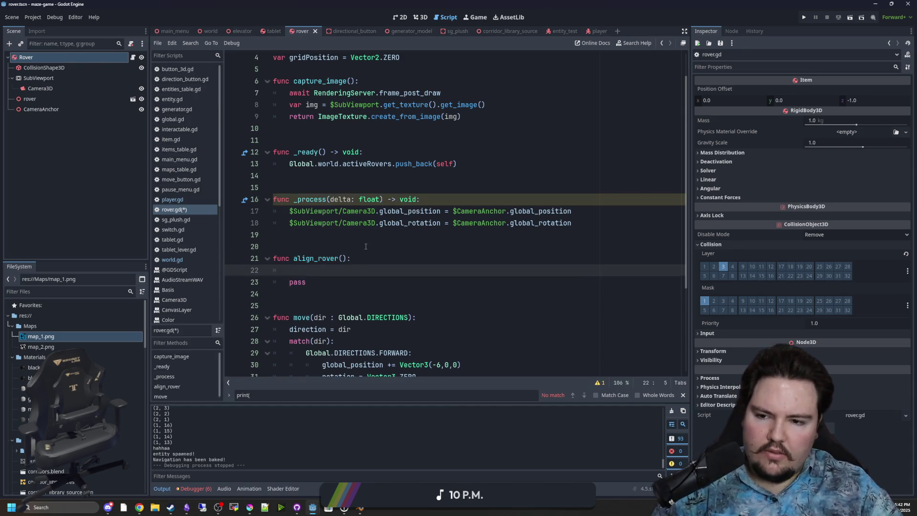
left_click(366, 246)
key("ctrl+s")
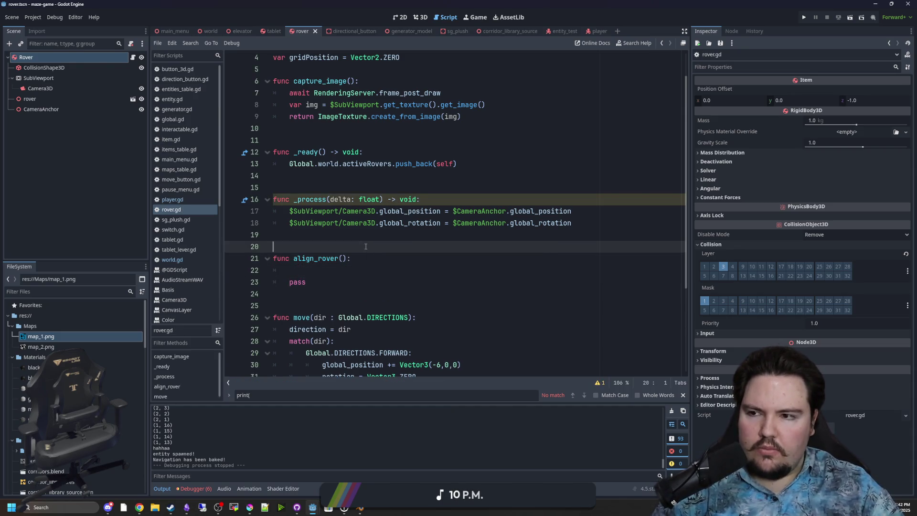
- View the rover model in 3D, save the scene, and return to rover.gd
left_click(430, 16)
scroll(468, 237, "down", 3)
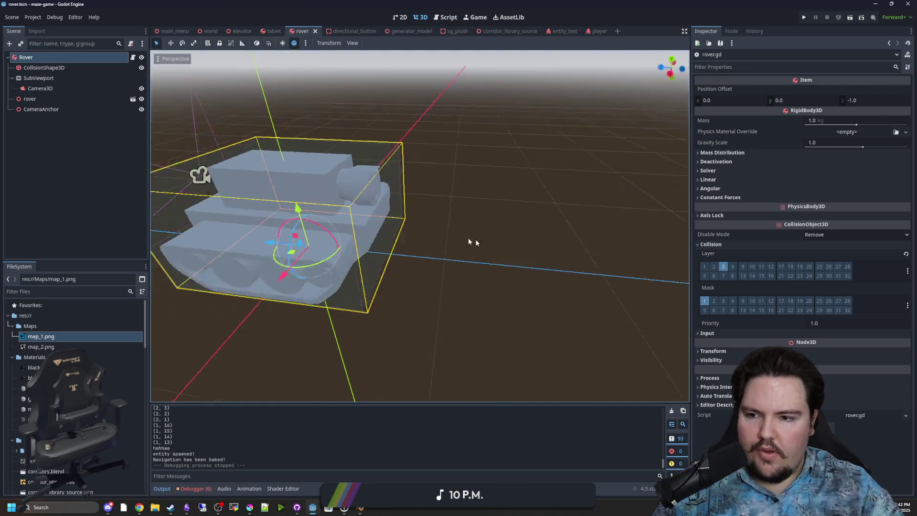
key("ctrl+s")
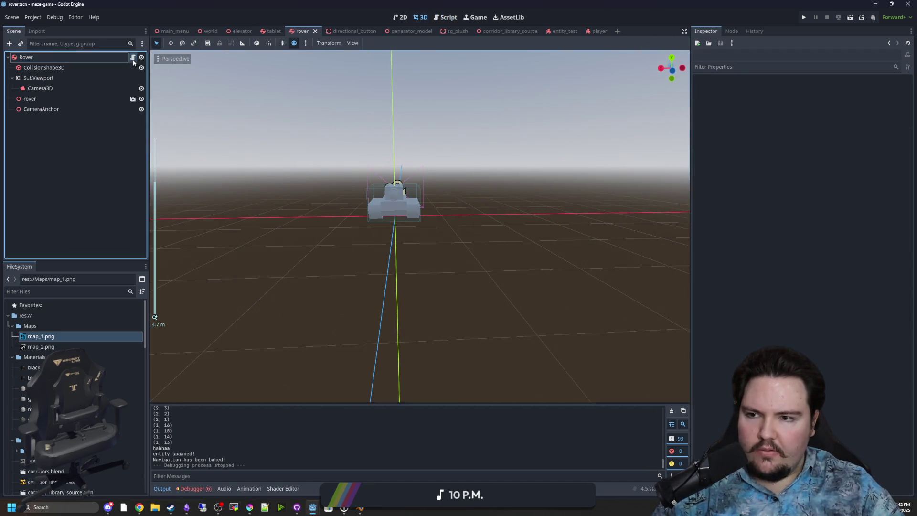
key("ctrl+F3")
- Write Global.world.gridMap.global_to_m in align_rover, then jump to gridMap's declaration in world.gd
left_click(327, 266)
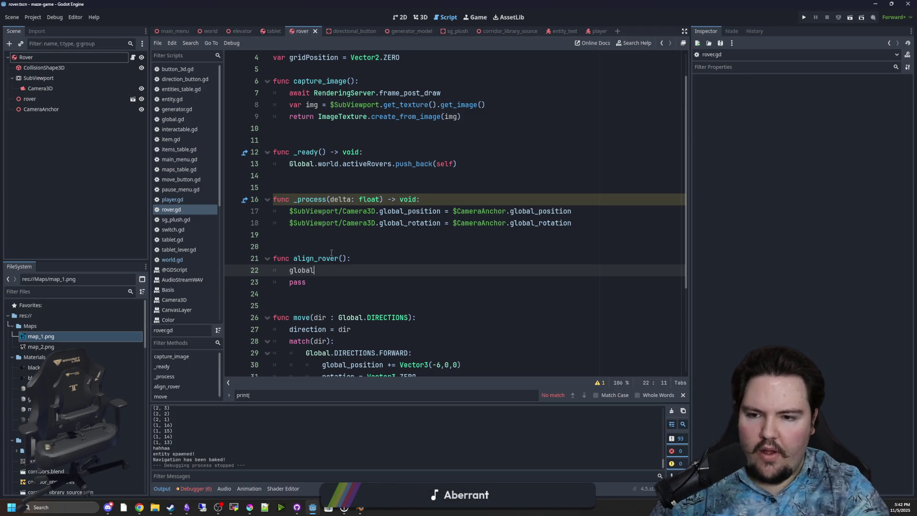
key("BackSpace")
key("BackSpace")
key("BackSpace")
type("Global")
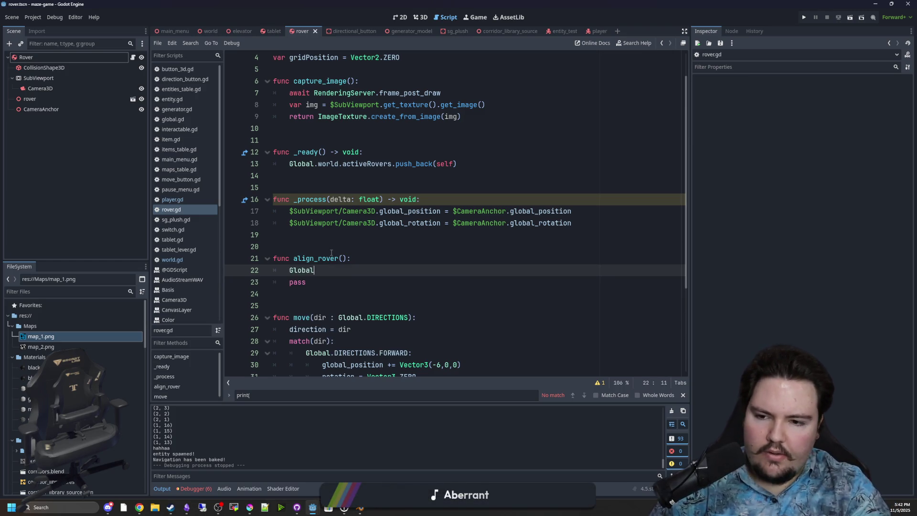
type(".gr")
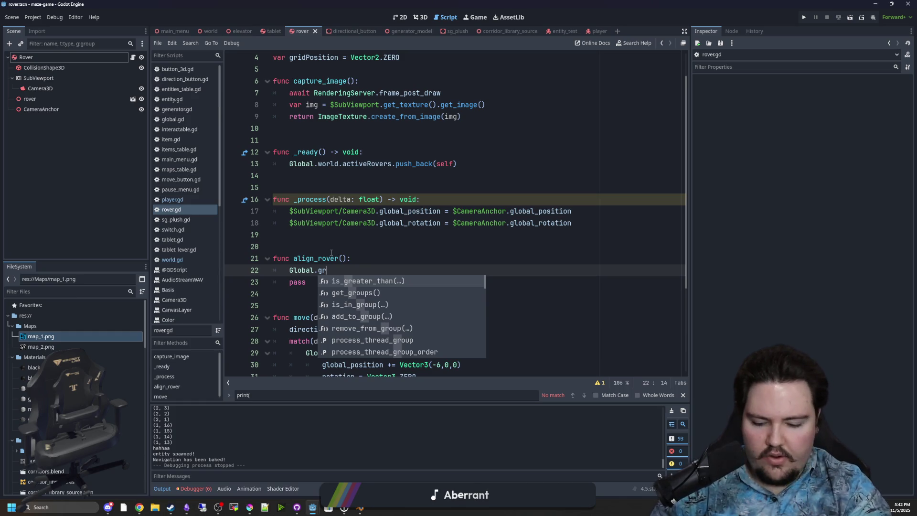
key("BackSpace")
key("BackSpace")
type("wor")
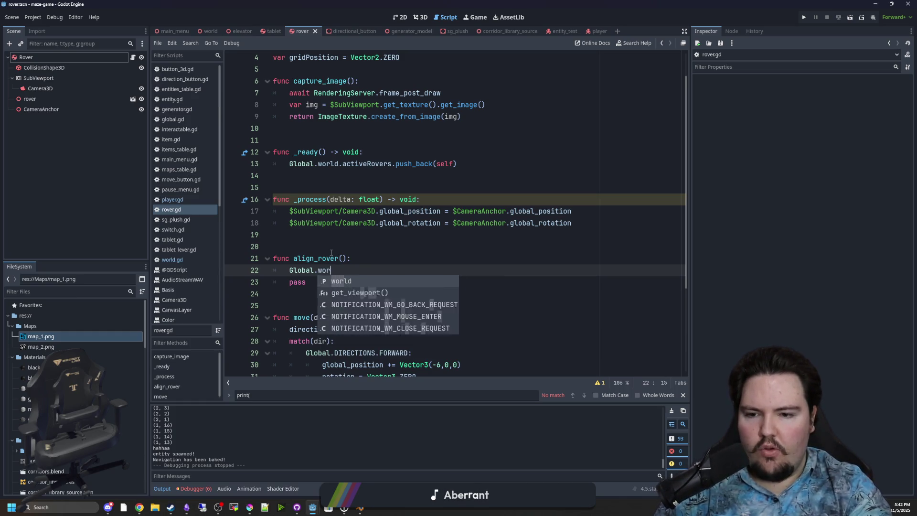
key("Return")
type(".gridMap")
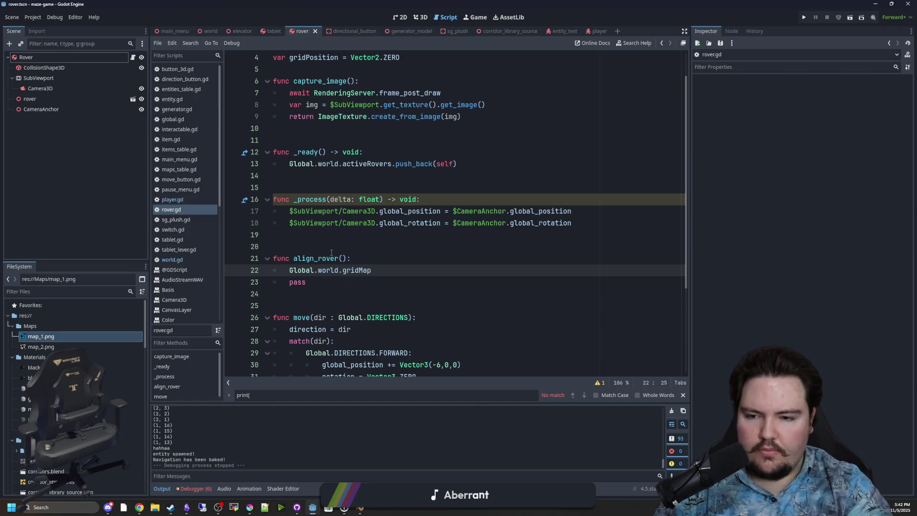
type(".gl")
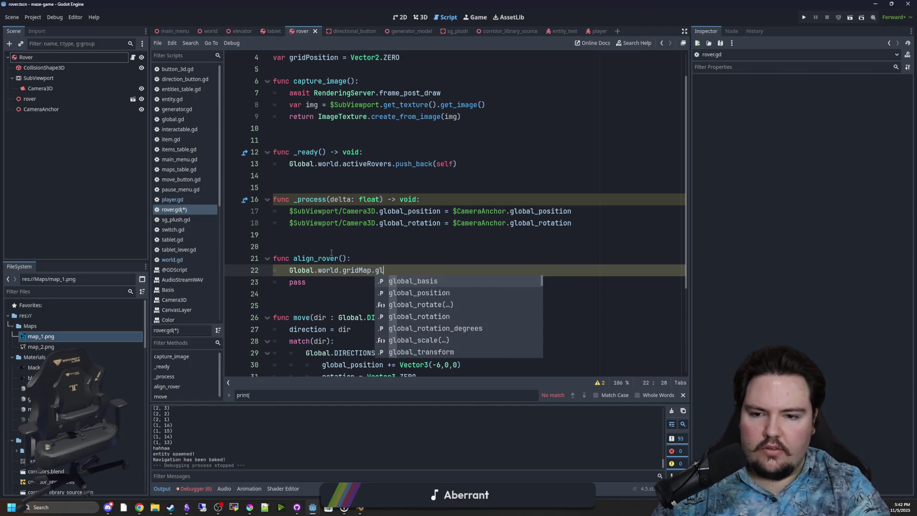
type("obal_to_map")
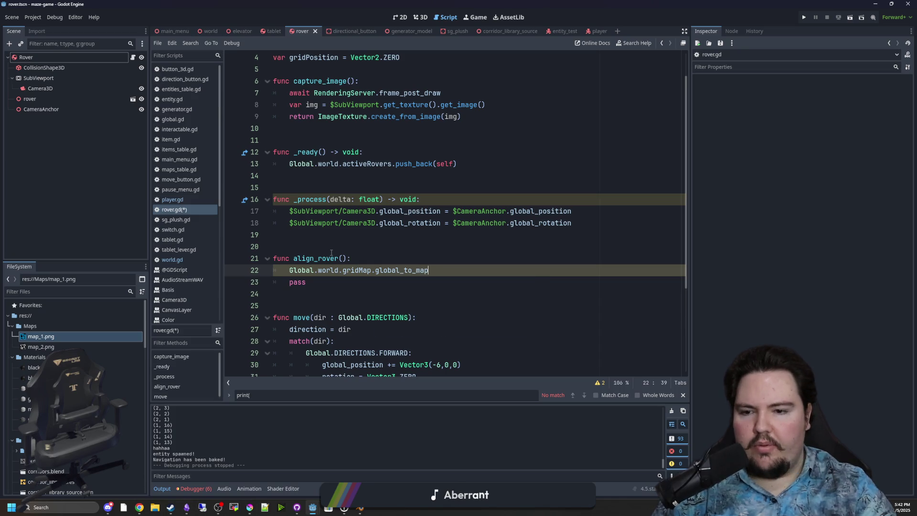
left_click(331, 253)
left_click(360, 270, "ctrl")
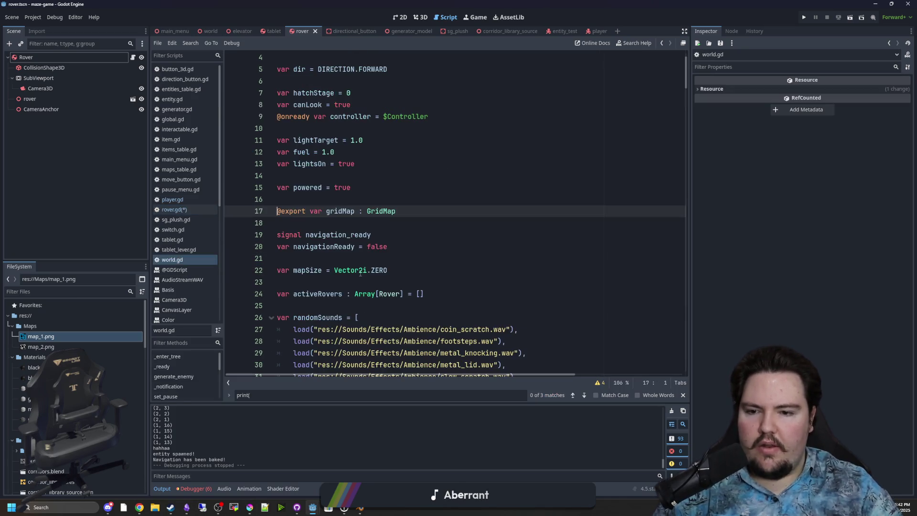
- Read the GridMap class reference, then return to the rover.gd script
left_click(383, 211, "ctrl")
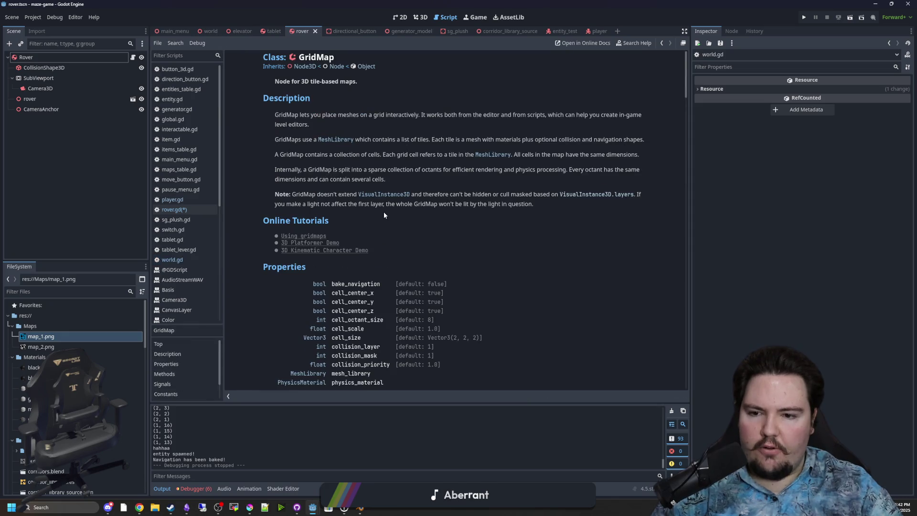
scroll(384, 215, "down", 3)
scroll(384, 214, "down", 3)
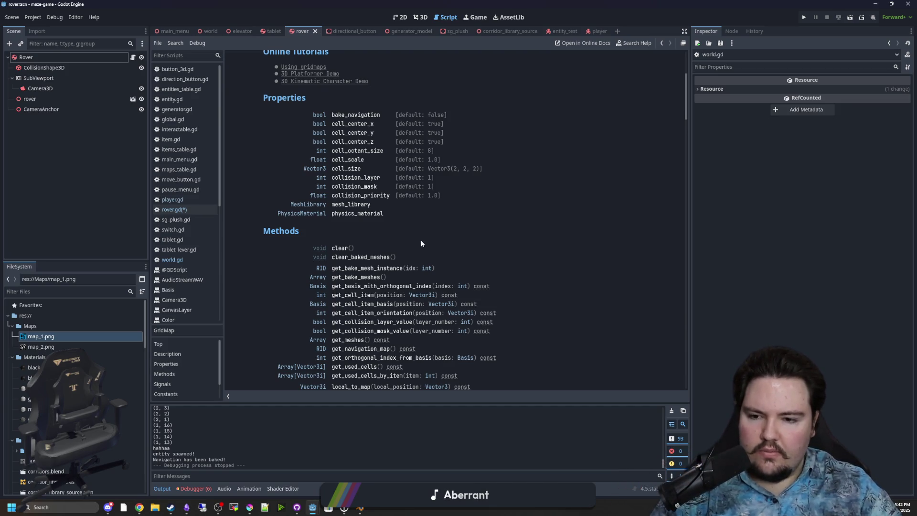
scroll(419, 211, "down", 3)
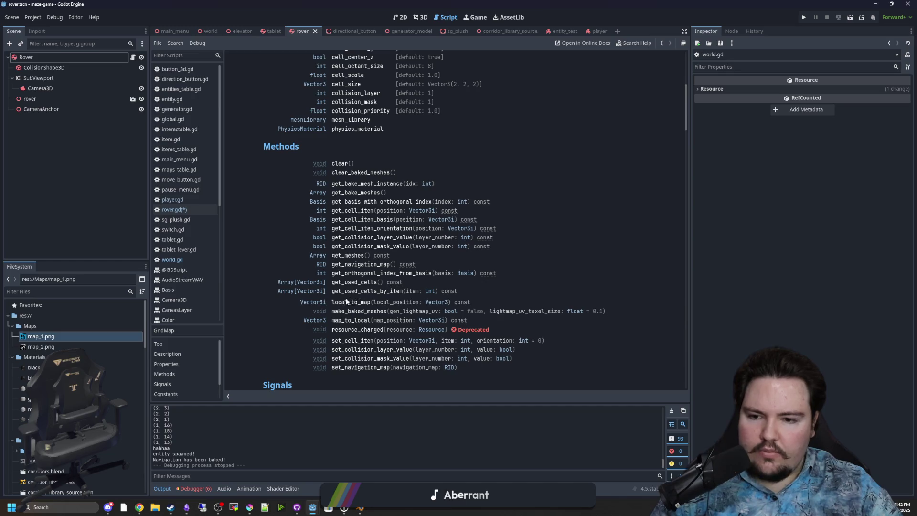
key("alt+Left")
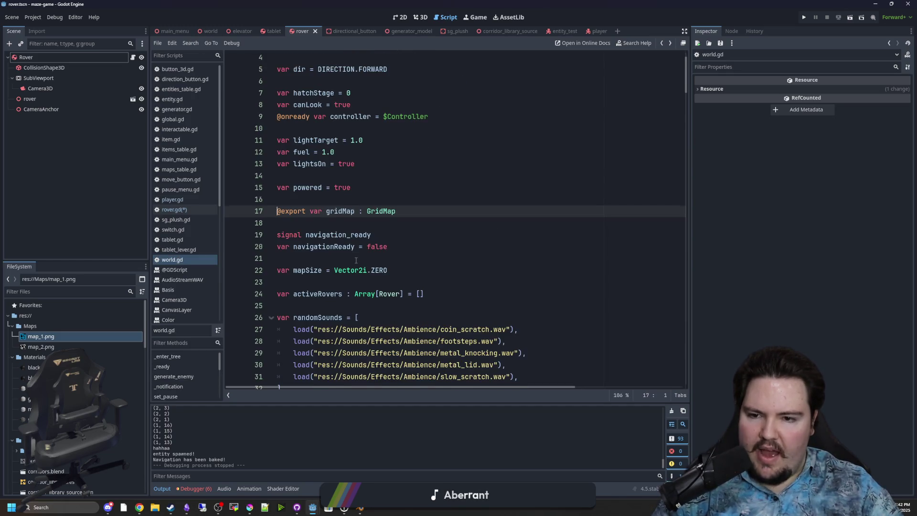
scroll(356, 260, "up", 1)
key("alt+Left")
- Replace the guessed method name with local_to_map
left_click_drag(449, 270, 375, 270)
key("BackSpace")
type("lo")
key("Return")
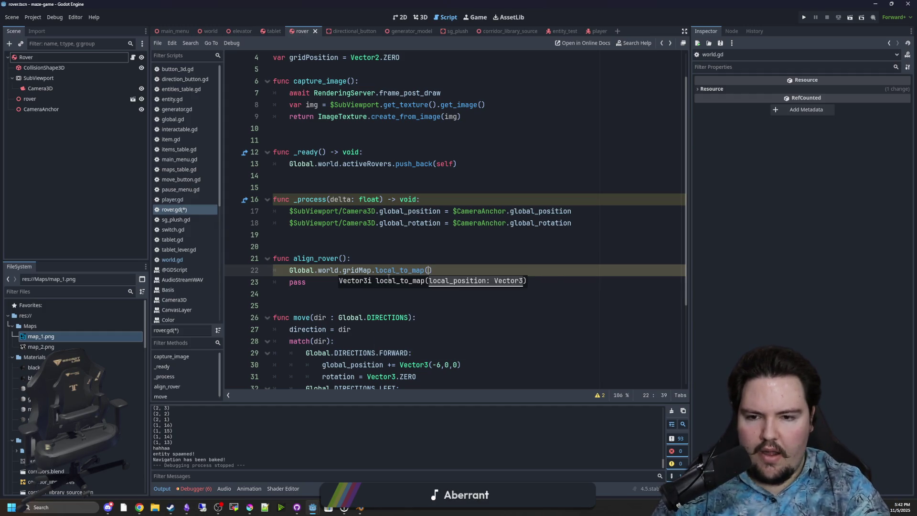
left_click(409, 242)
left_click(429, 270)
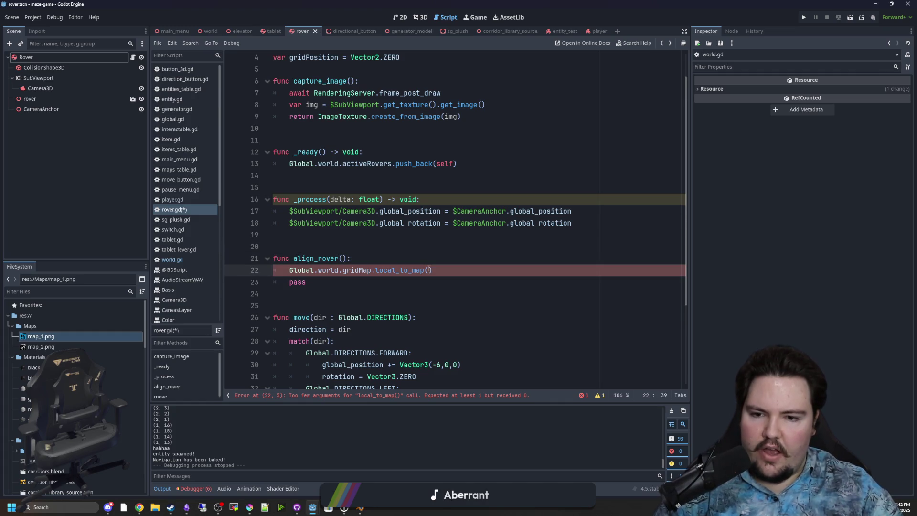
- Add 'var localPos = Global.world.gridMap.to_local(global_position)' inside align_rover
left_click_drag(371, 270, 289, 270)
key("ctrl+c")
left_click(372, 259)
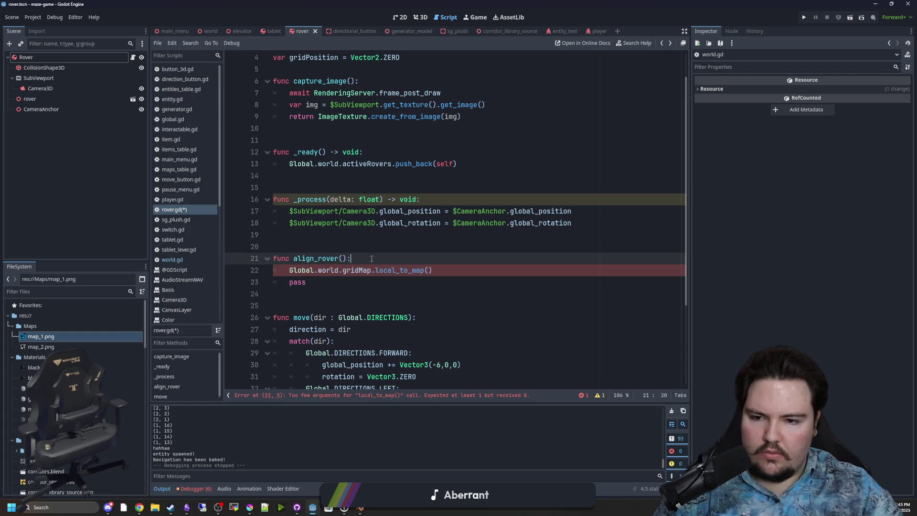
key("Return")
key("ctrl+v")
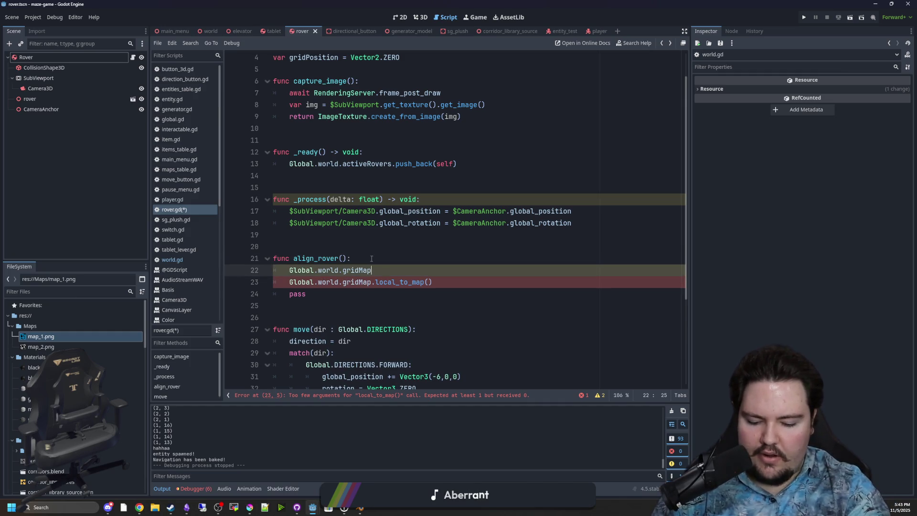
type(".to_l")
key("Return")
type("global_position)")
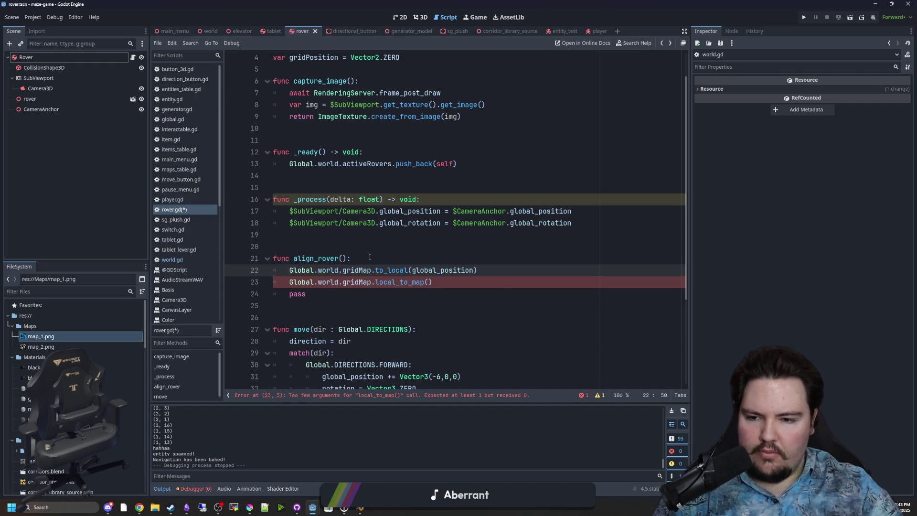
left_click(288, 270)
type("var localPo")
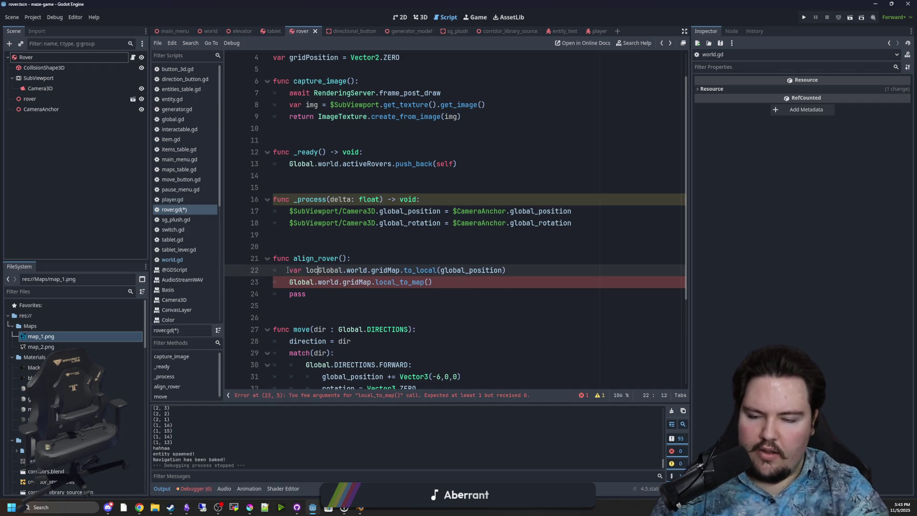
type("s =")
- Pass localPos into local_to_map and assign the result to 'var mapPos'
left_click(319, 270)
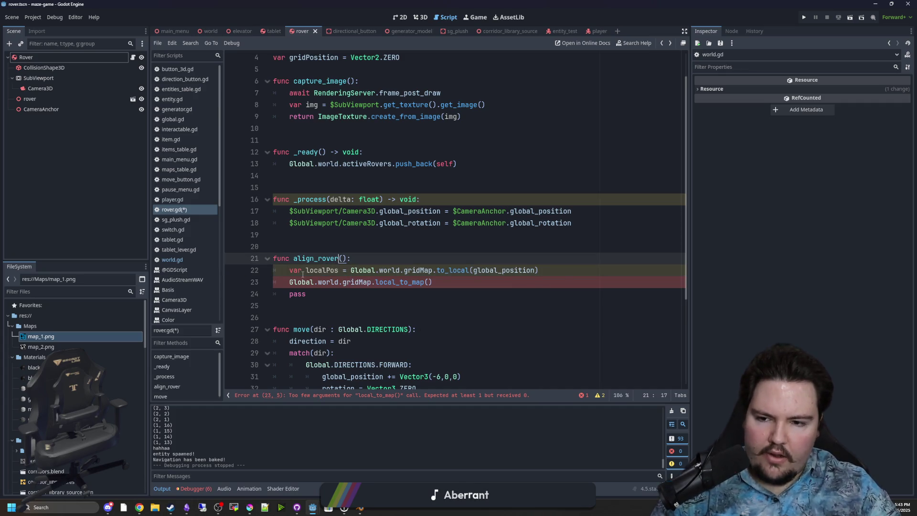
double_click(319, 270)
key("ctrl+c")
left_click(428, 282)
key("ctrl+v")
left_click(411, 295)
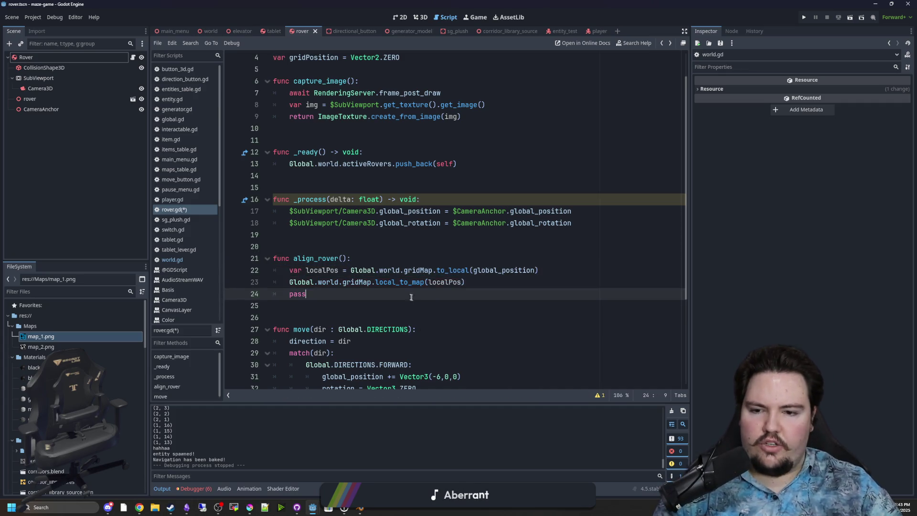
left_click(289, 281)
type("var mapPos =")
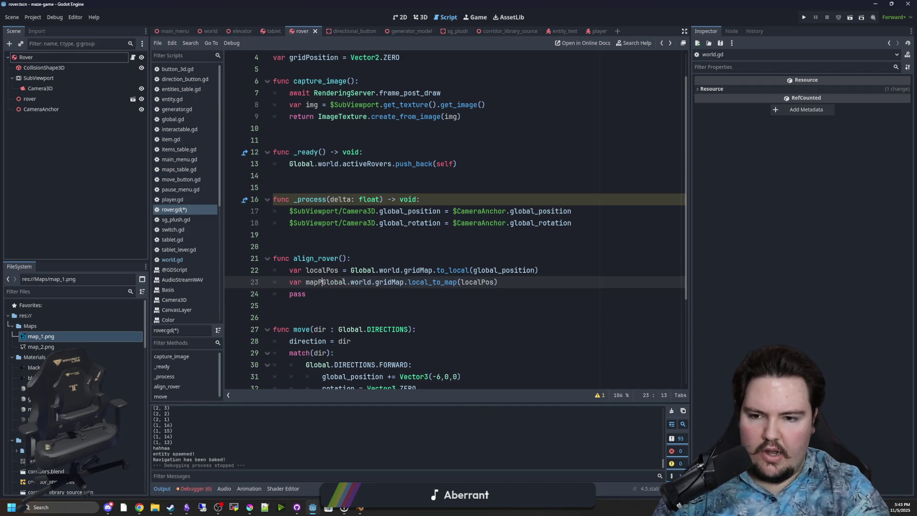
- Delete the leftover pass, then cut the localPos and mapPos lines out of align_rover
key("Escape")
double_click(298, 294)
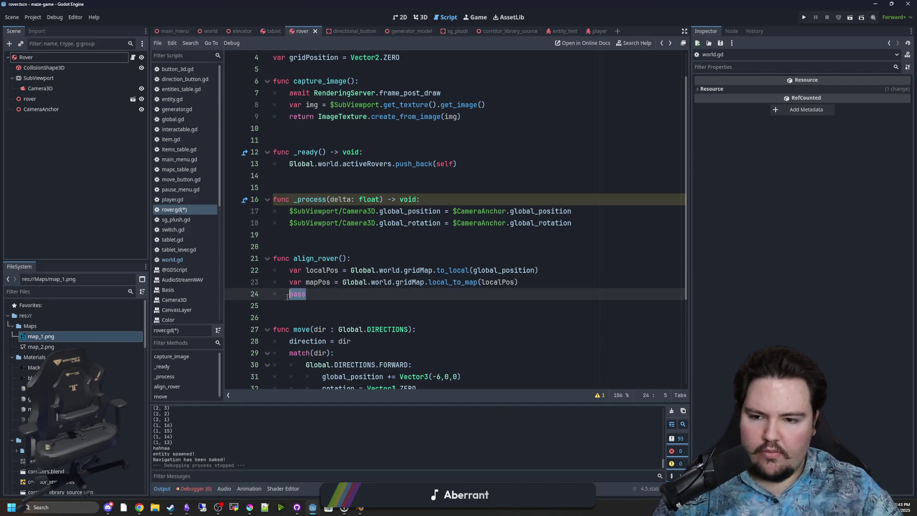
key("BackSpace")
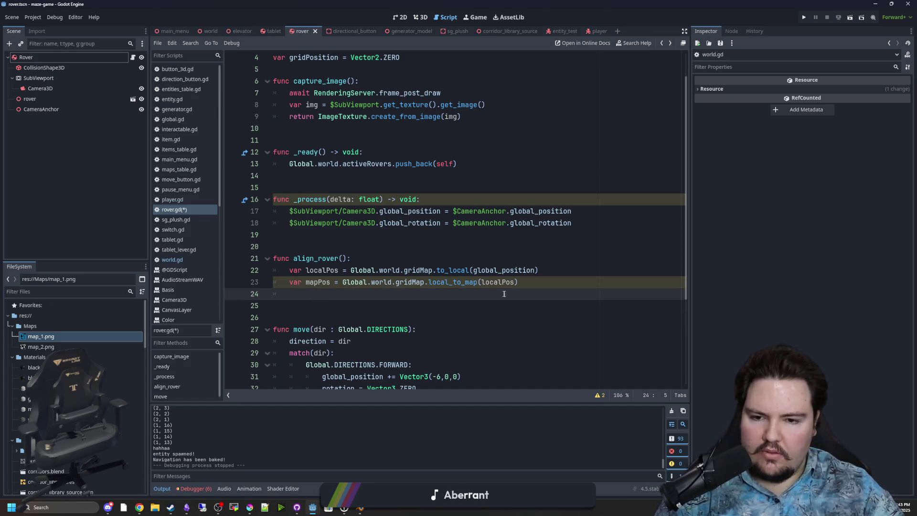
key("shift+Up")
key("shift+Up")
key("ctrl+x")
left_click(314, 243)
key("Return")
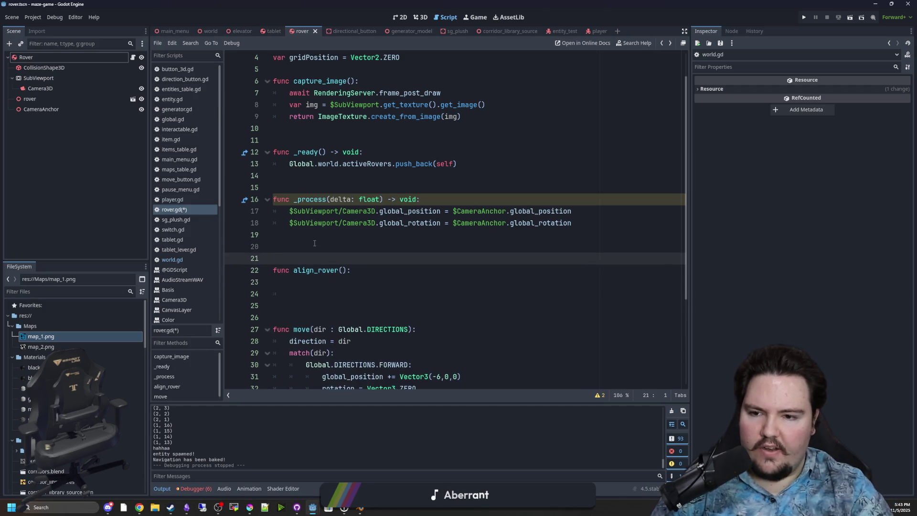
- Create a get_map_pos() function above align_rover containing the localPos and mapPos lines
key("Return")
key("Return")
key("Up")
key("Up")
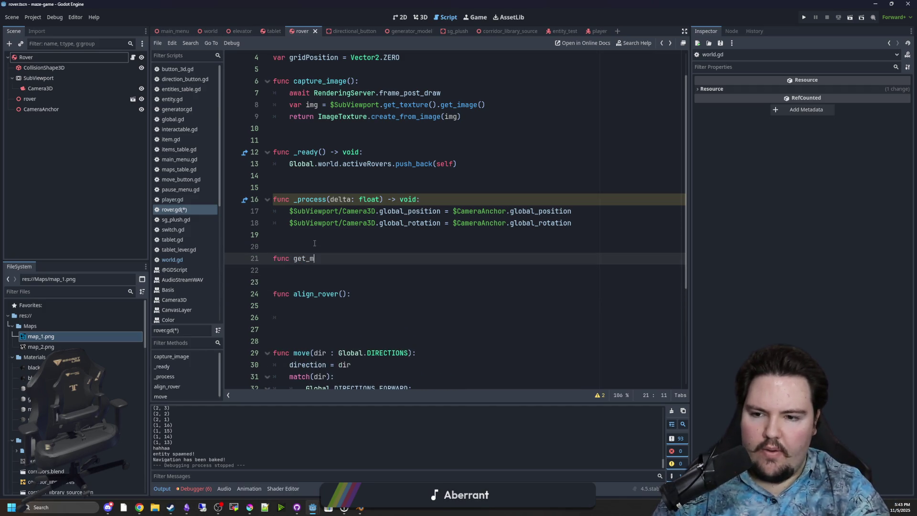
type(":")
key("Return")
key("ctrl+v")
left_click(326, 272)
key("Down")
key("Down")
- In align_rover, store the result of get_map_pos() in 'var mapPos'
left_click(335, 329)
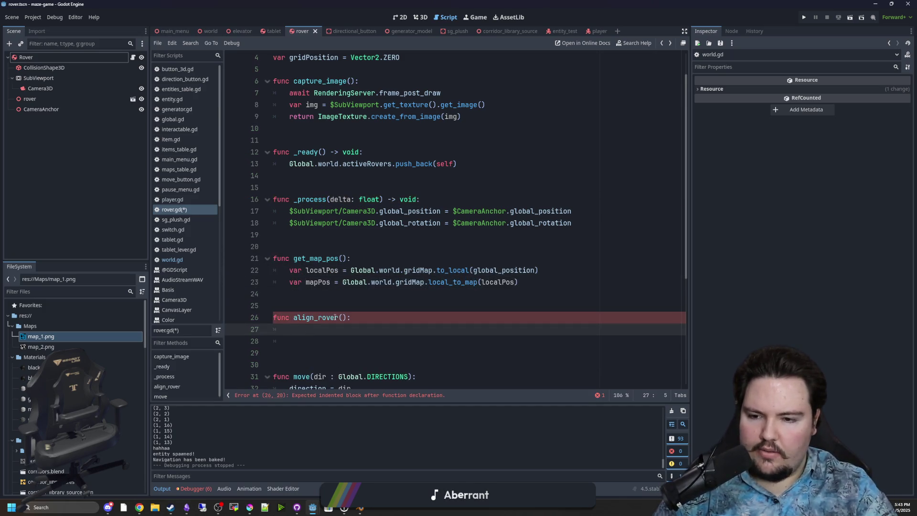
type("m")
key("Return")
scroll(314, 270, "down", 2)
key("Return")
key("BackSpace")
key("BackSpace")
type("var mapPos = get_map_pos(")
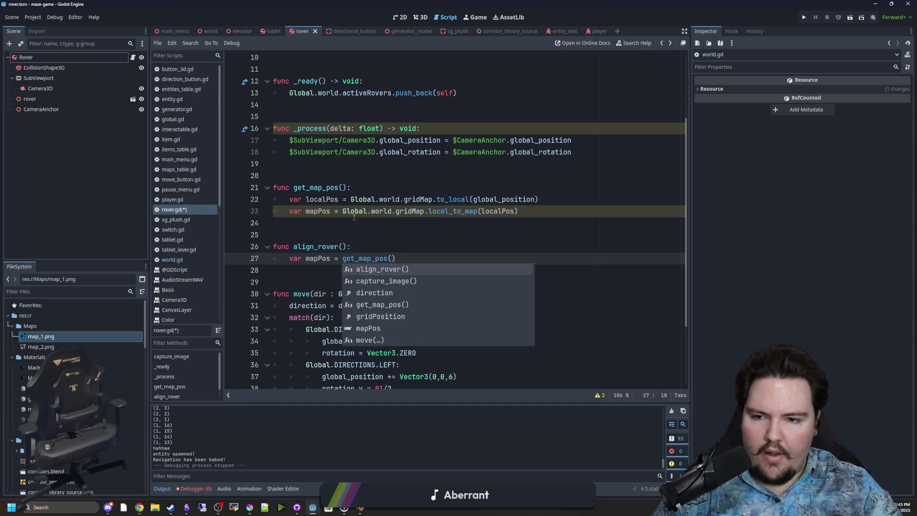
- Make get_map_pos return the local_to_map result, with a Vector3 return type
left_click_drag(342, 211, 284, 208)
type("return")
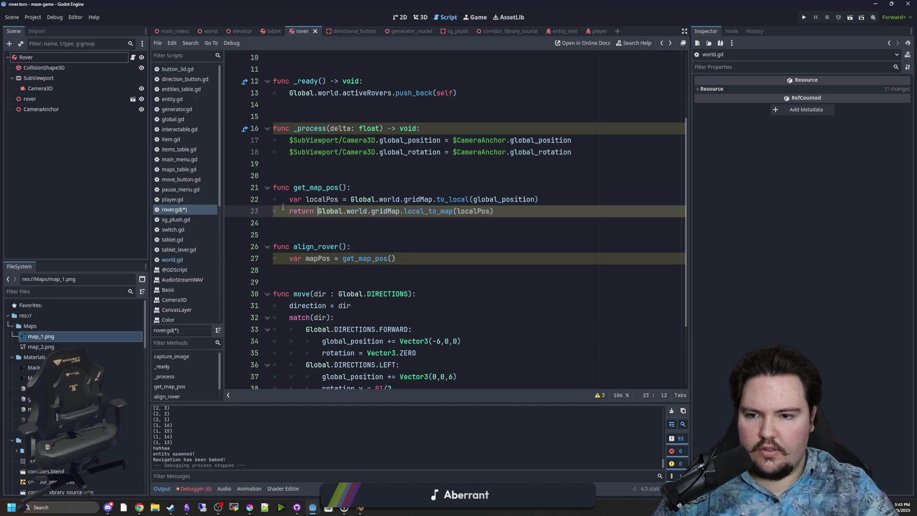
left_click(295, 232)
left_click(347, 187)
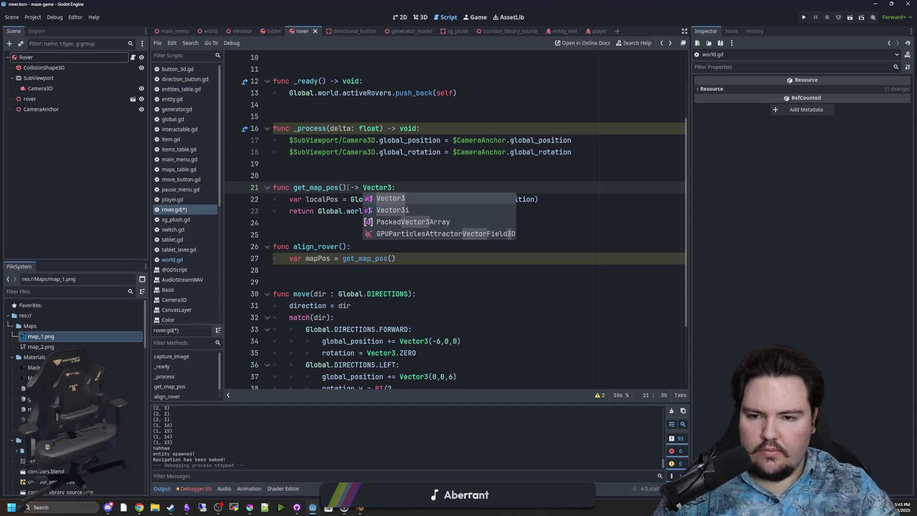
left_click(377, 176)
- Add an empty line inside align_rover and save rover.gd
left_click(363, 275)
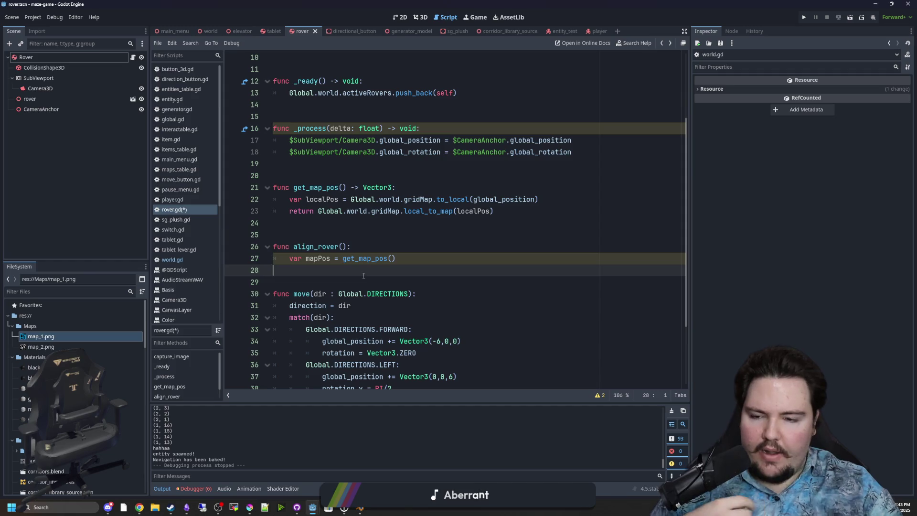
key("Return")
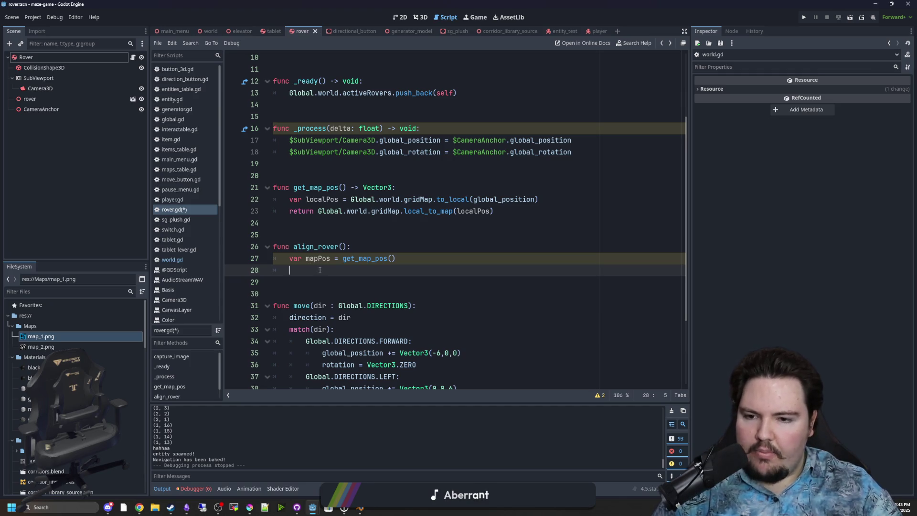
key("ctrl+s")
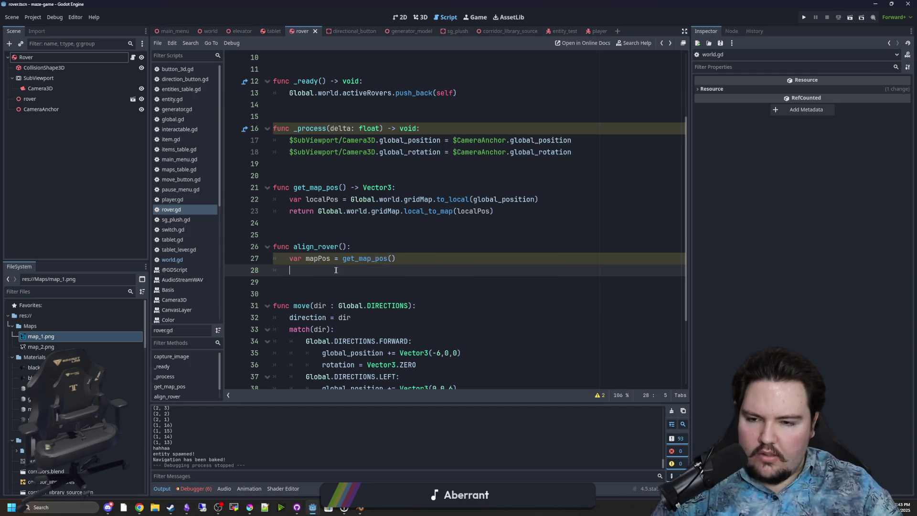
left_click(401, 260)
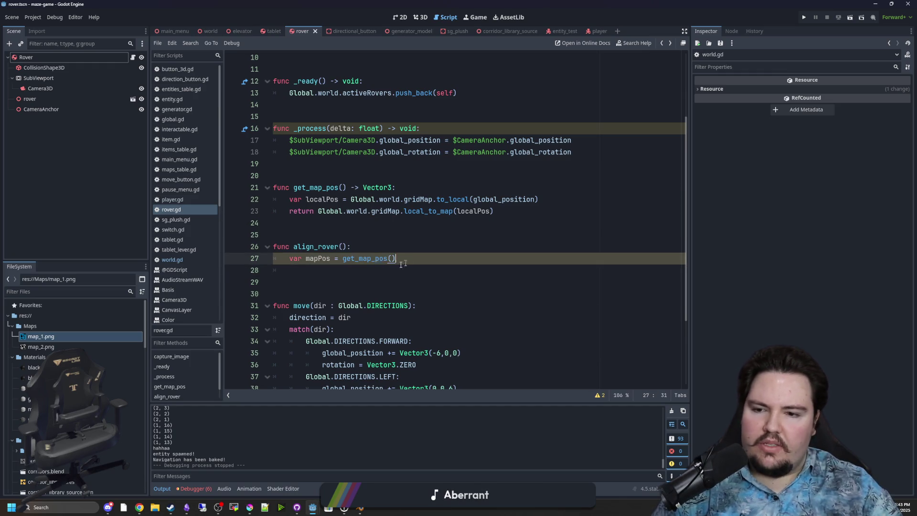
key("Up")
key("Up")
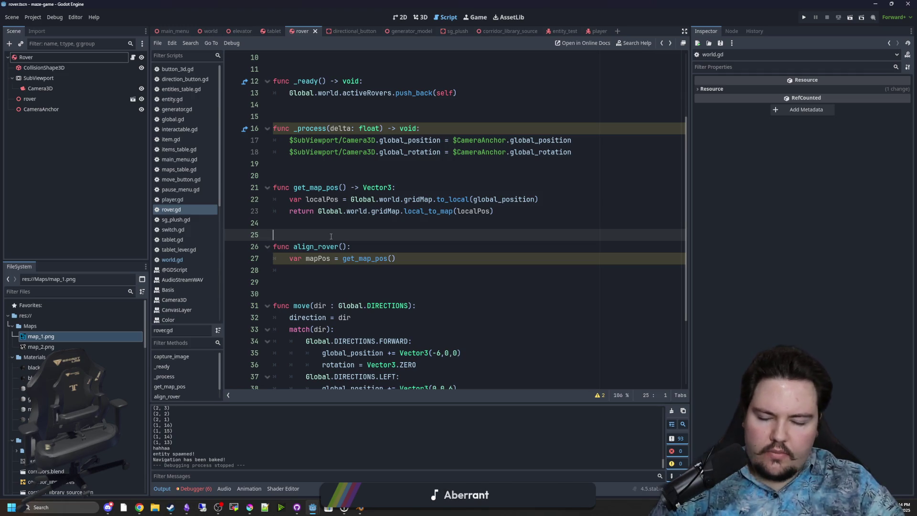
- Copy local_to_map from line 23 onto a new line 29 below the mapPos line
left_click(294, 271)
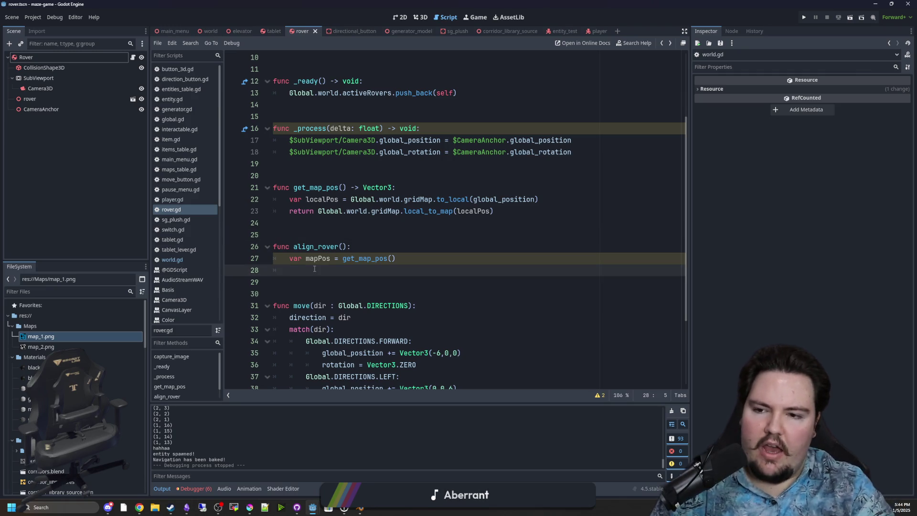
key("Return")
key("Return")
key("Up")
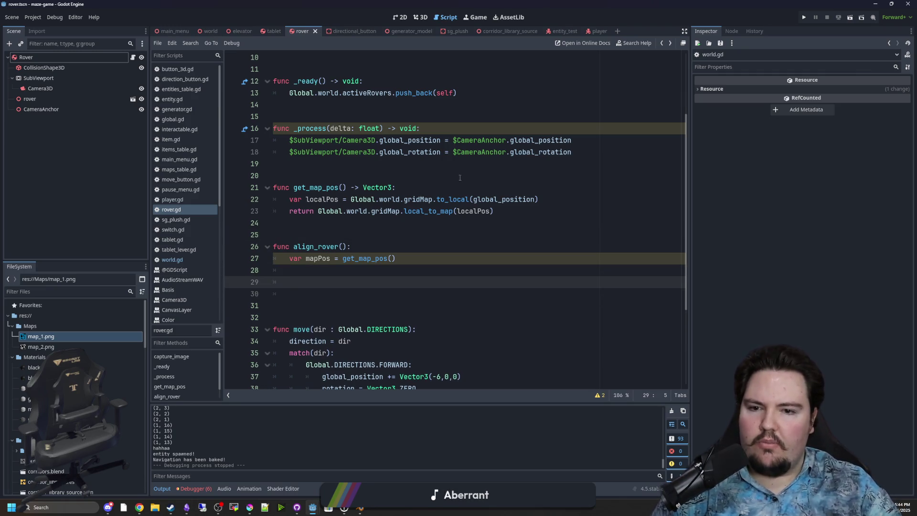
double_click(427, 211)
key("ctrl+c")
left_click(310, 282)
key("ctrl+v")
- Edit the pasted name on line 29 into map_to_global
left_click(309, 282)
key("BackSpace")
key("BackSpace")
key("BackSpace")
type("map")
key("Right")
key("Right")
key("Right")
key("Delete")
key("BackSpace")
key("BackSpace")
type("global")
left_click(383, 164)
- Prefix line 29 with Global.world.gridMap so it calls Global.world.gridMap.map_to_global
left_click_drag(433, 200, 350, 200)
left_click(290, 283)
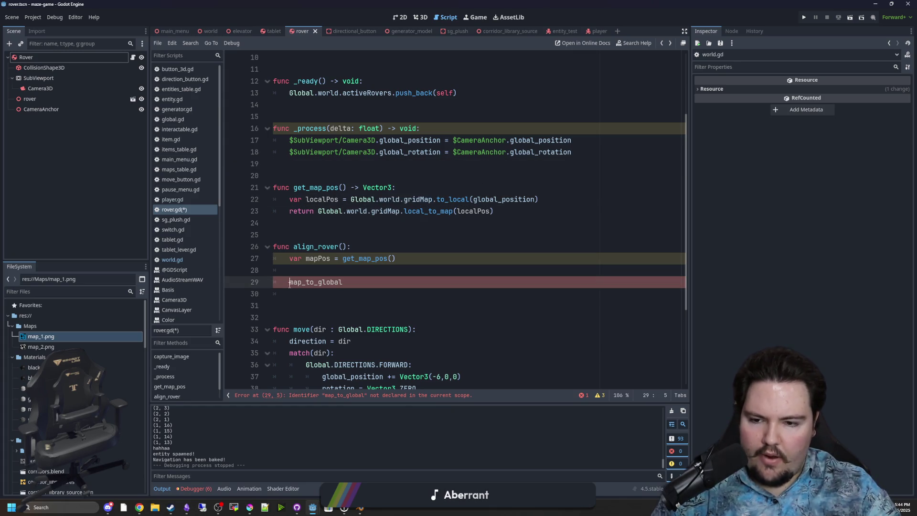
key("ctrl+shift+d")
key("ctrl+z")
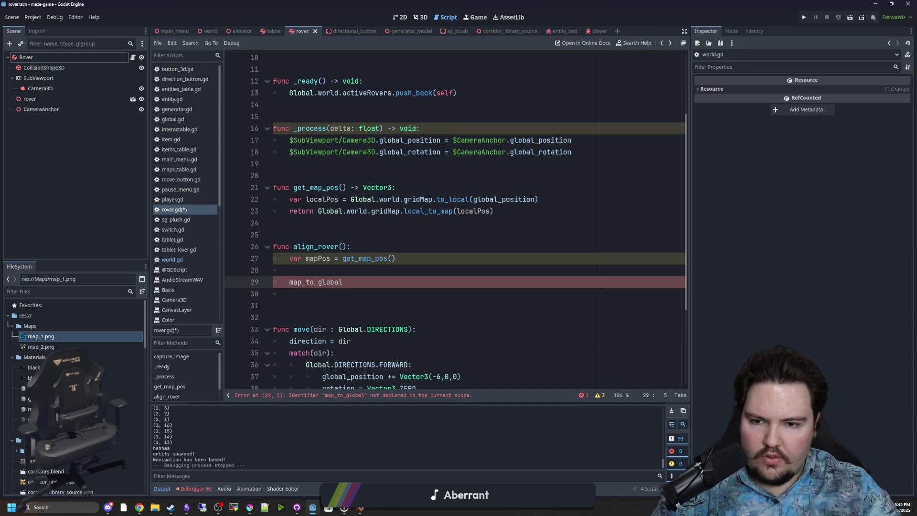
left_click(405, 200)
left_click_drag(433, 199, 350, 200)
left_click(289, 284)
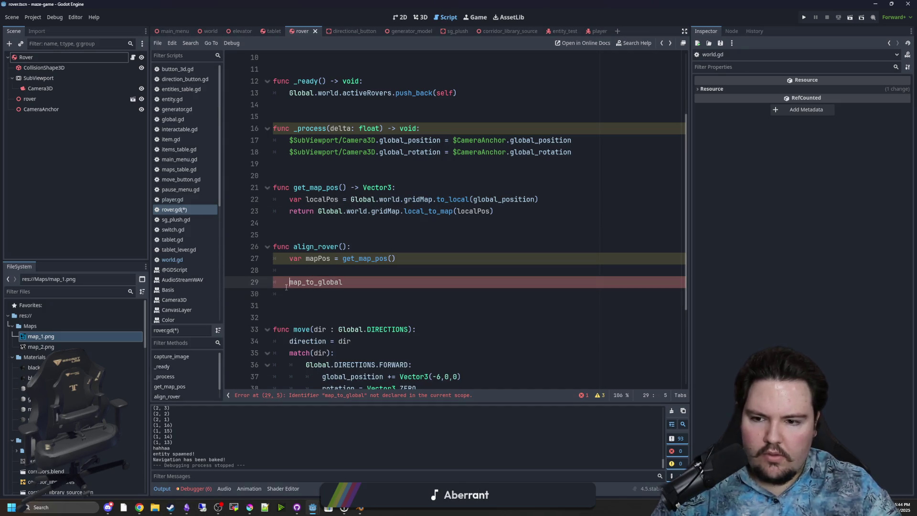
left_click(403, 177)
left_click_drag(432, 199, 351, 200)
key("ctrl+c")
left_click(290, 282)
key("ctrl+v")
type(".")
key("Up")
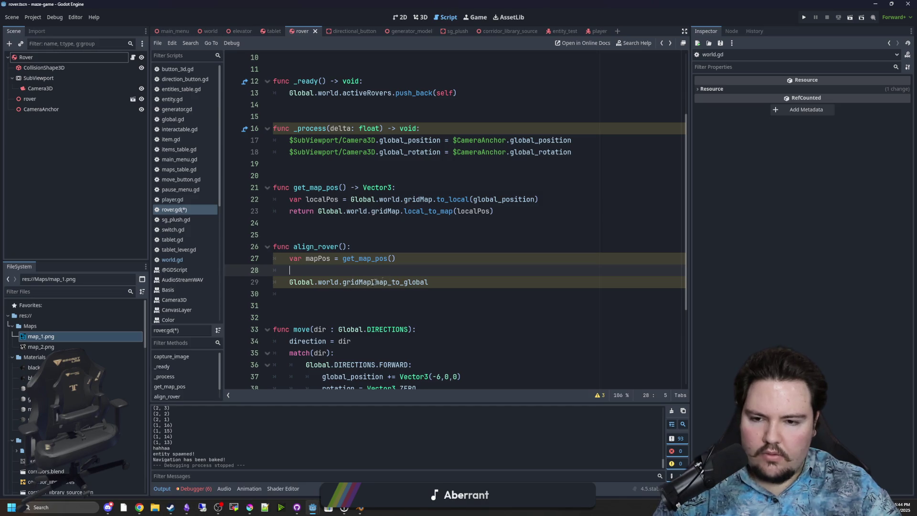
- Look up GridMap's methods in its class documentation, then go back to the script
left_click(361, 282, "ctrl")
left_click(374, 223, "ctrl")
scroll(386, 234, "down", 10)
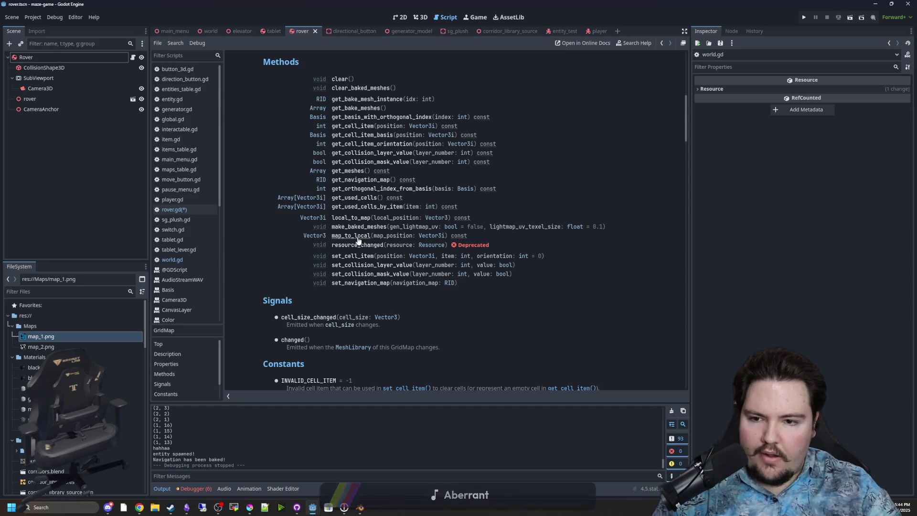
key("alt+Left")
key("alt+Left")
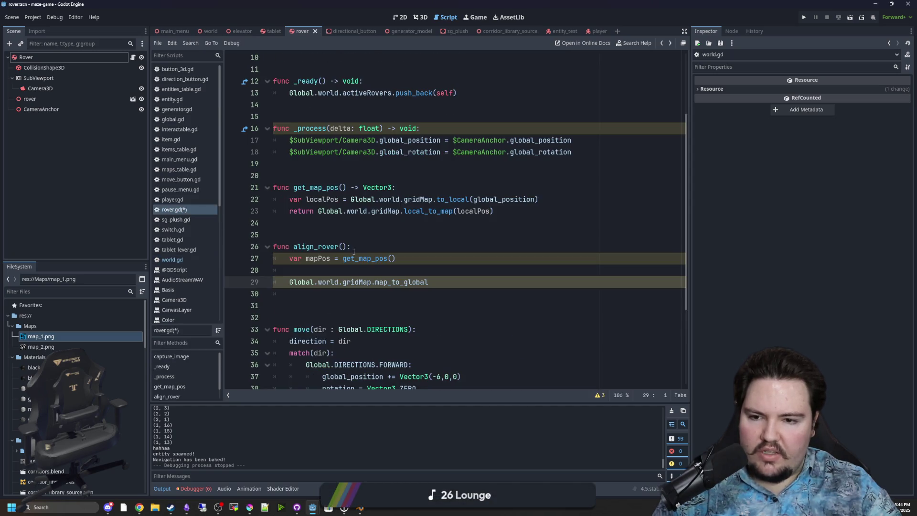
- Change line 29 to map_to_local(mapPos) followed by a to_global() call
left_click(443, 282)
key("BackSpace")
key("BackSpace")
key("BackSpace")
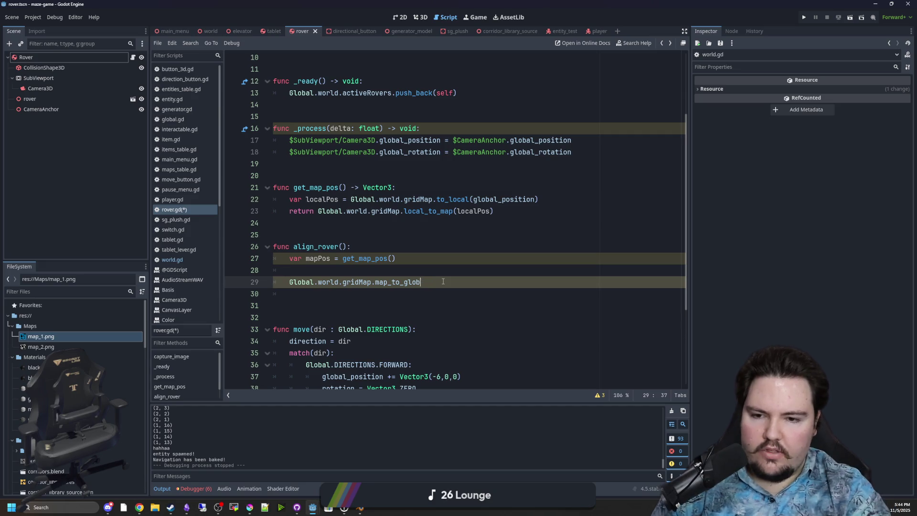
type("local(")
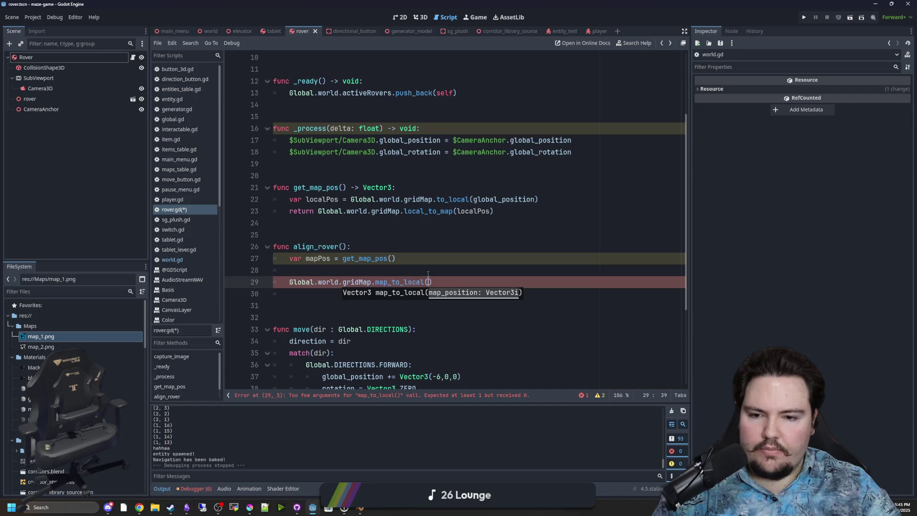
double_click(316, 261)
key("ctrl+c")
left_click(429, 281)
key("ctrl+v")
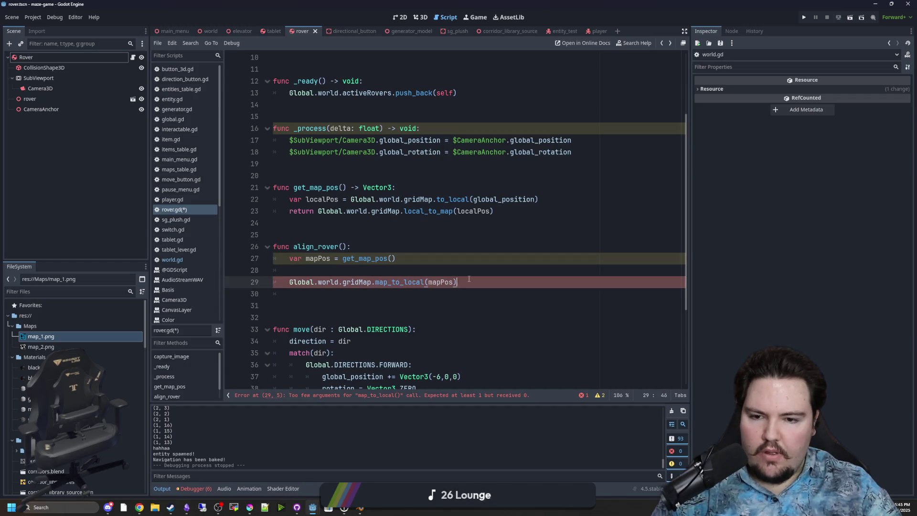
type(").to_gl")
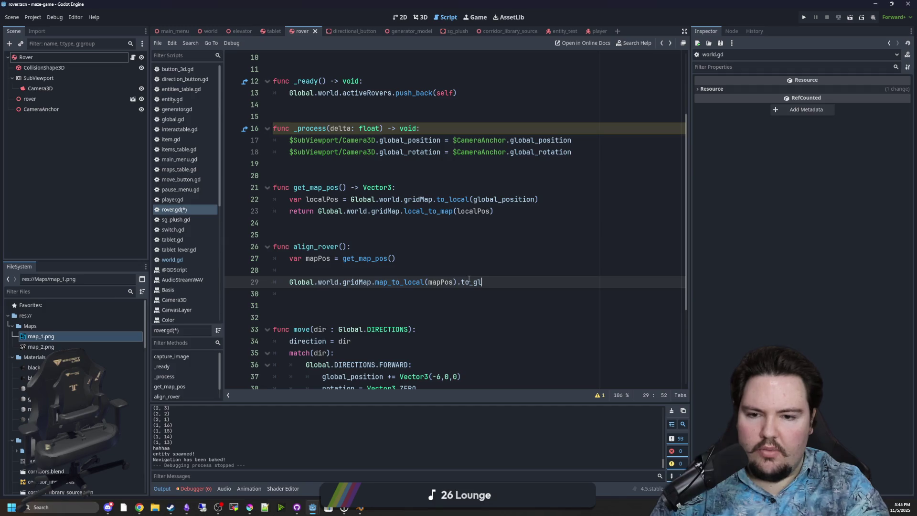
key("BackSpace")
key("BackSpace")
key("BackSpace")
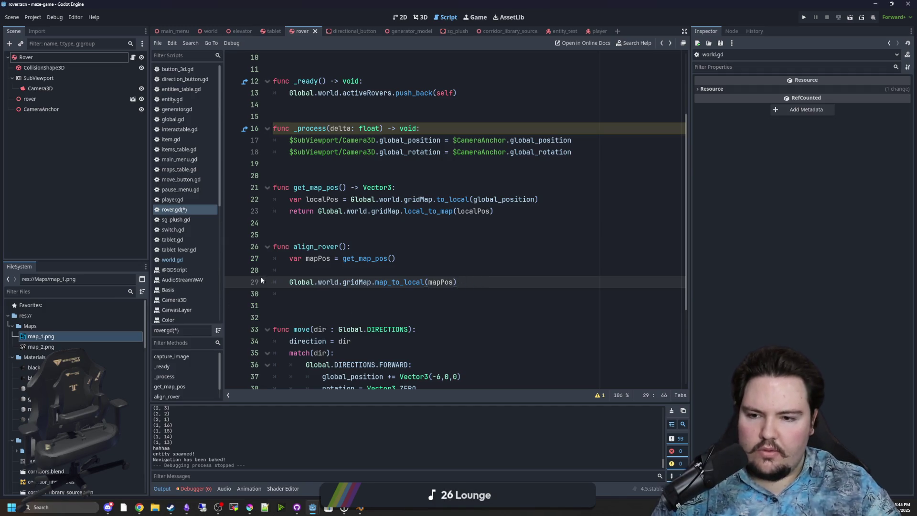
type("to_global(")
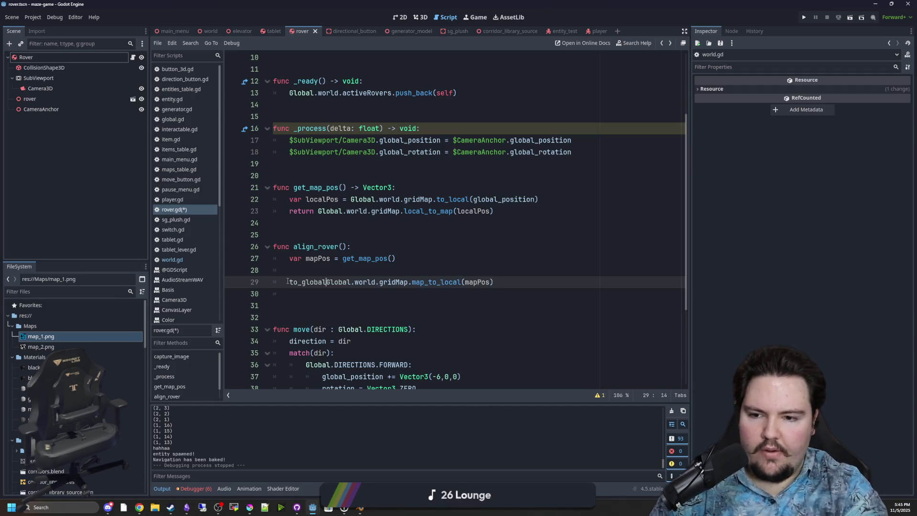
type(")")
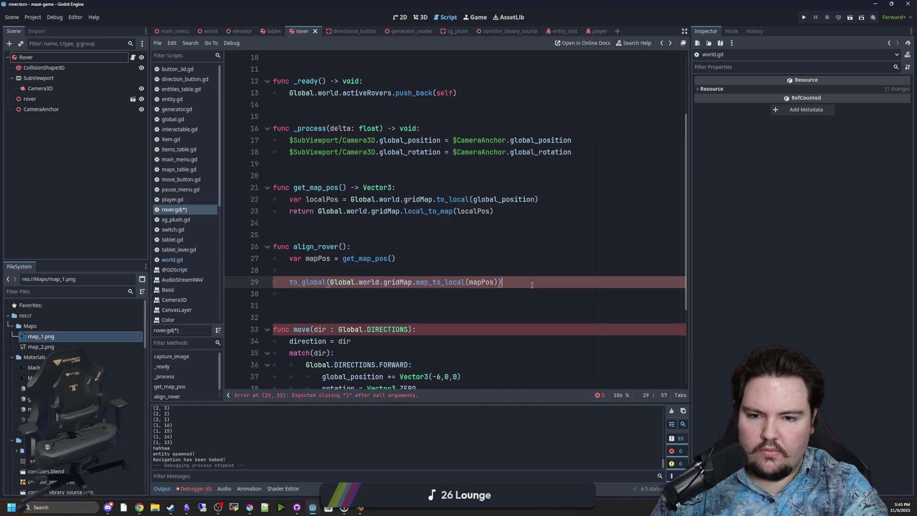
left_click(505, 267)
- Make line 29 'var centerPos = Global.world.gridMap.to_global(...)' and remove the blank line above it
left_click_drag(412, 282, 335, 282)
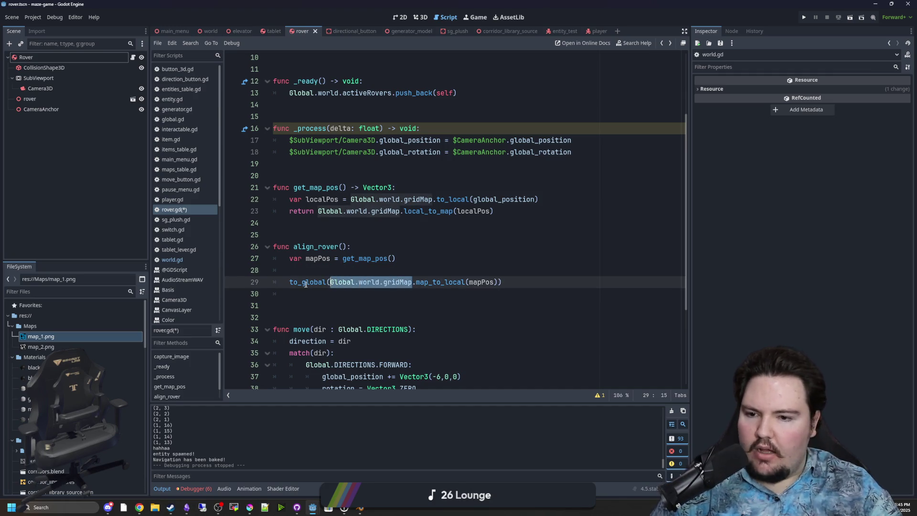
left_click(290, 282)
key("ctrl+v")
type(".")
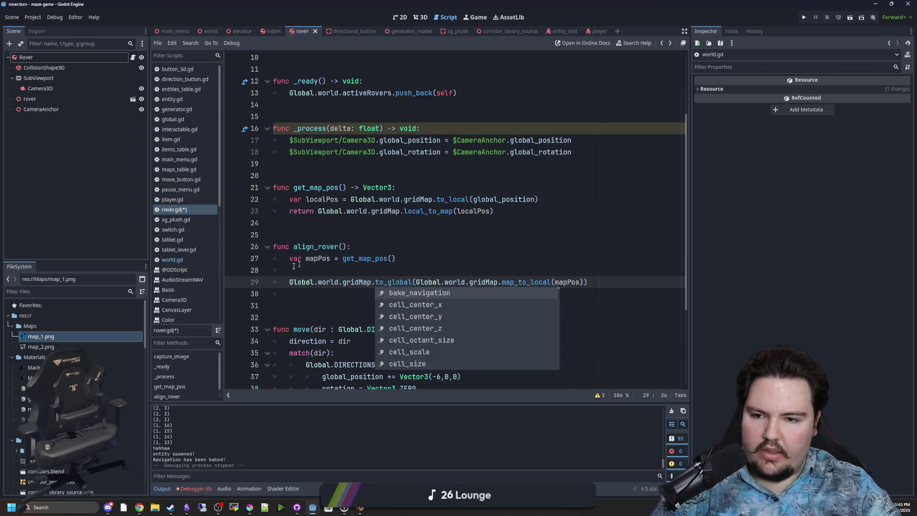
left_click(287, 277)
type("var centerPos =")
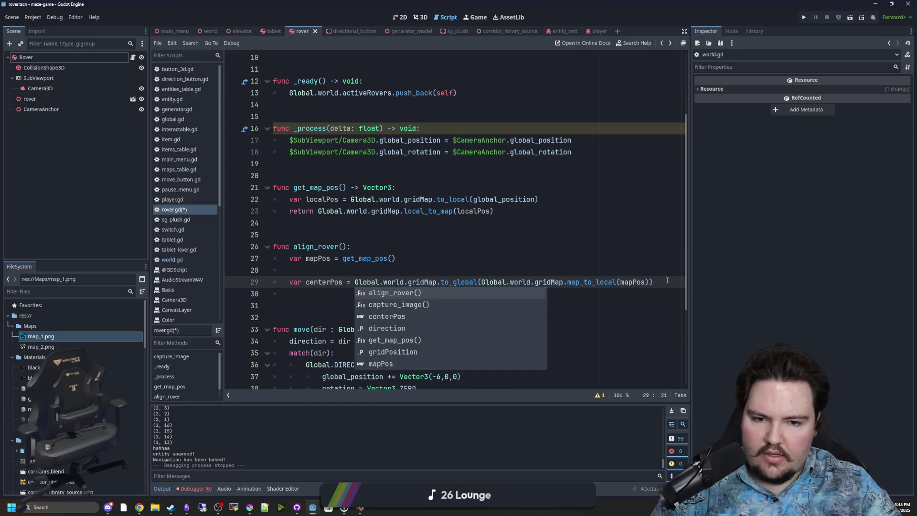
key("Escape")
key("Up")
key("Up")
key("End")
key("Delete")
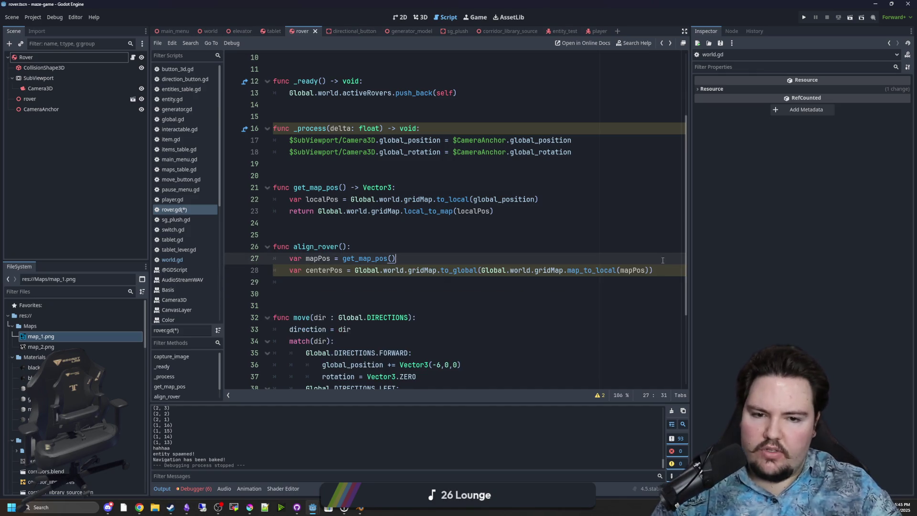
- Add 'global_position = centerPos' below the centerPos line
left_click(663, 272)
key("Return")
key("Return")
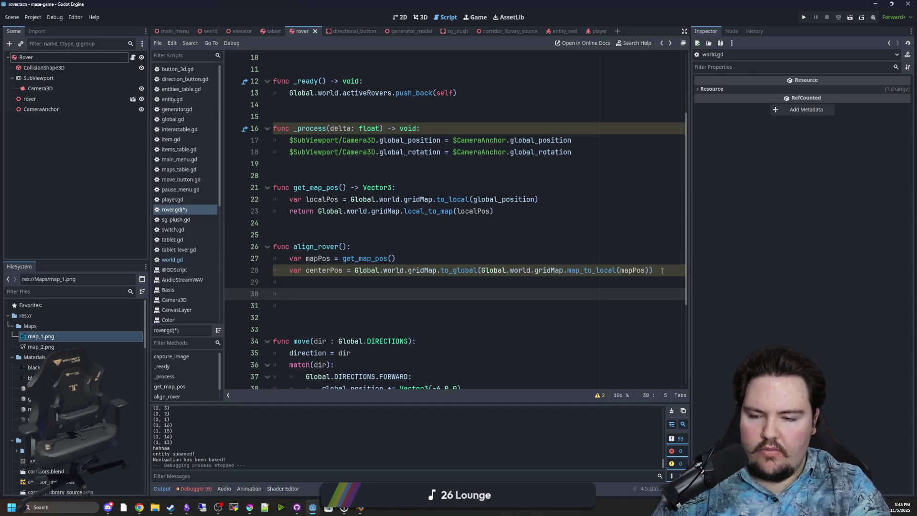
type("global_positio")
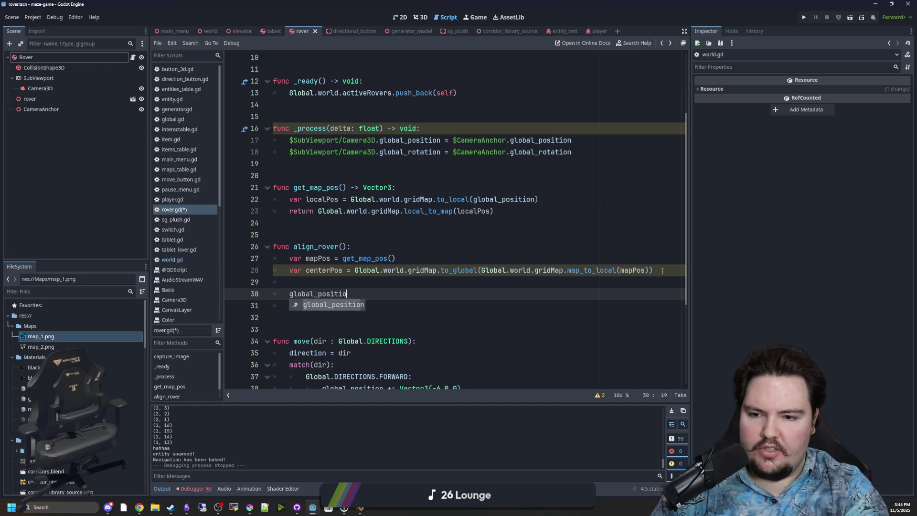
type("n = centerPos")
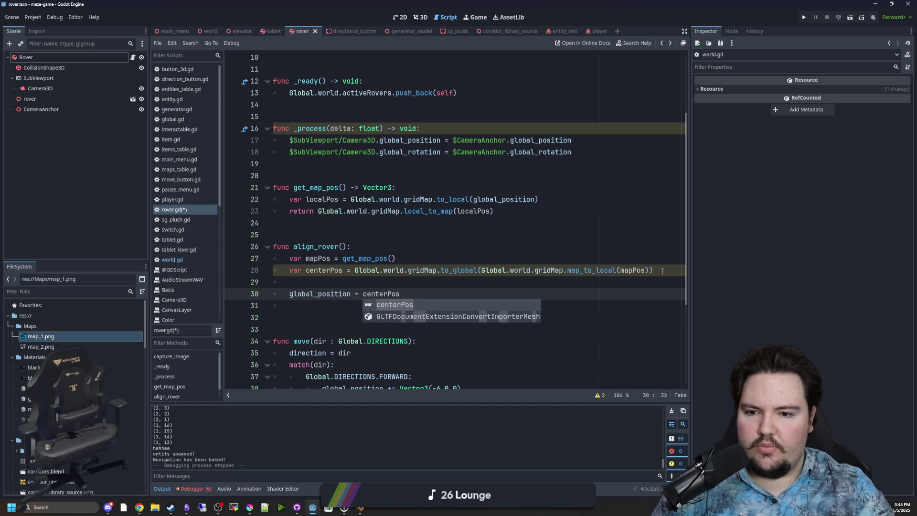
key("Escape")
key("Delete")
key("Up")
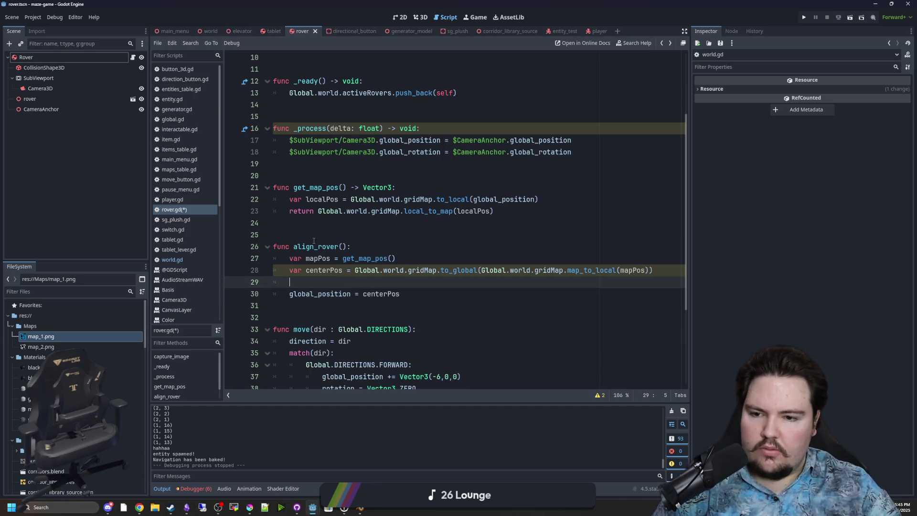
- Save rover.gd and review get_map_pos's Vector3 return type
left_click(314, 239)
left_click(340, 282)
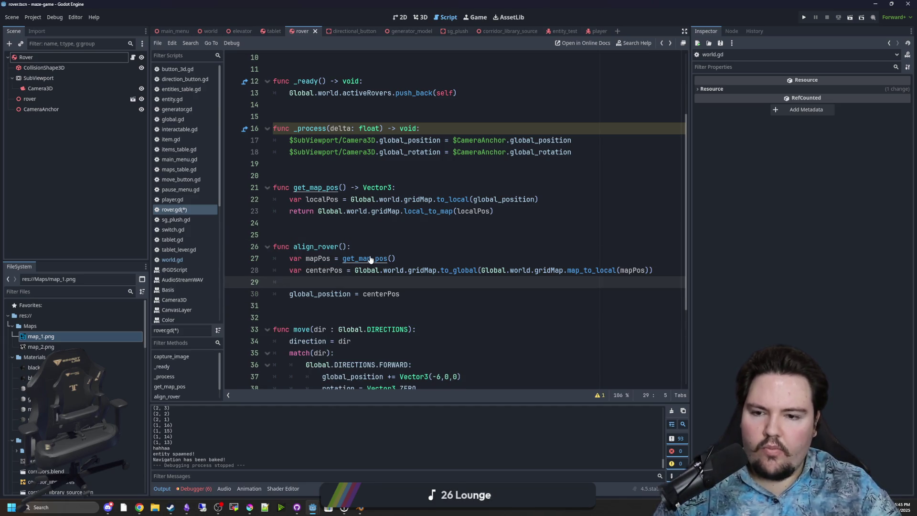
left_click(430, 223)
key("ctrl+s")
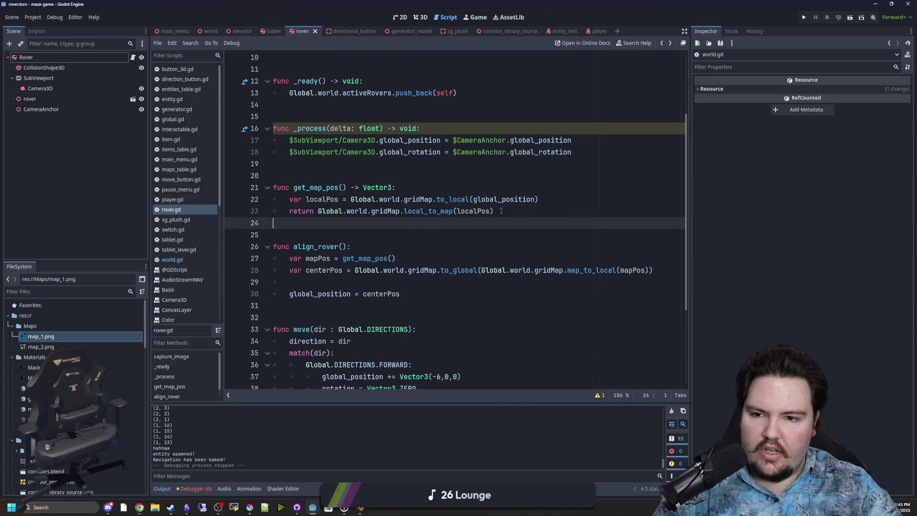
left_click(494, 212)
left_click_drag(392, 188, 349, 189)
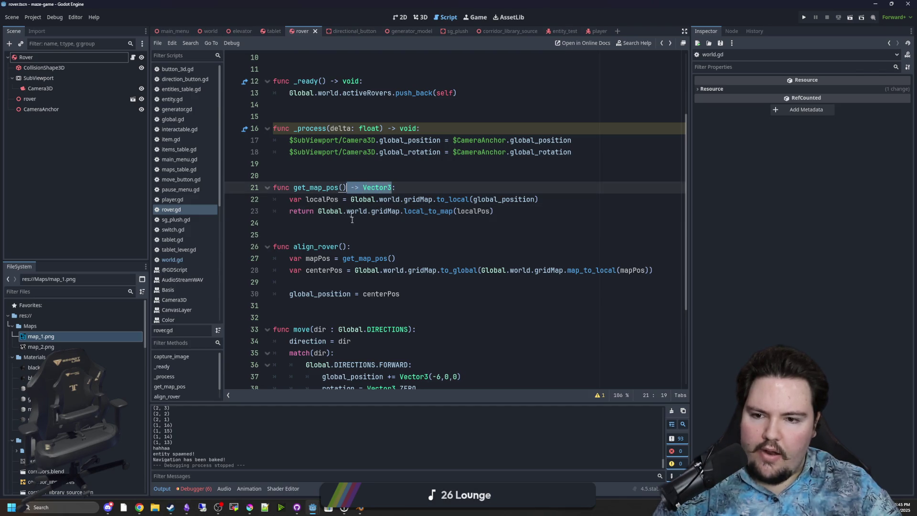
left_click(421, 262)
- Copy Global.world.gridMap from line 22 onto a new line 28 below mapPos
key("Return")
key("Return")
key("Up")
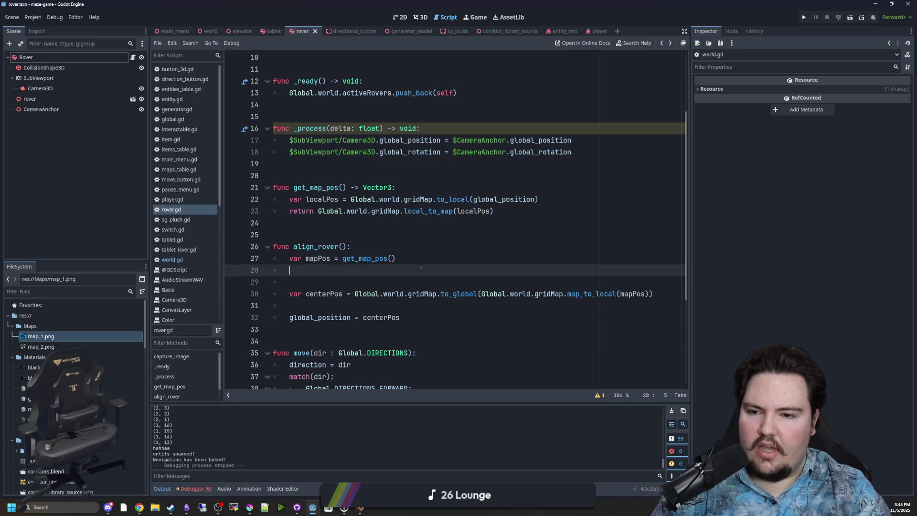
left_click(412, 243)
left_click_drag(351, 199, 404, 200)
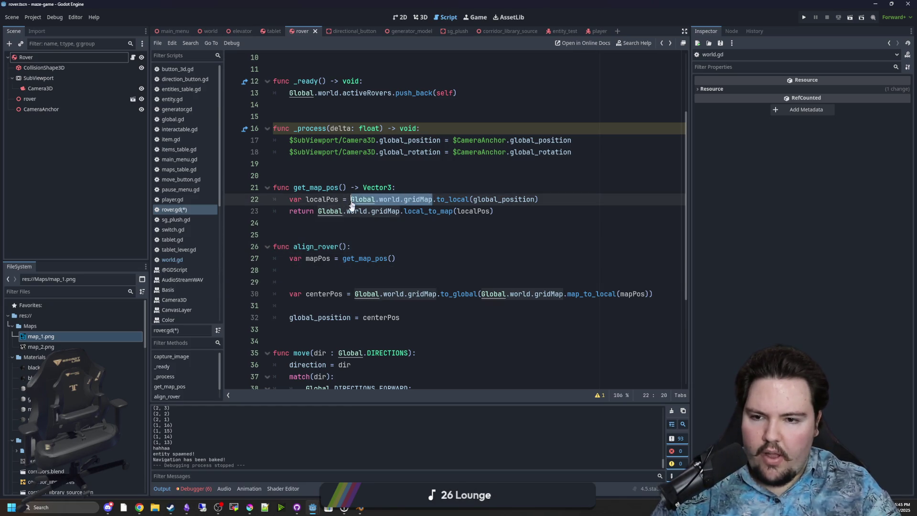
left_click(317, 282)
left_click(308, 269)
key("ctrl+v")
- Extend it to get_used_cells().has(mapPos): using autocomplete
type("get_ce")
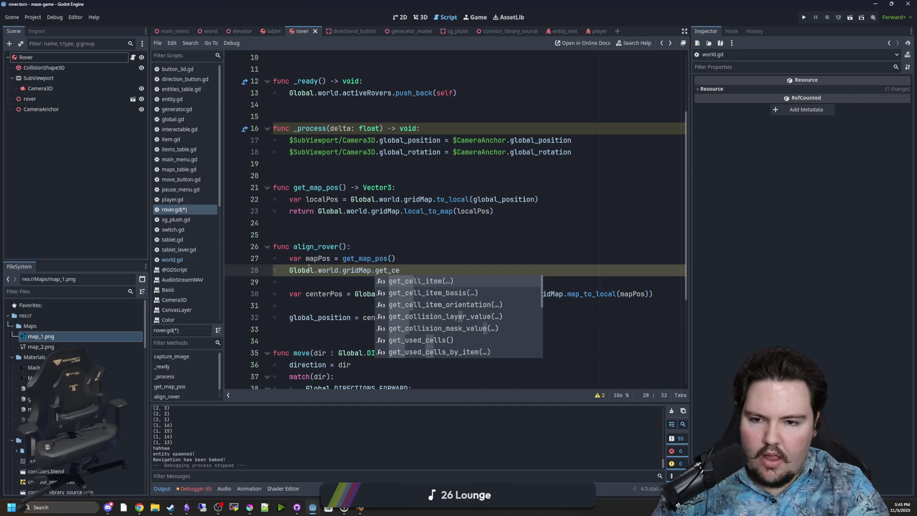
key("BackSpace")
key("BackSpace")
key("BackSpace")
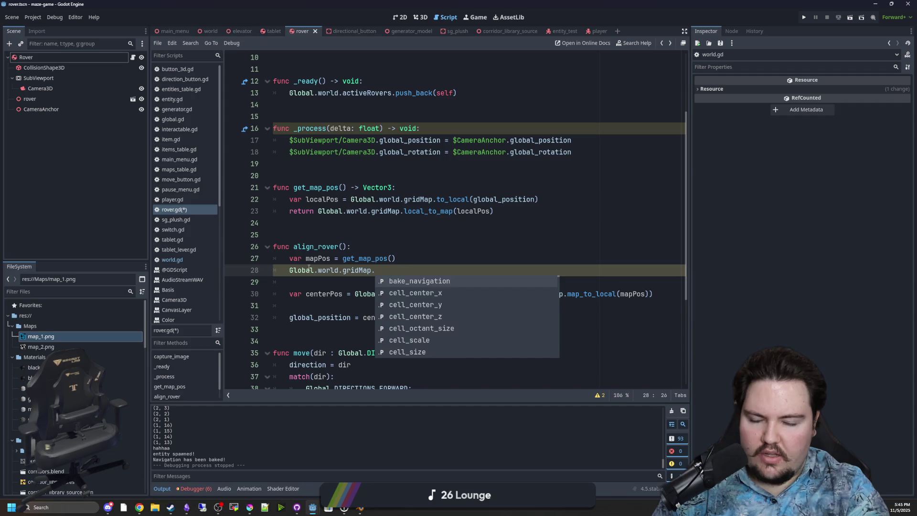
type("used")
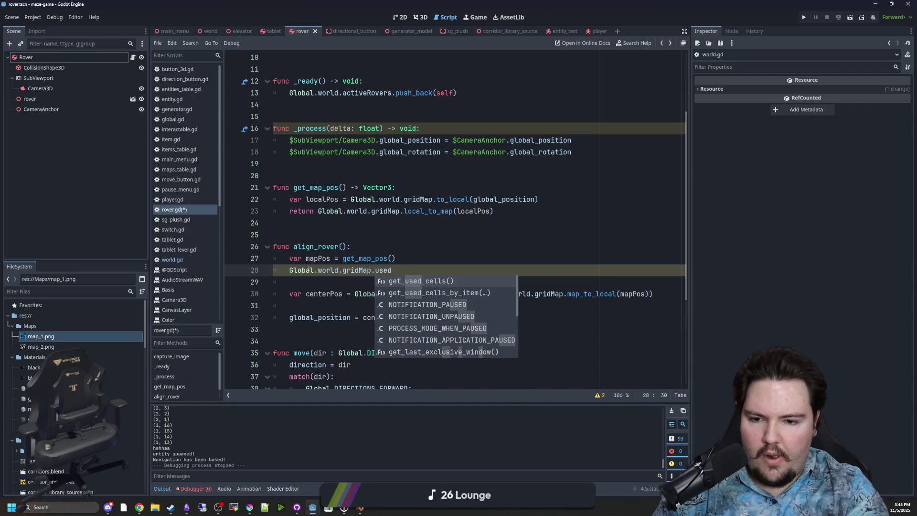
key("BackSpace")
key("BackSpace")
key("BackSpace")
type("cell")
key("Down")
key("Down")
key("Down")
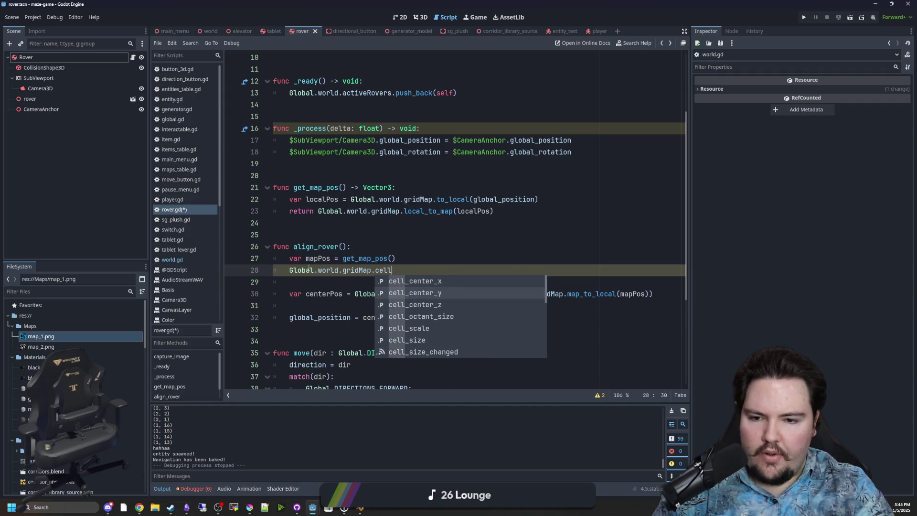
key("Down")
key("Down")
key("Down")
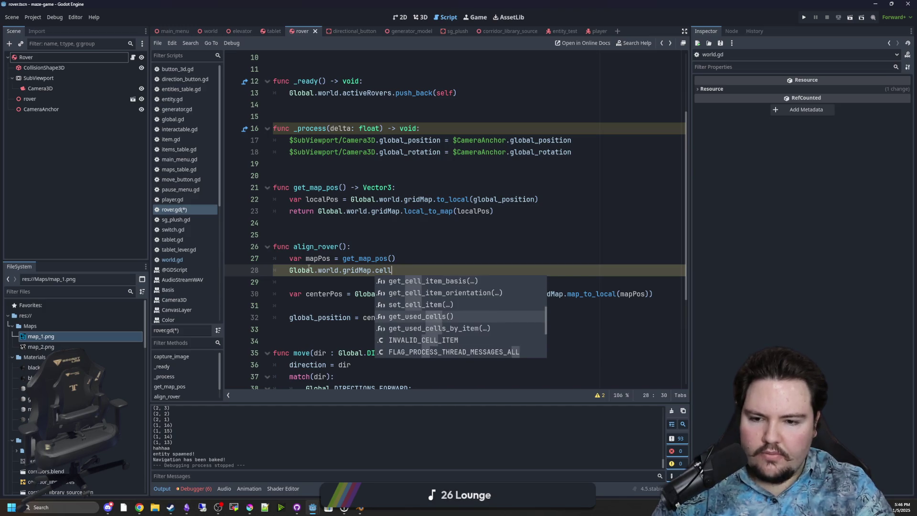
key("Return")
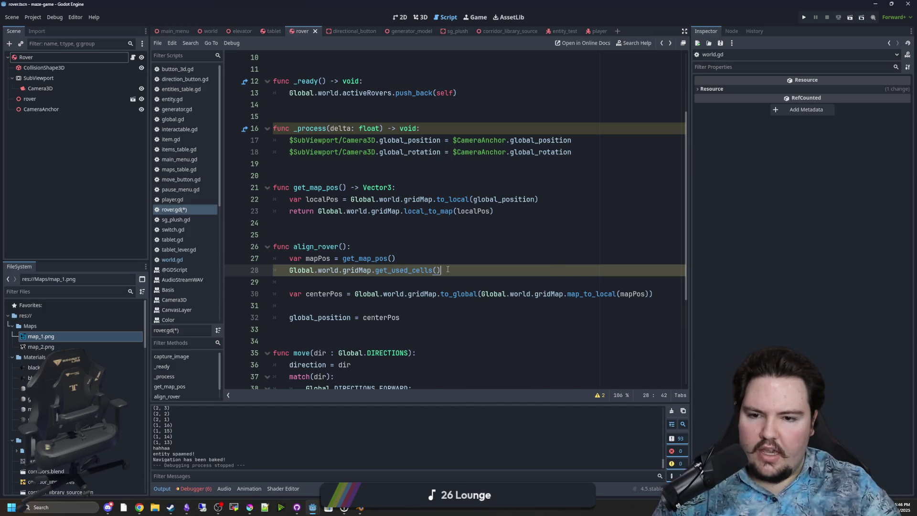
type(".has(mapPos):")
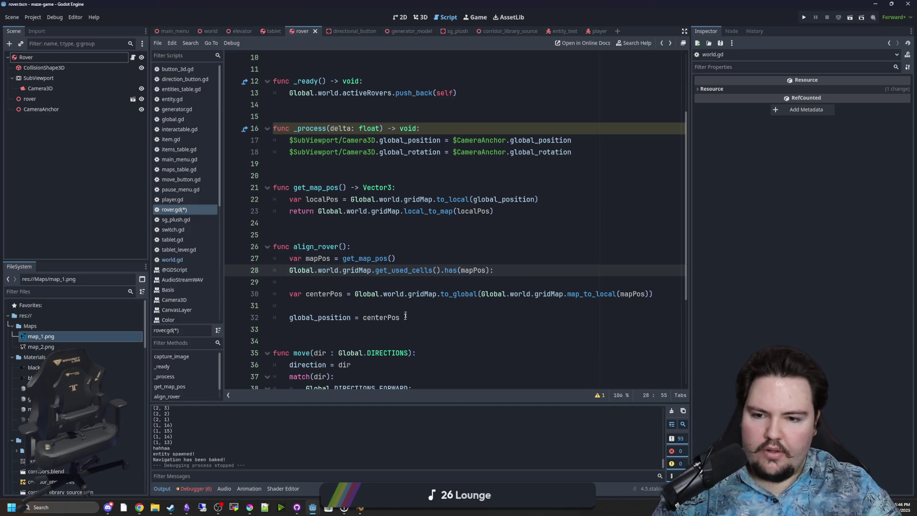
- Indent the centerPos lines under the check and prefix line 28 with 'if'
left_click_drag(405, 317, 289, 294)
key("Tab")
left_click(363, 306)
key("BackSpace")
left_click(336, 286)
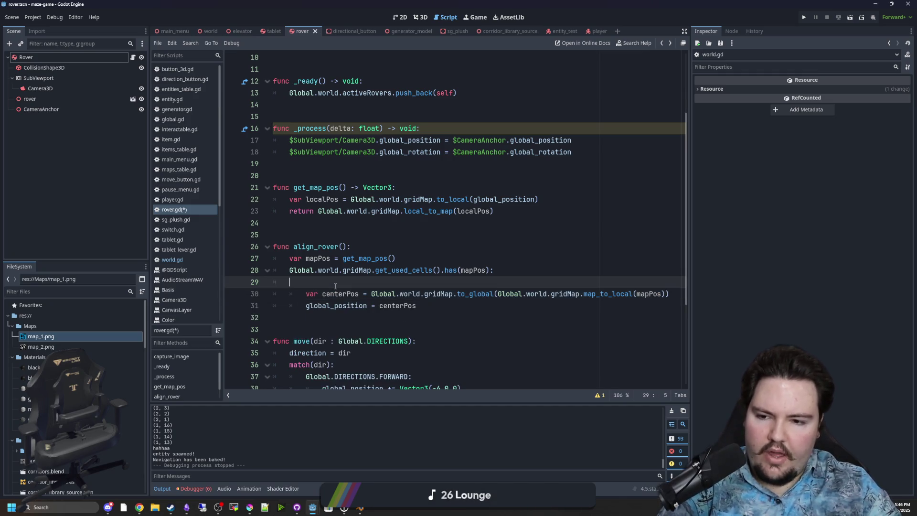
key("BackSpace")
key("BackSpace")
left_click(289, 270)
type("if")
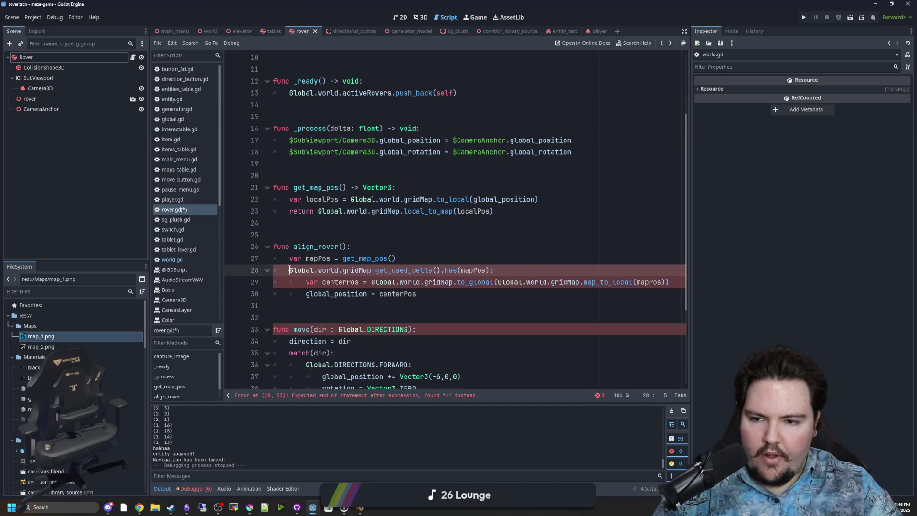
- Add print("Align!") below the global_position assignment
left_click(436, 246)
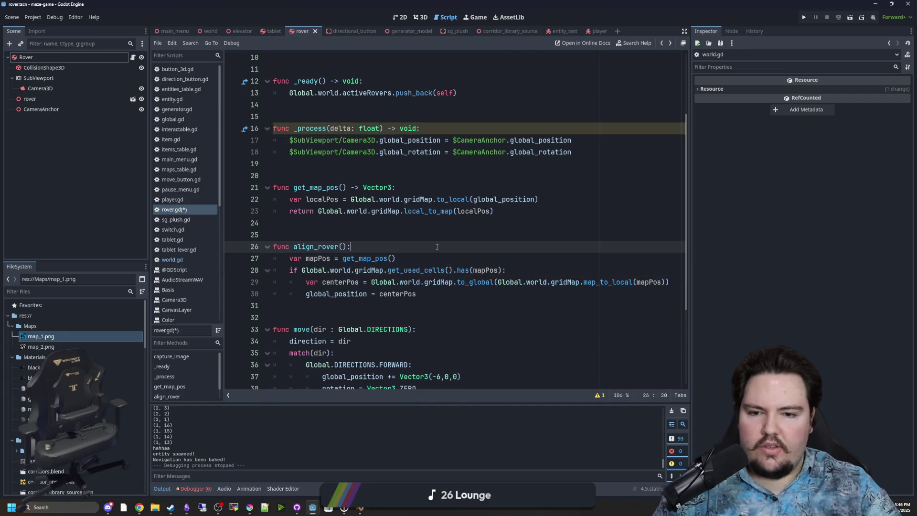
left_click(429, 292)
key("Return")
type("print(\"Align!")
left_click(463, 256)
- Copy the align_rover function name from its header
double_click(312, 245)
scroll(311, 245, "down", 4)
scroll(326, 258, "up", 7)
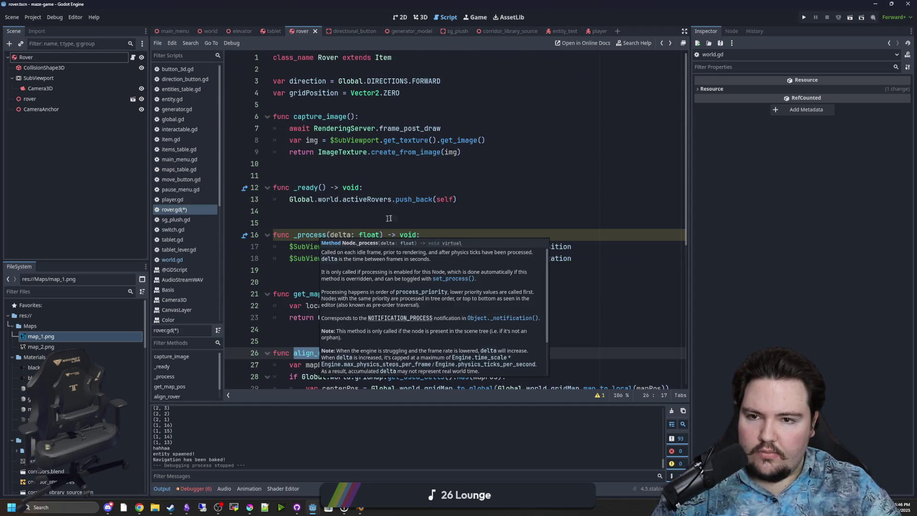
scroll(417, 206, "down", 1)
scroll(417, 206, "down", 1)
scroll(364, 271, "up", 2)
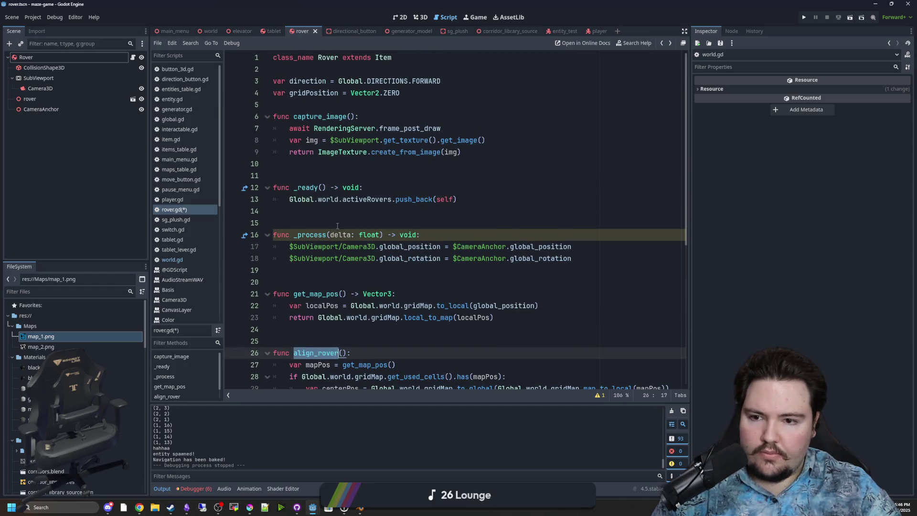
left_click(354, 329)
double_click(325, 353)
key("ctrl+c")
scroll(324, 343, "down", 6)
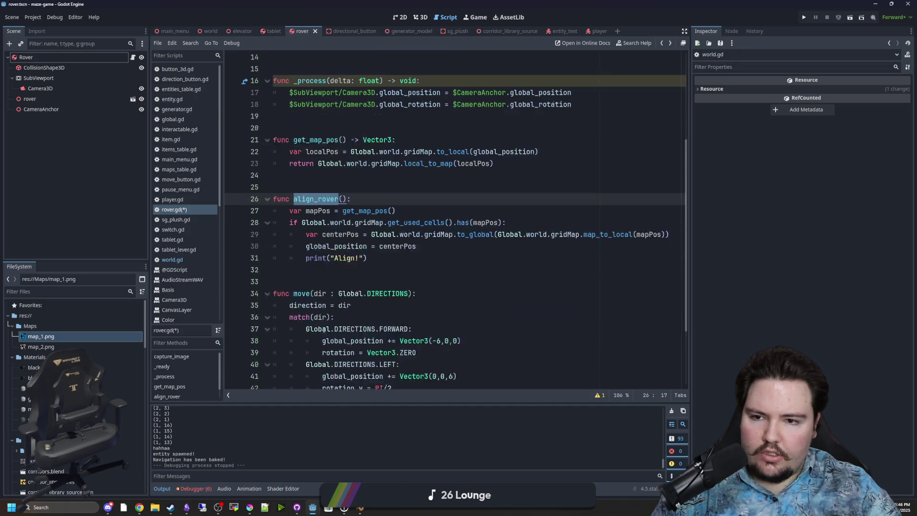
scroll(374, 193, "up", 6)
- Add an align_rover() call after get_image() in capture_image and save rover.gd
left_click(486, 140)
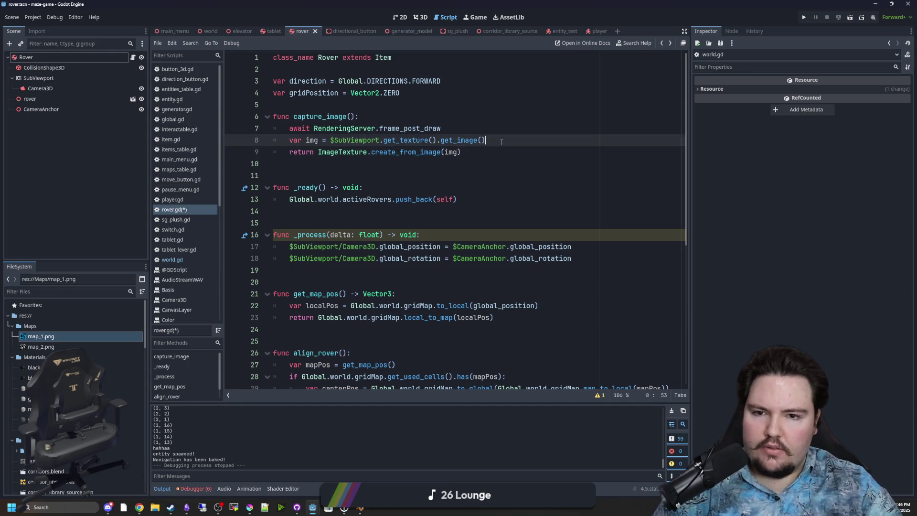
key("Return")
key("ctrl+v")
left_click(485, 140)
key("Down")
type("()")
left_click(315, 187)
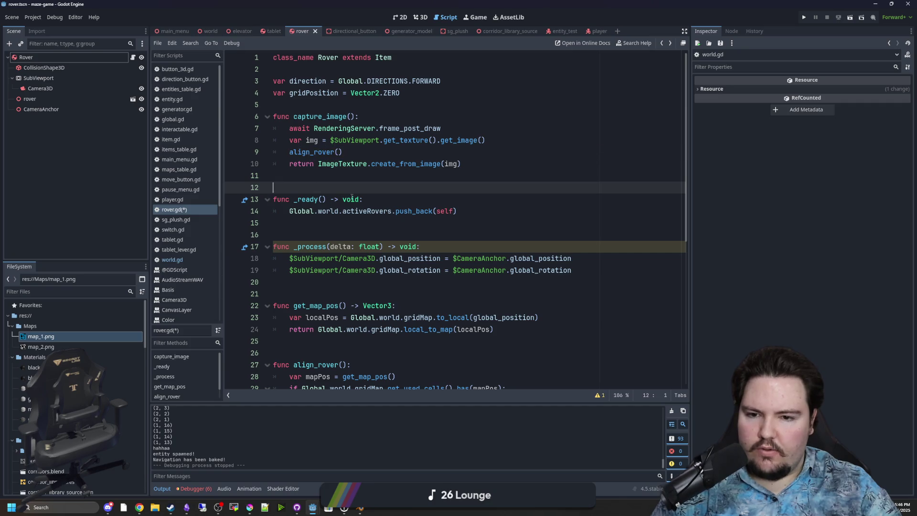
key("ctrl+s")
scroll(359, 170, "down", 7)
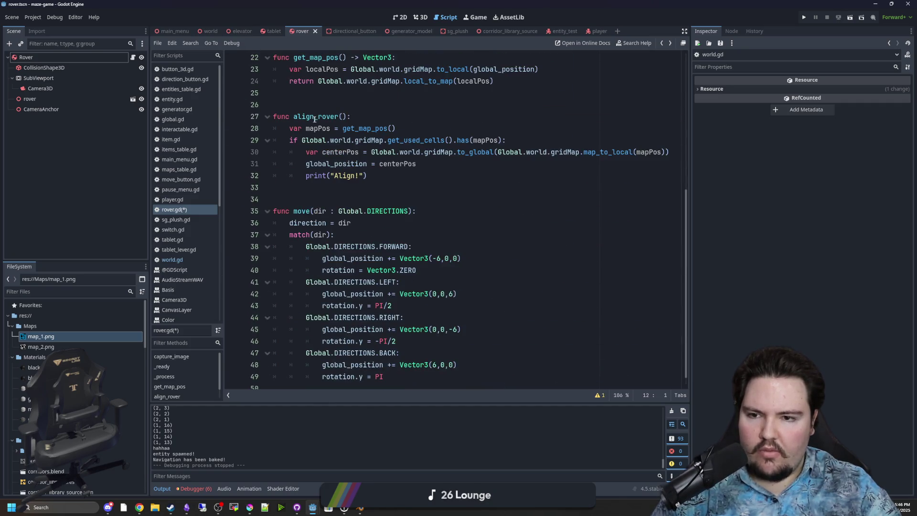
left_click(359, 105)
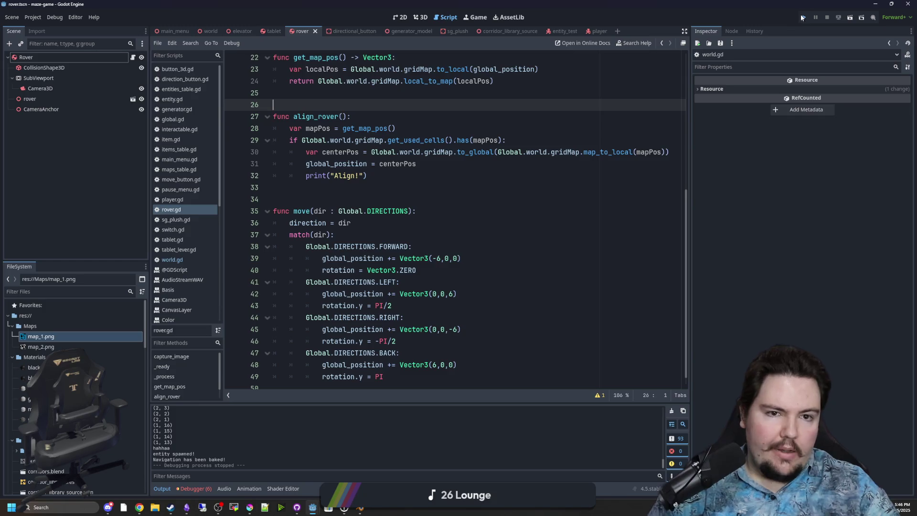
- Run and pause the game, then open the align_rover Vector3 has() error from Errors
left_click(802, 17)
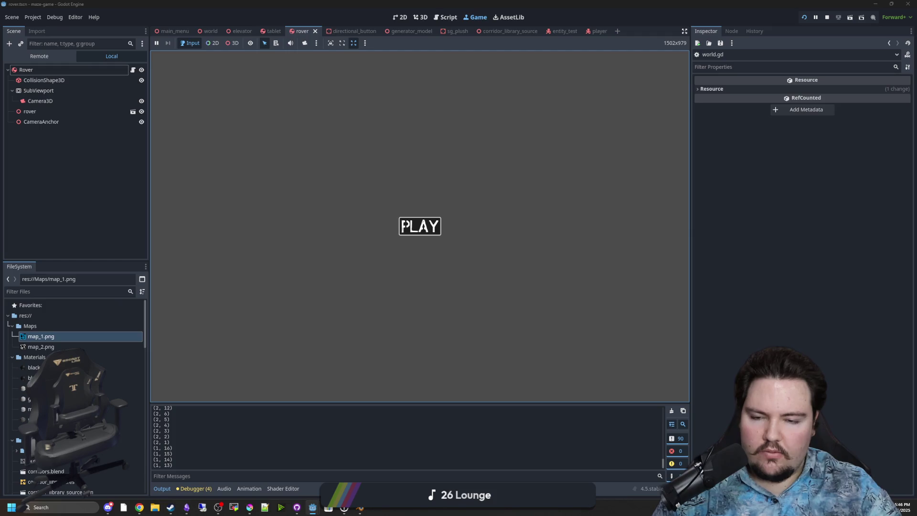
left_click(403, 224)
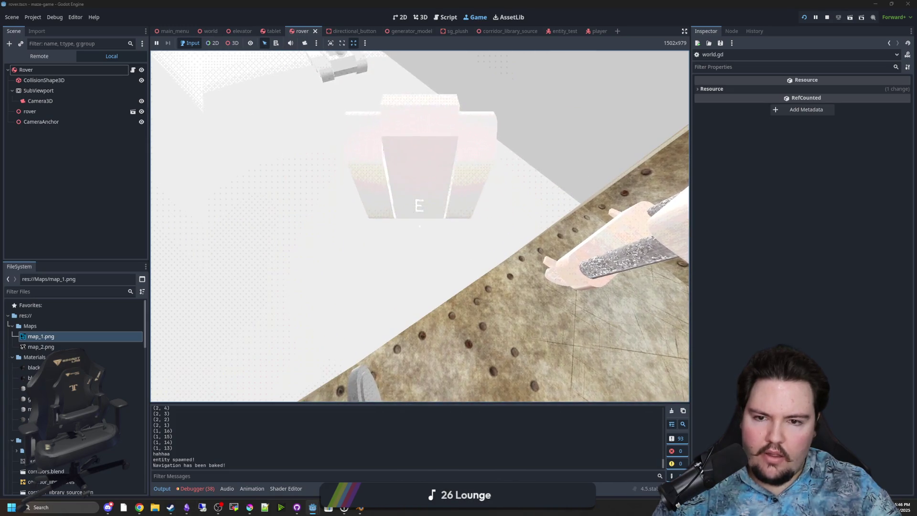
key("Escape")
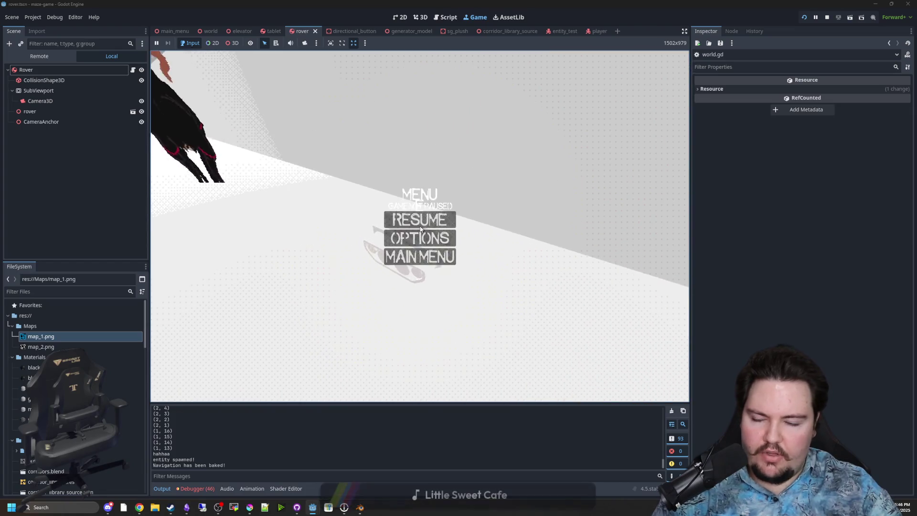
left_click(195, 489)
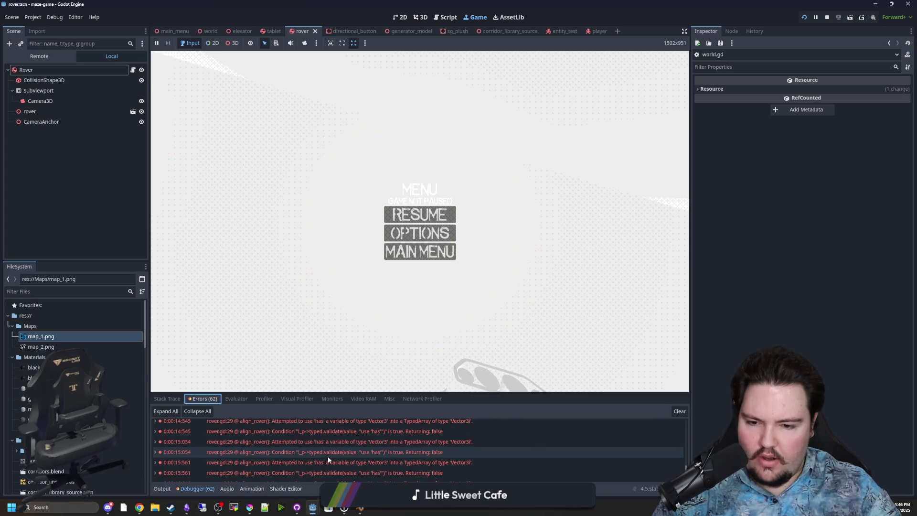
double_click(336, 461)
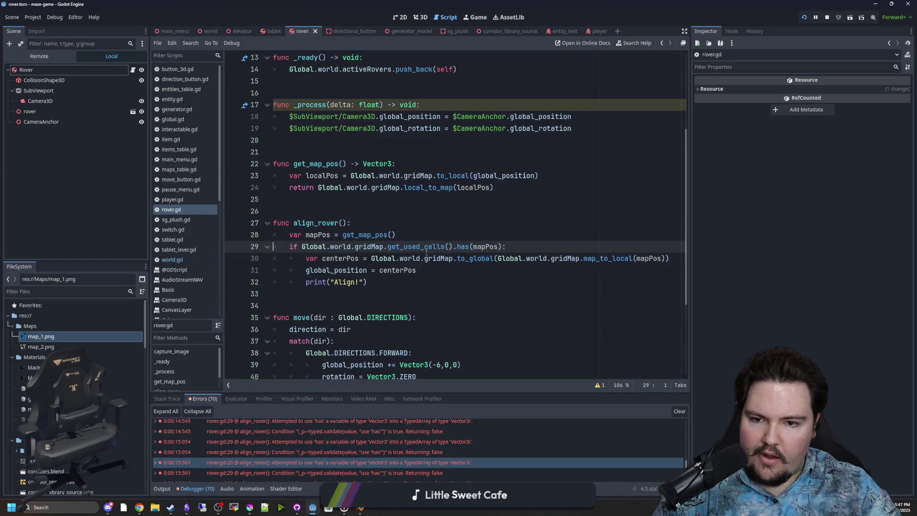
- Change get_map_pos's return type from Vector3 to Vector3i and resume the paused game
left_click(427, 235)
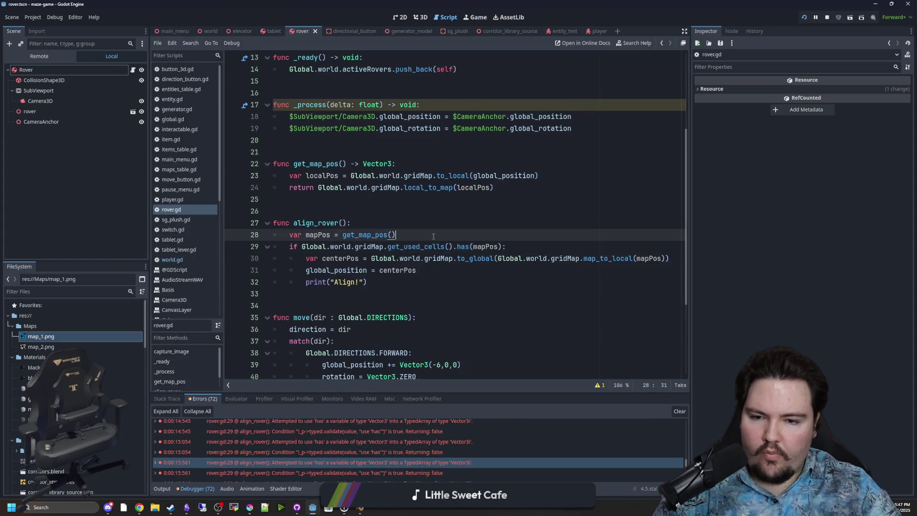
left_click(473, 247)
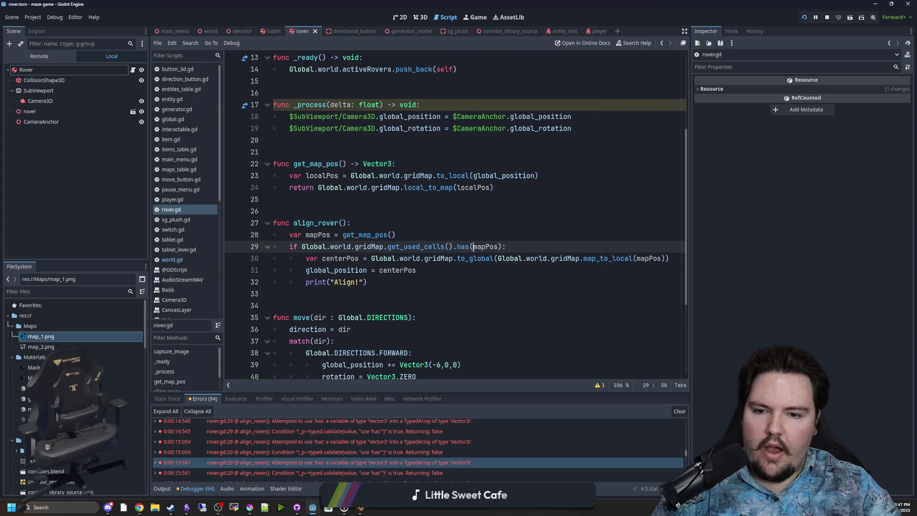
mouse_move(416, 243)
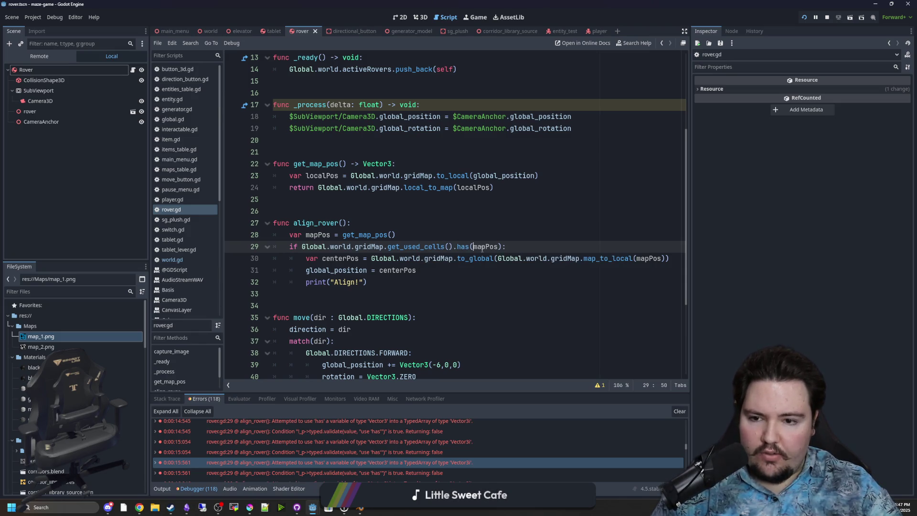
left_click(390, 164)
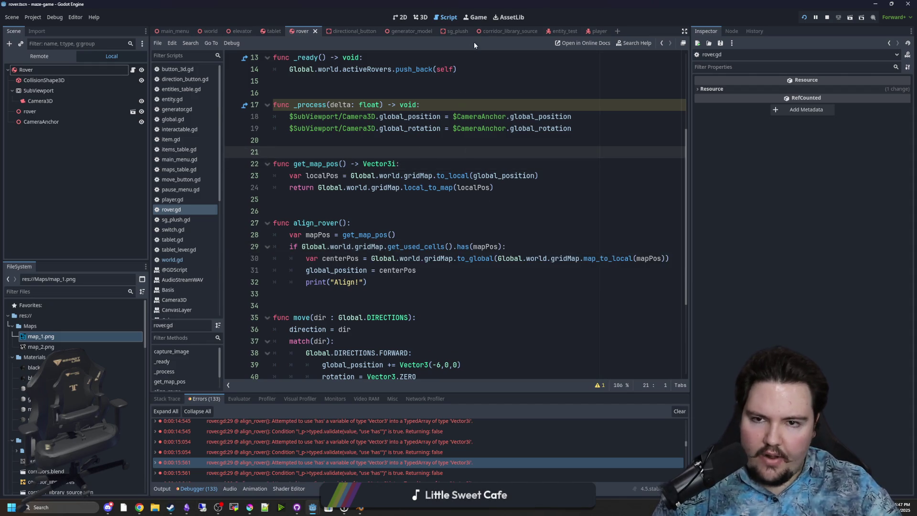
left_click(482, 16)
left_click(420, 214)
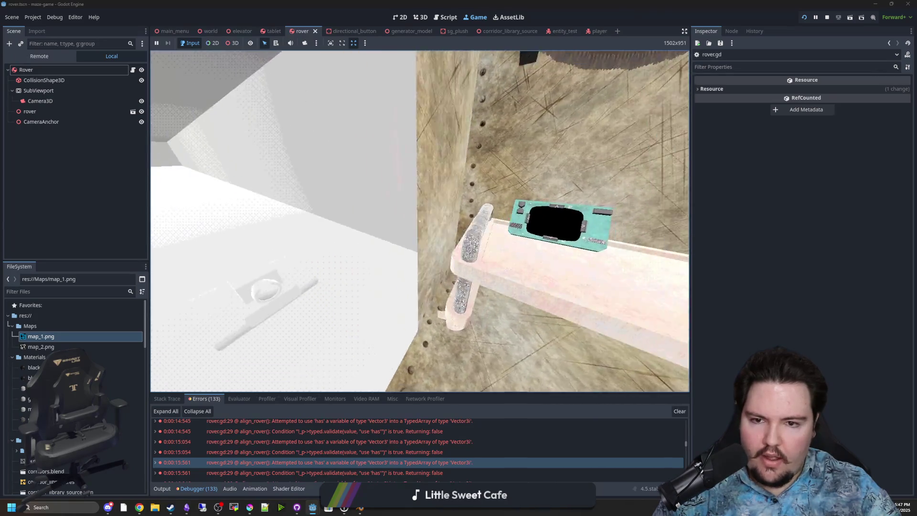
- Playtest with the tablet and walk the corridor to the rover, then pause and return to rover.gd
key("e")
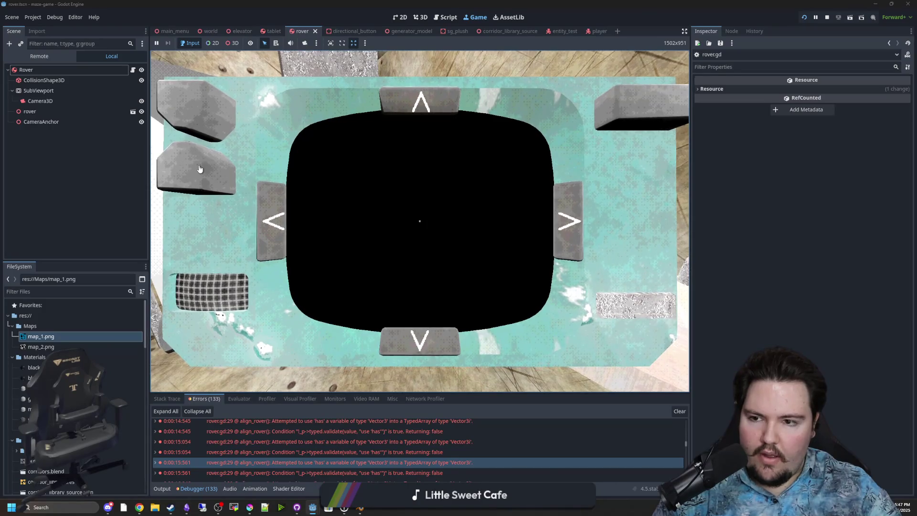
left_click(201, 169)
left_click(389, 211)
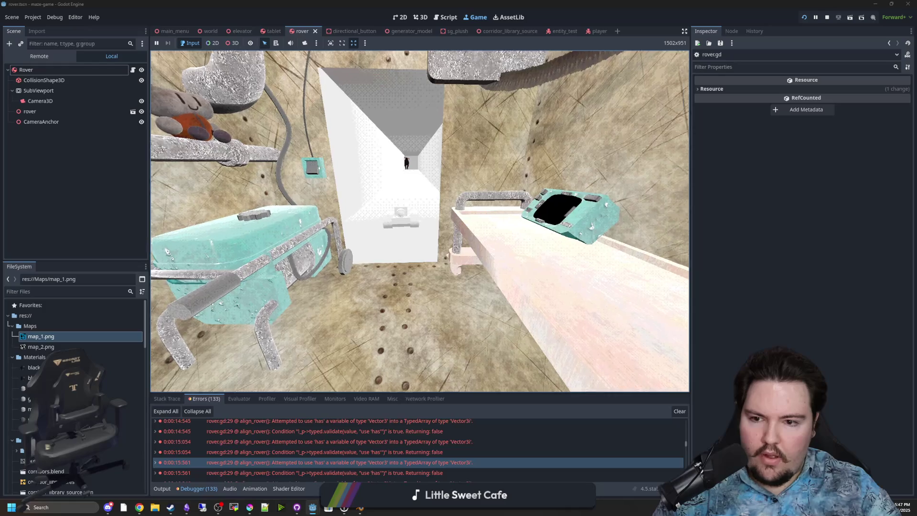
key("e")
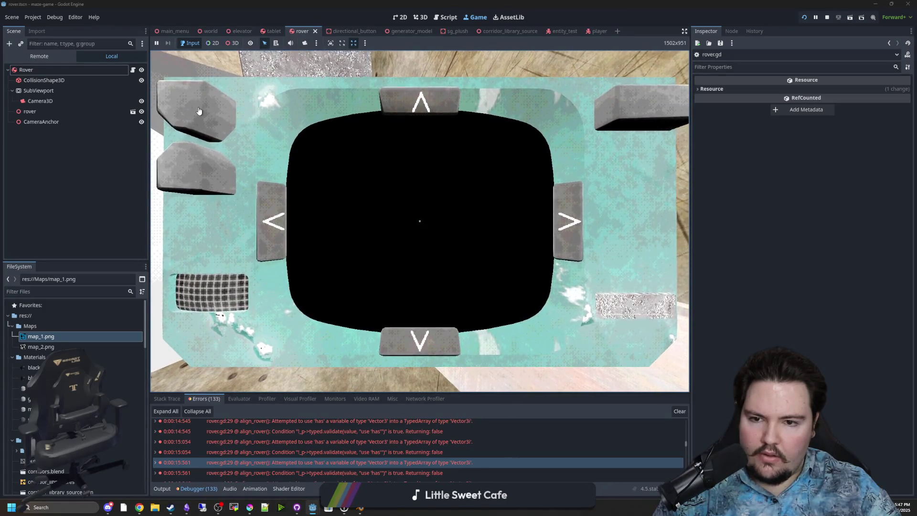
left_click(200, 111)
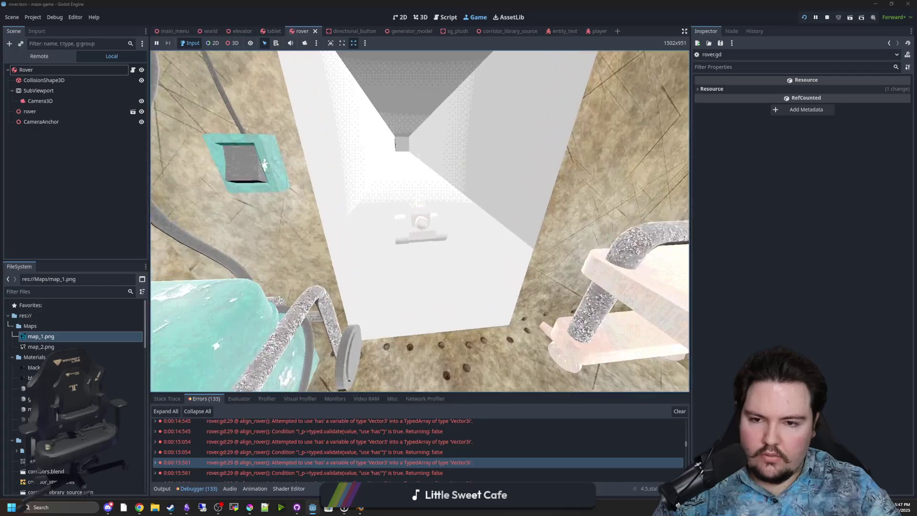
key("w")
key("w")
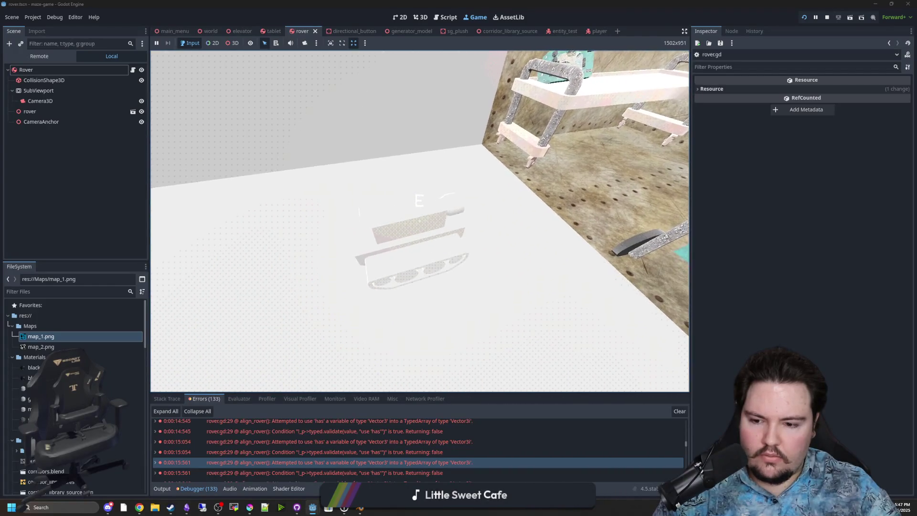
key("w")
key("w")
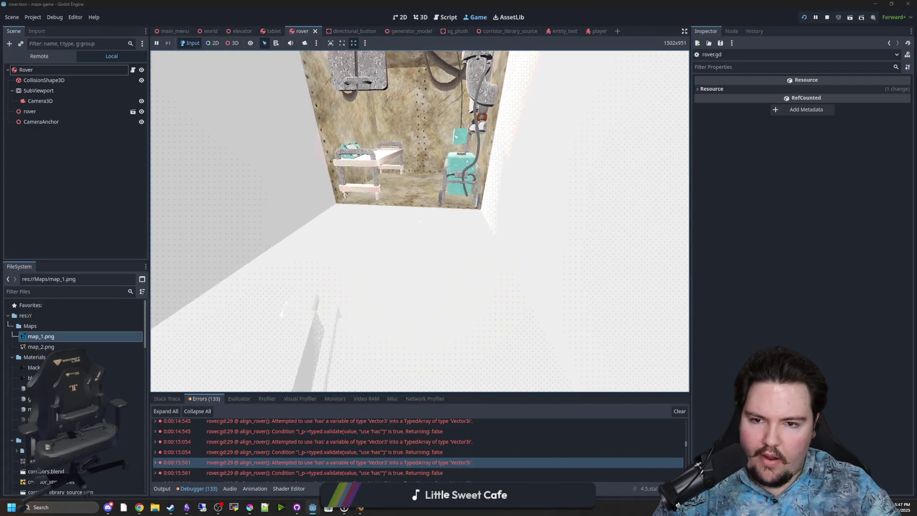
key("w")
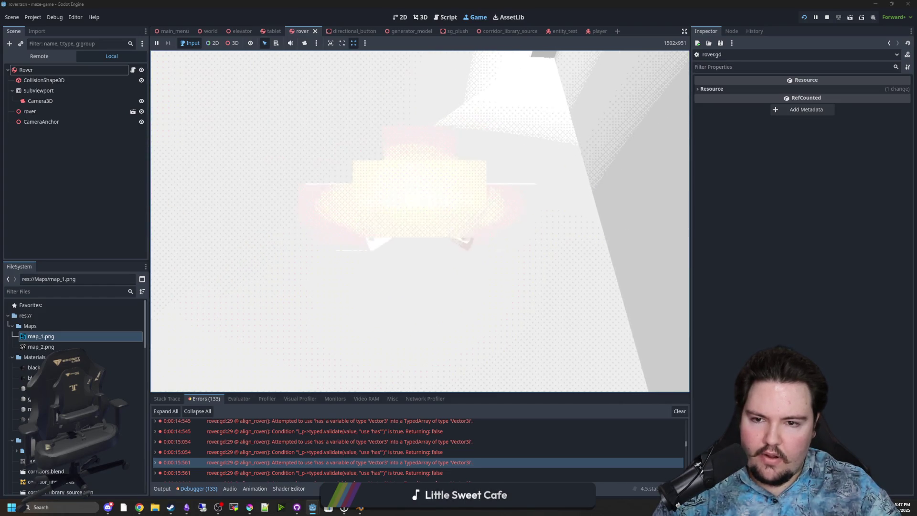
key("w")
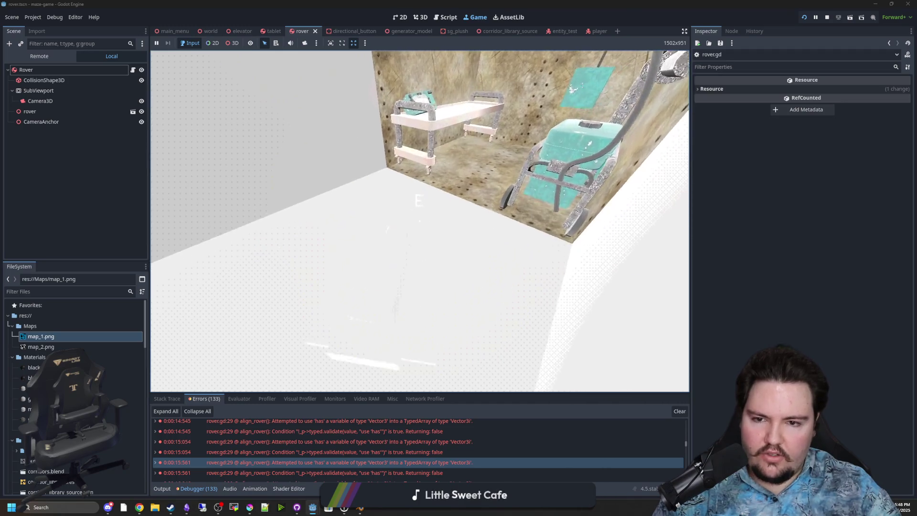
key("Escape")
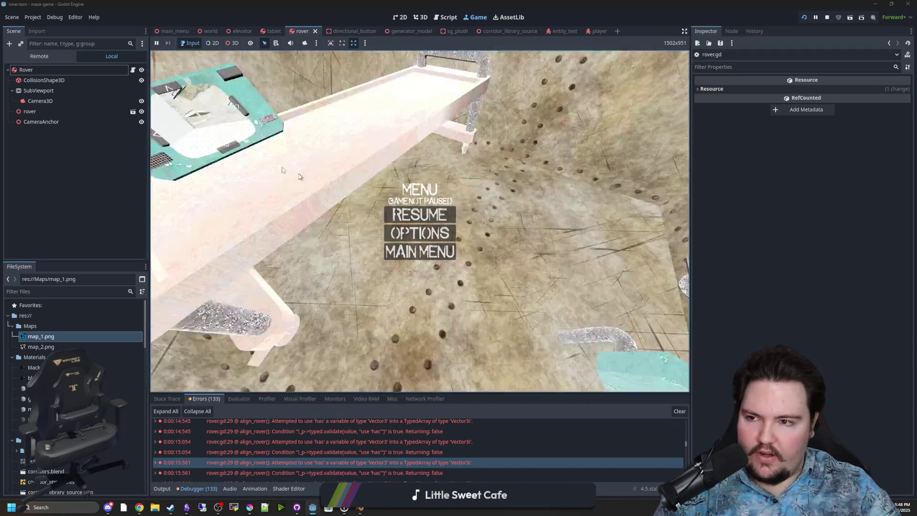
key("ctrl+F3")
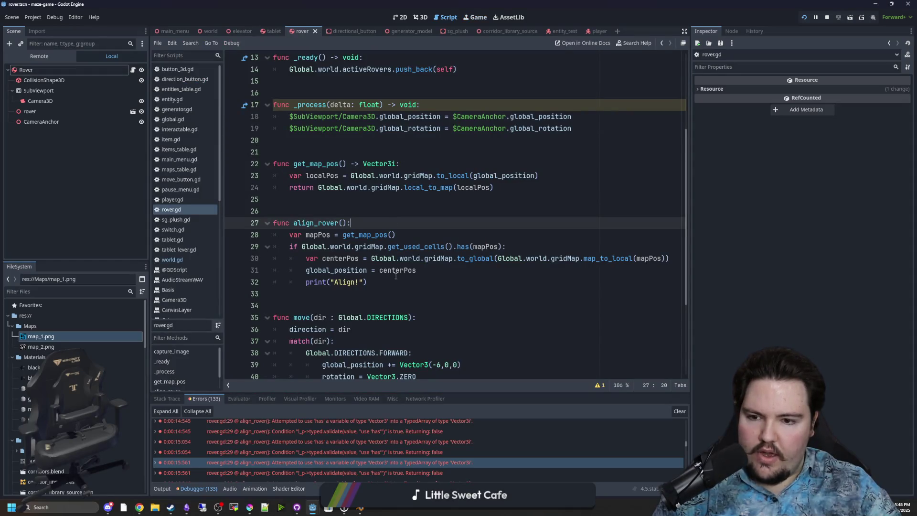
- Add global_rotation = Vector3.ZERO below the position snap, then resume the game
key("Return")
type("global_rotation = Vector3.ZERO")
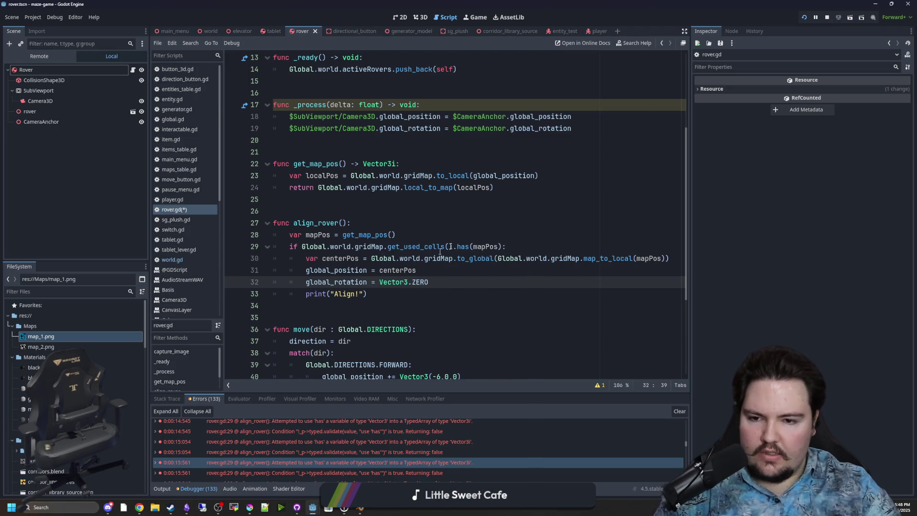
left_click(476, 19)
key("Escape")
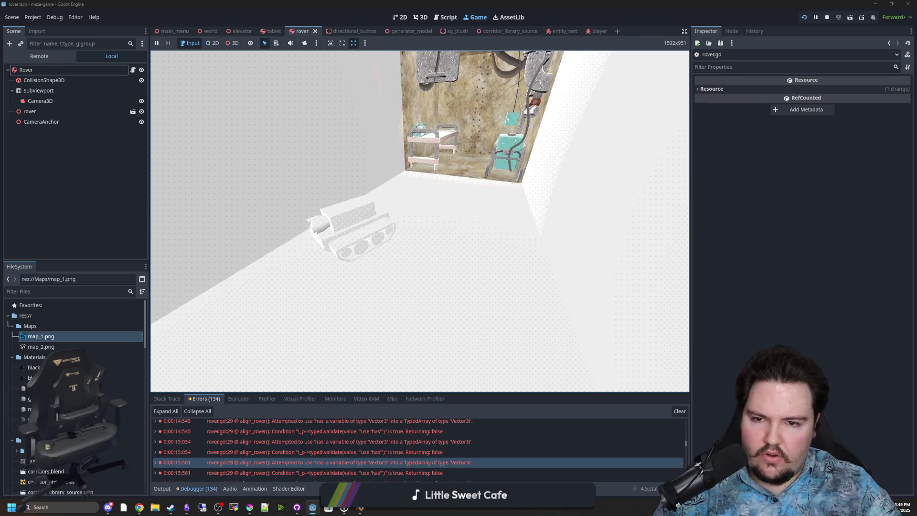
- Leave the running game and return to the rover.gd script
key("super")
left_click(133, 70)
- Add print(mapPos) below the mapPos assignment, save, and view the Output log
left_click(387, 199)
left_click(416, 226)
left_click(423, 235)
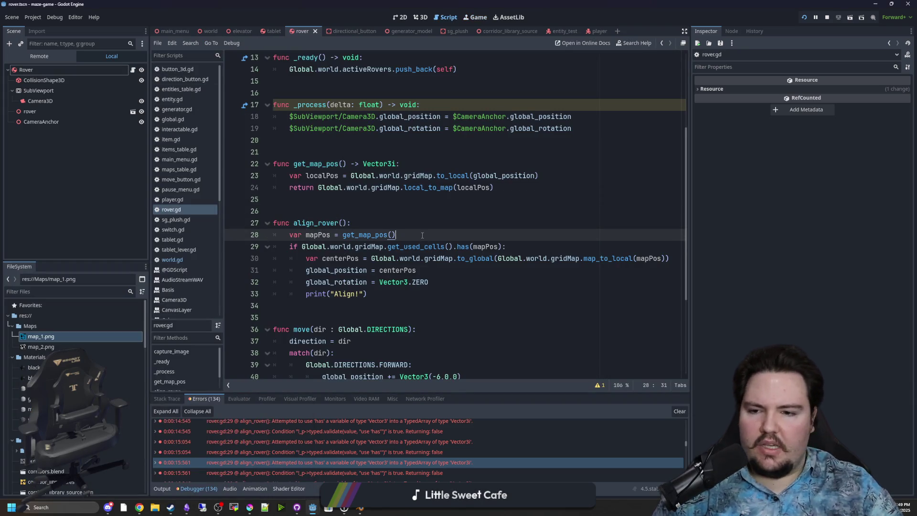
key("Return")
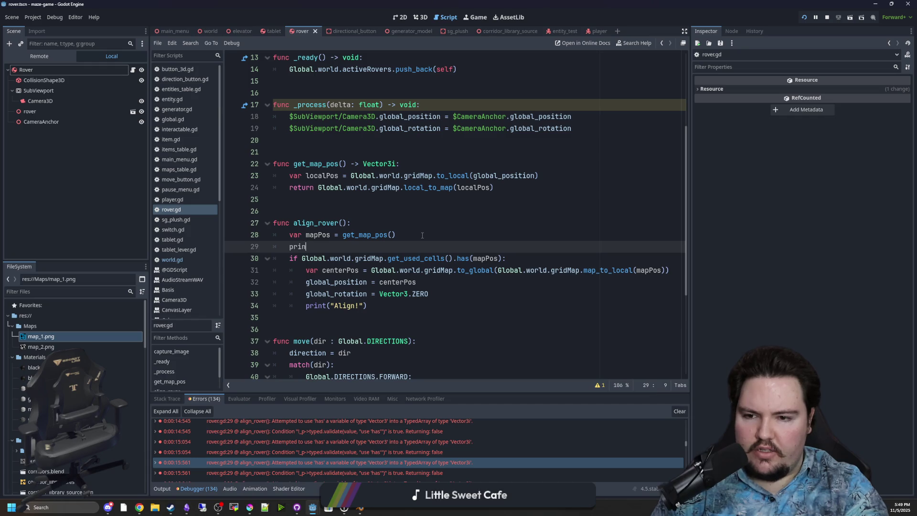
left_click(422, 235)
key("ctrl+s")
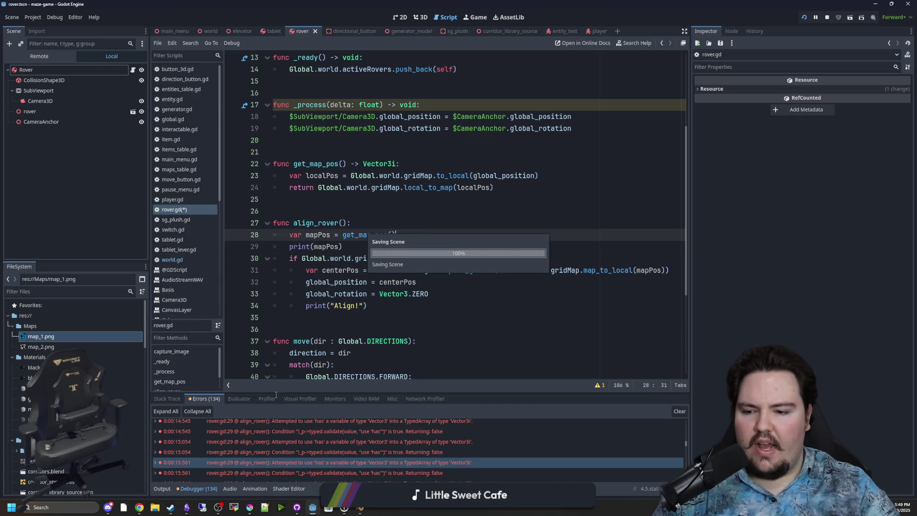
left_click(167, 490)
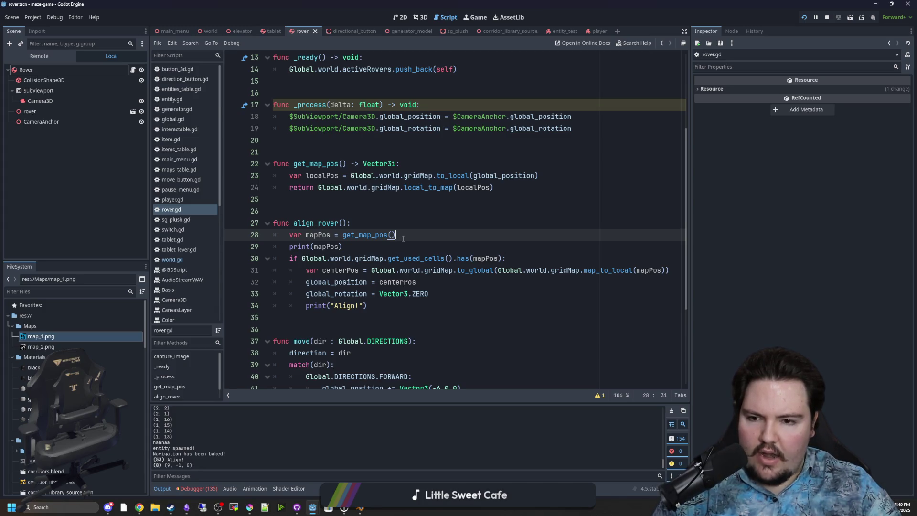
- Try a test print inside the if block, save, then delete it
left_click(526, 257)
key("Return")
type("print(")
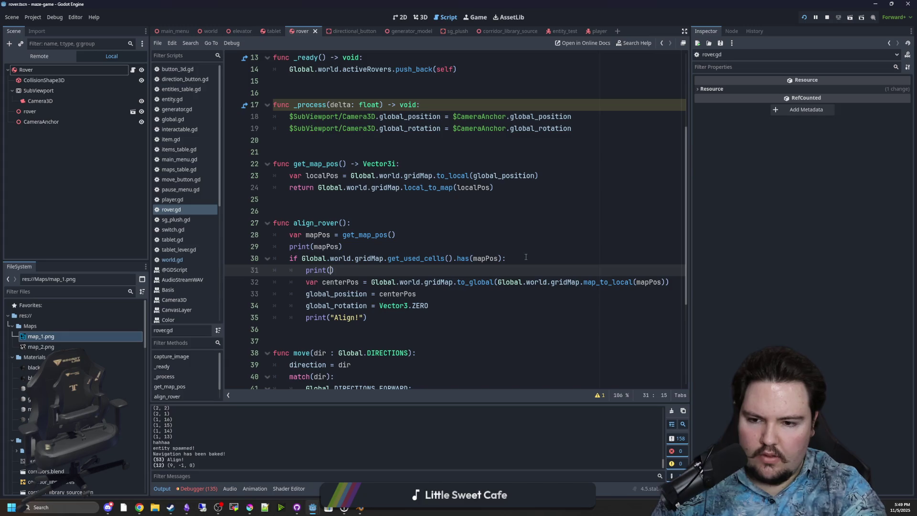
type("\"hhaha\"")
left_click(492, 243)
key("ctrl+s")
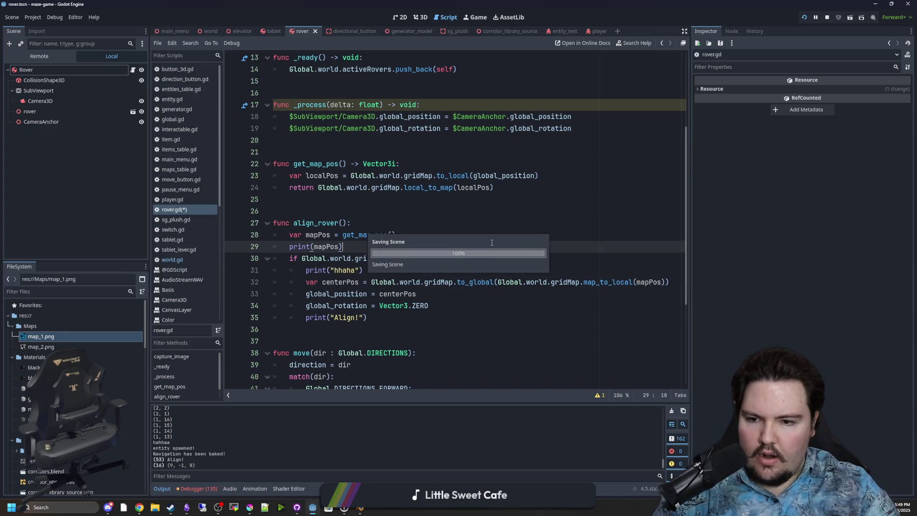
triple_click(334, 270)
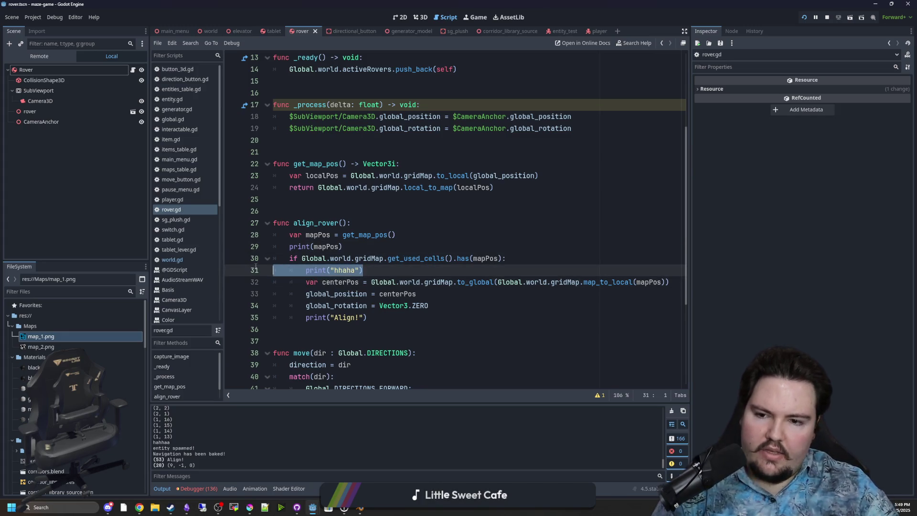
key("BackSpace")
- Replace print(mapPos) with mapPos.y = 0, save, and return to the game
left_click(363, 247)
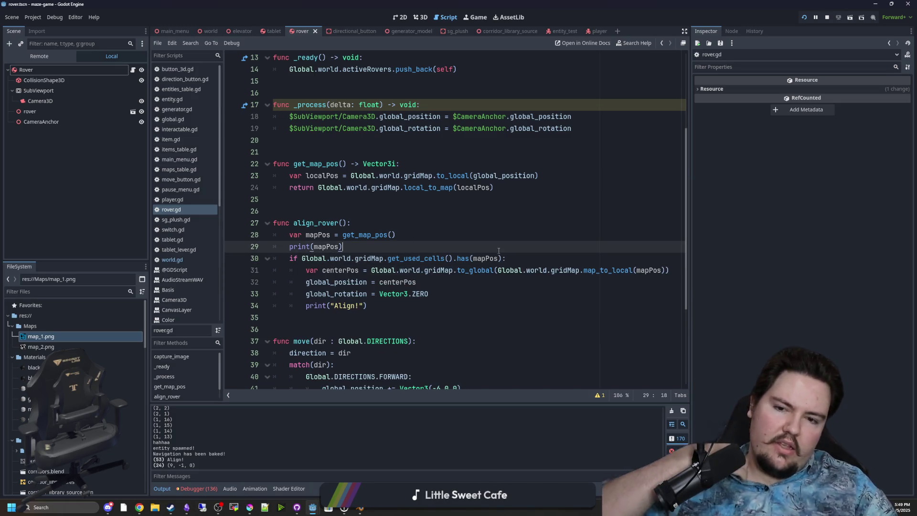
key("ctrl+z")
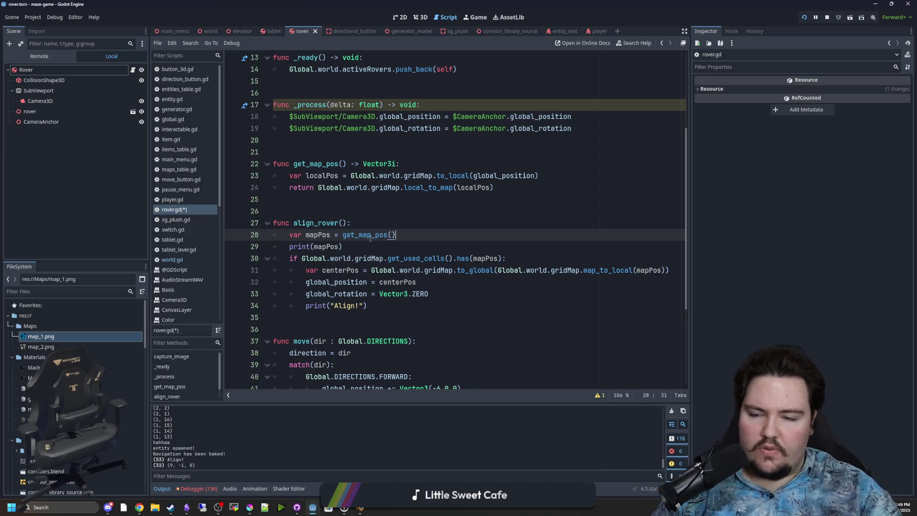
left_click(386, 220)
left_click_drag(358, 248, 276, 246)
type("mapPos.y = 0")
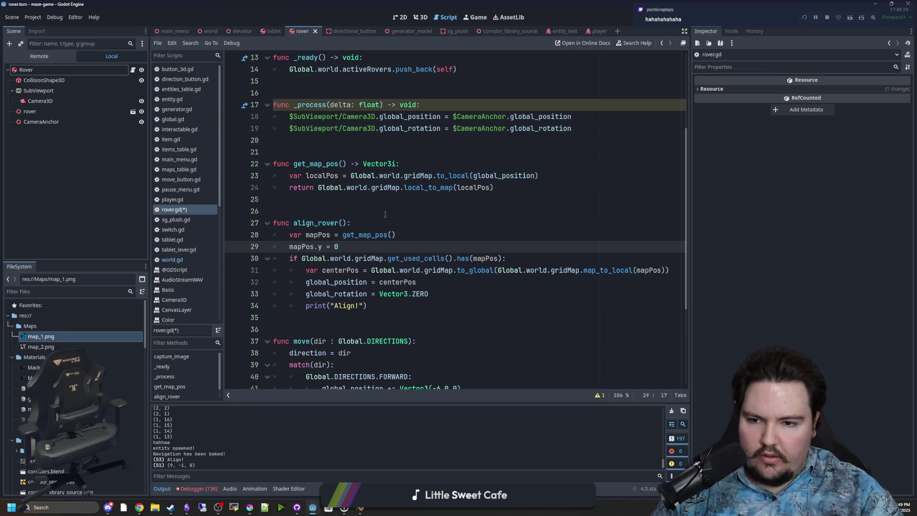
left_click(400, 206)
key("ctrl+s")
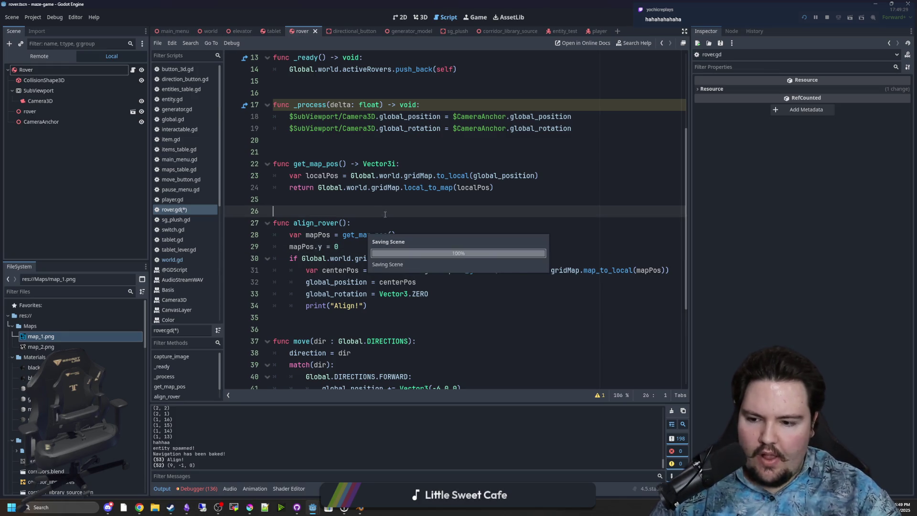
left_click(476, 17)
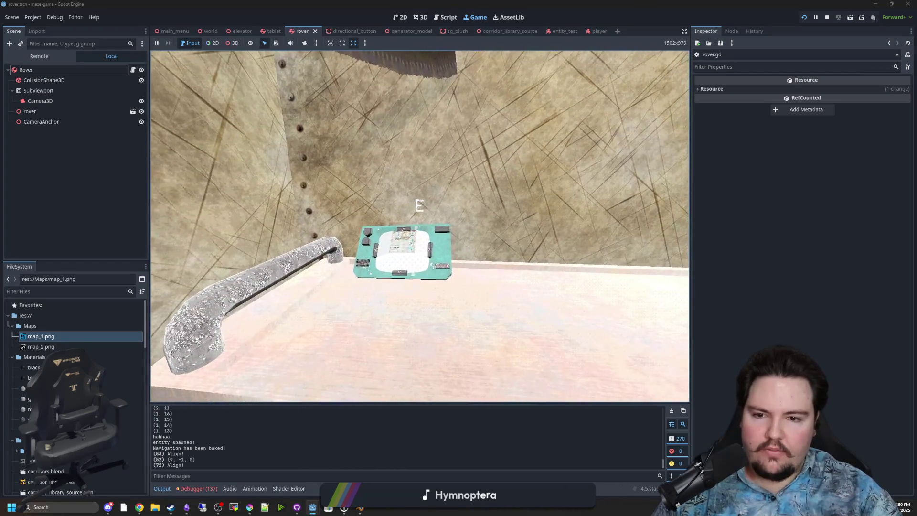
- Capture rover images on the tablet, pause, and switch back to rover.gd
key("e")
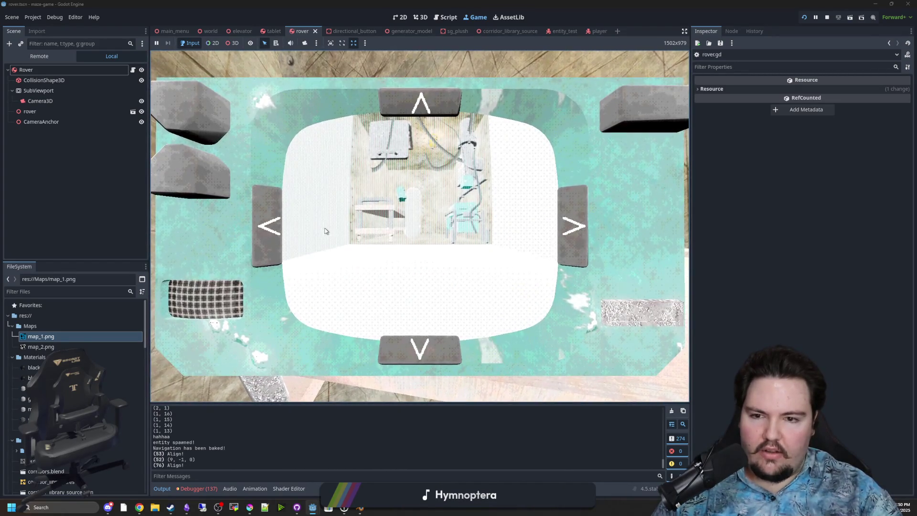
key("e")
key("Escape")
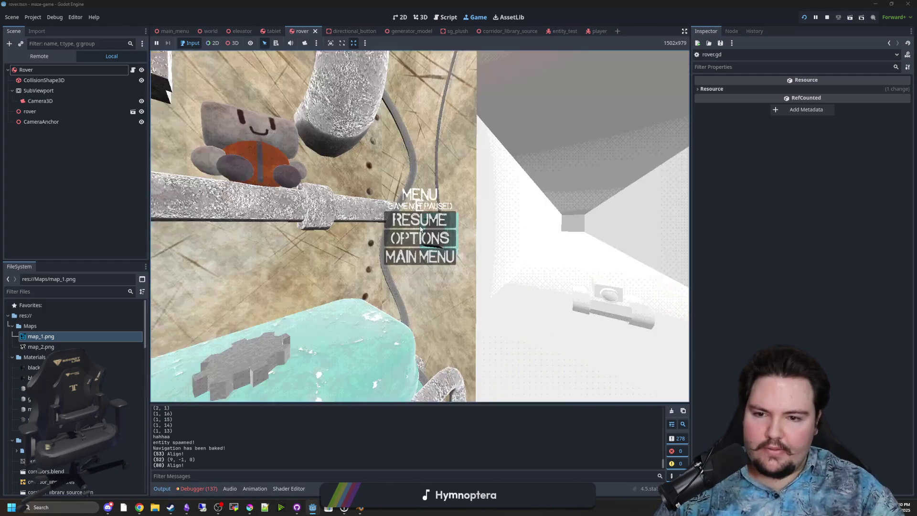
key("ctrl+F3")
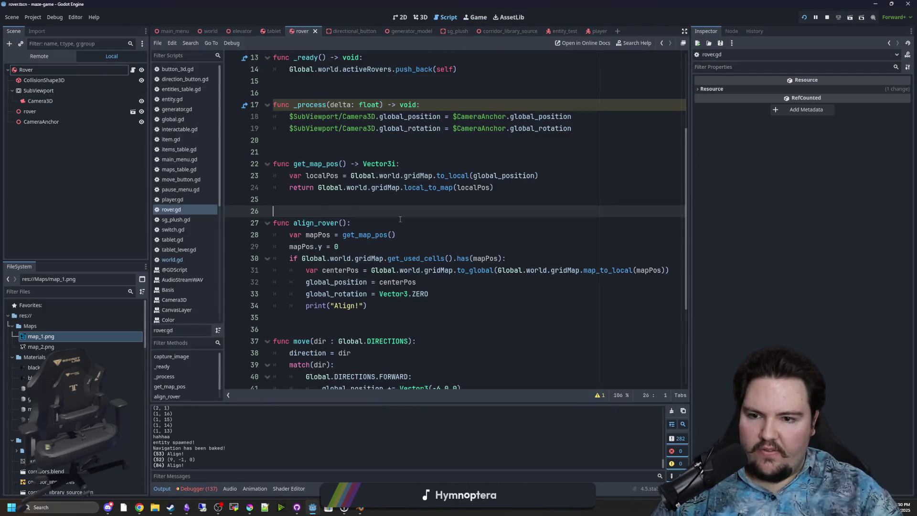
- Save rover.gd, check the running game, then stop it
left_click(363, 201)
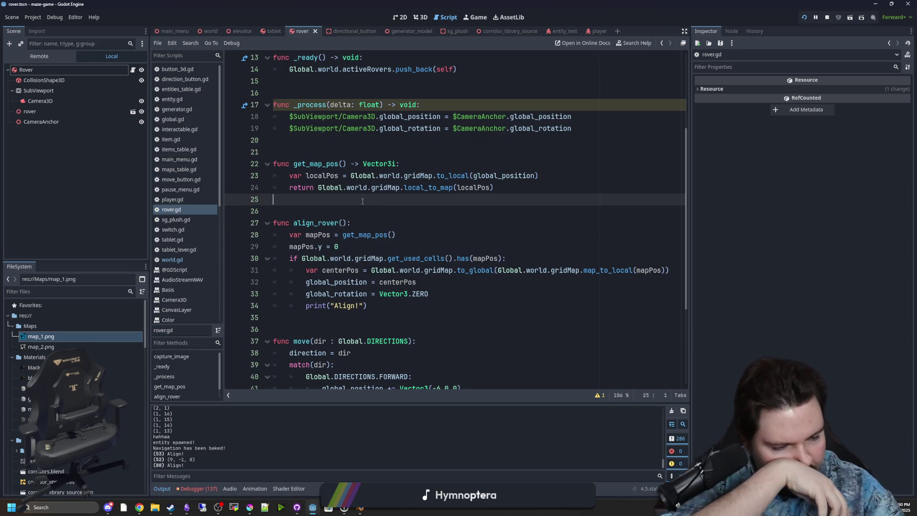
left_click(335, 209)
key("ctrl+s")
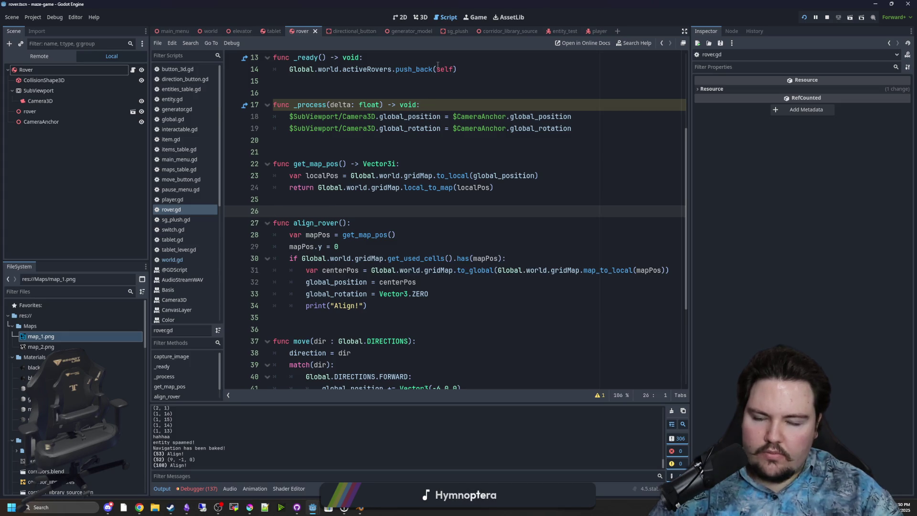
left_click(475, 17)
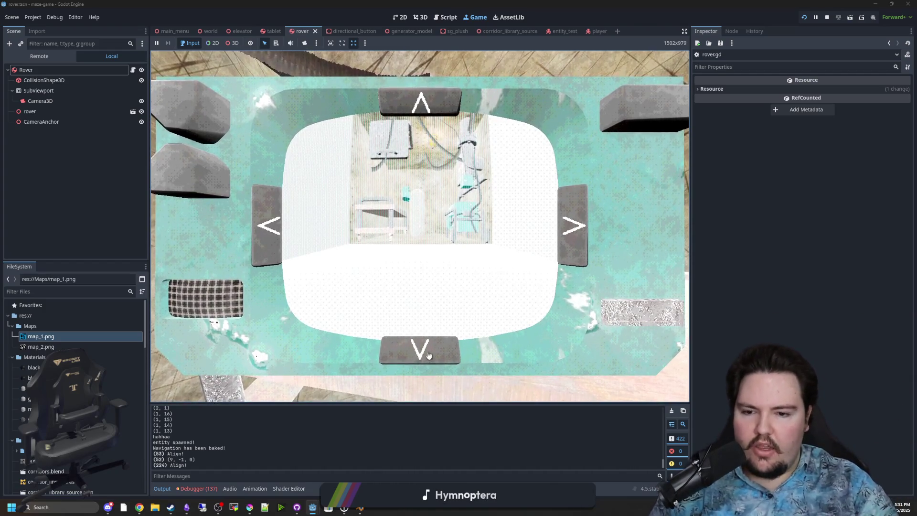
left_click(826, 19)
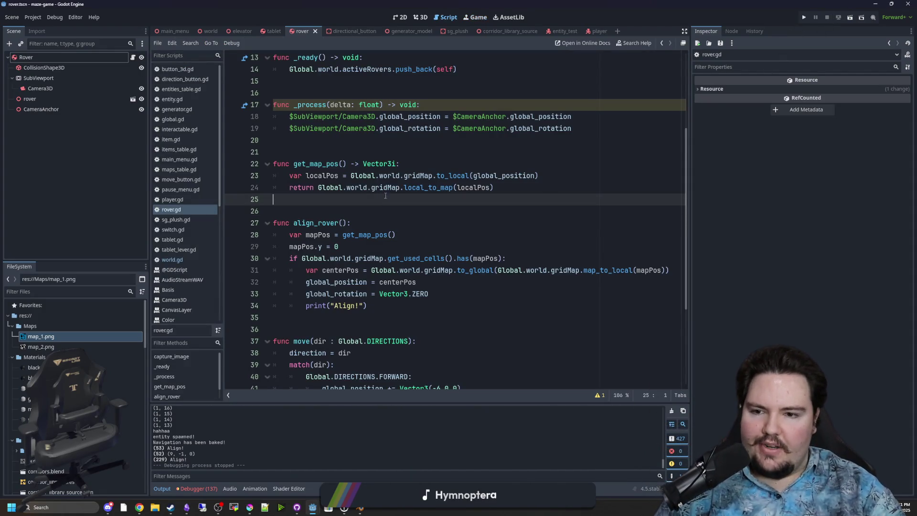
left_click(352, 210)
- Declare 'var inMotion = false' below gridPosition in rover.gd and save the script
scroll(386, 274, "down", 1)
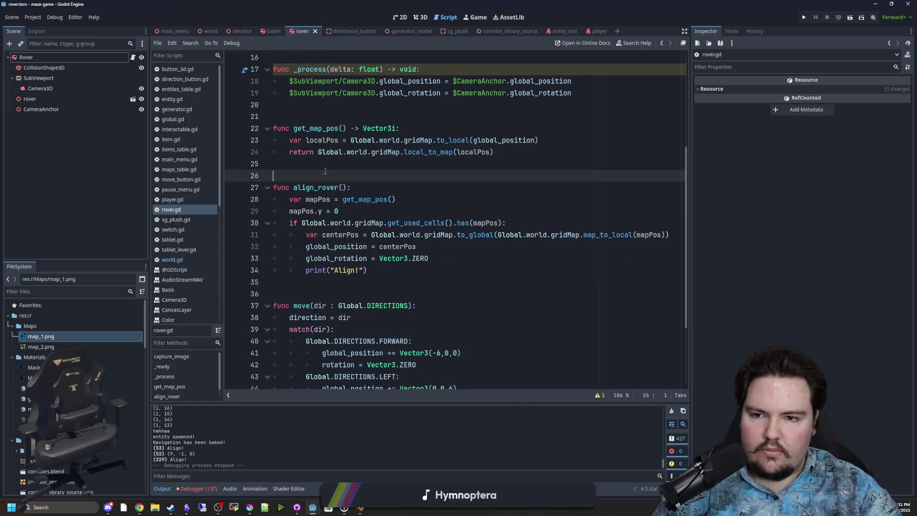
scroll(362, 234, "down", 3)
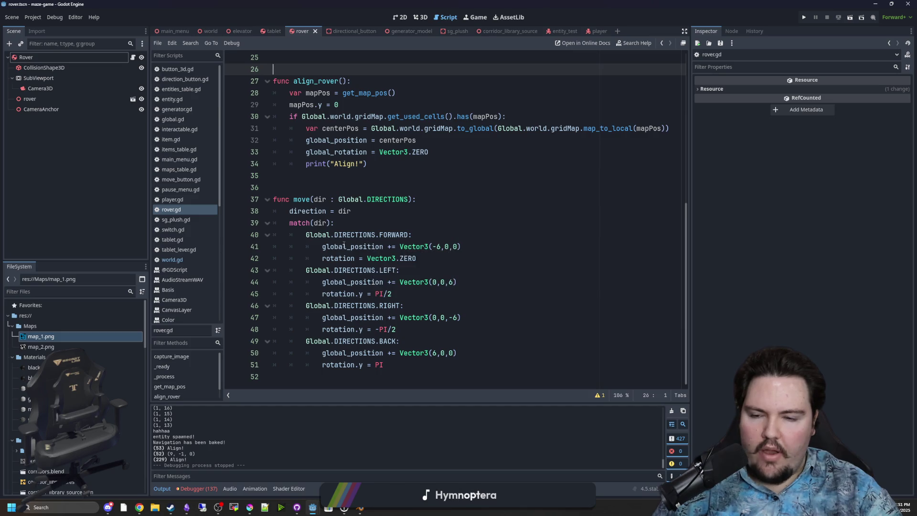
scroll(342, 270, "up", 3)
scroll(343, 265, "up", 2)
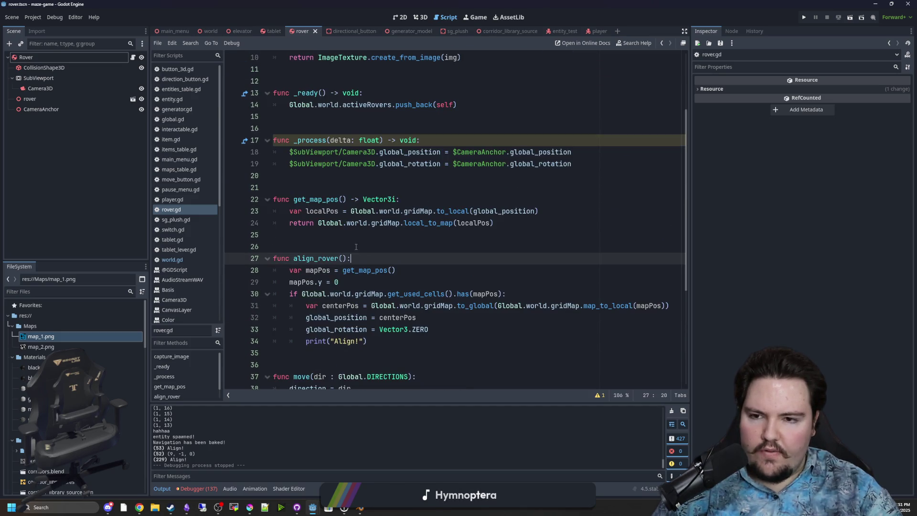
scroll(352, 242, "up", 2)
scroll(352, 242, "up", 1)
left_click(341, 106)
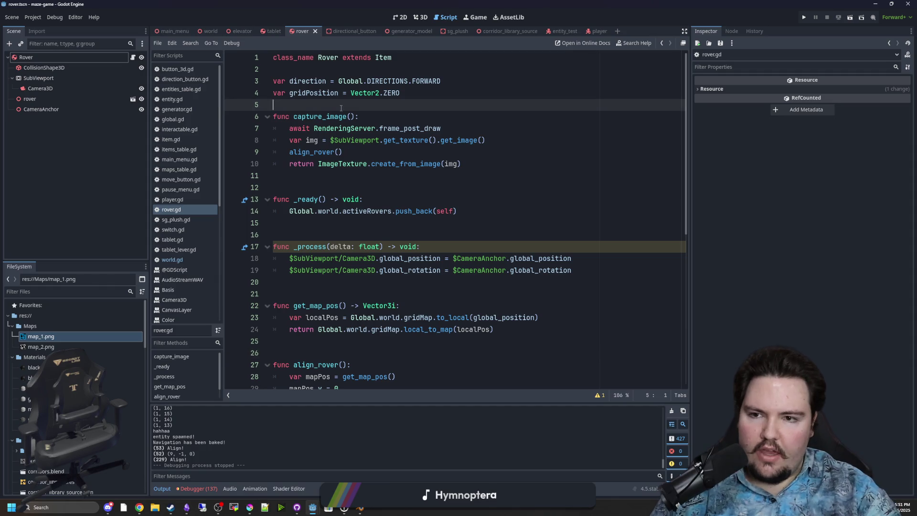
key("Return")
key("Return")
key("Up")
type("var inMoti")
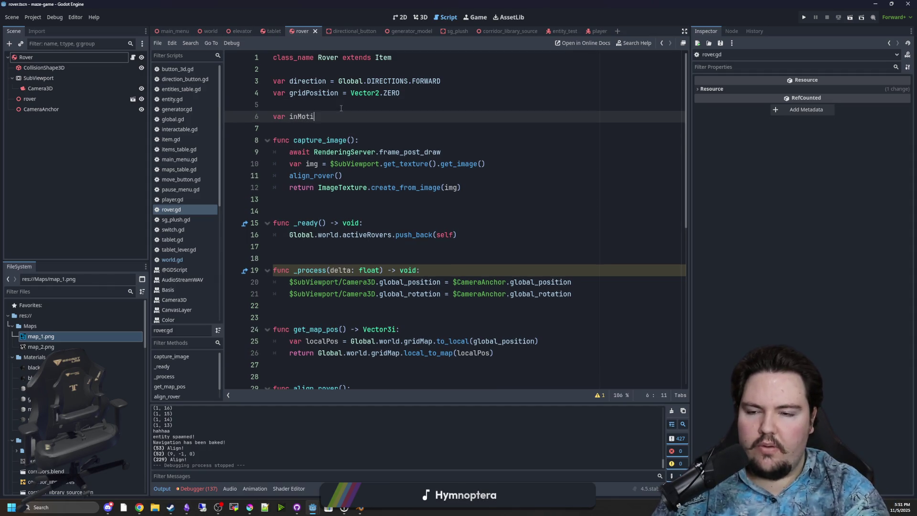
type("on = false")
left_click(341, 106)
left_click(310, 117)
left_click(312, 107)
key("ctrl+s")
- Delete the align_rover() call from capture_image
scroll(338, 190, "down", 1)
left_click(340, 175)
left_click_drag(358, 142, 290, 140)
scroll(404, 216, "up", 1)
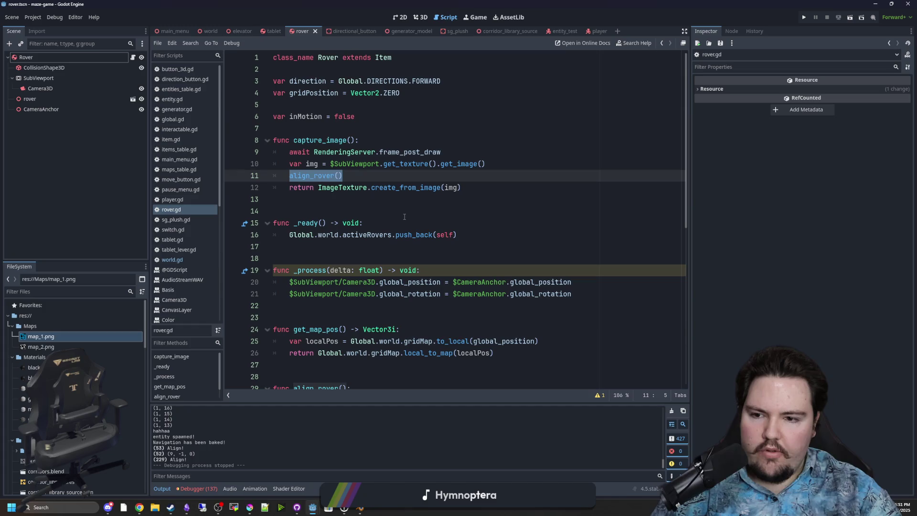
key("BackSpace")
key("BackSpace")
key("BackSpace")
left_click(382, 203)
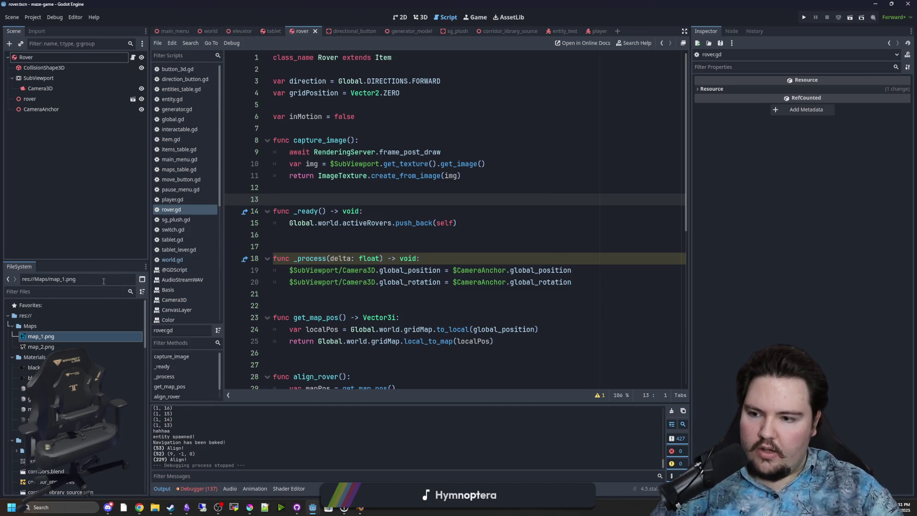
- In tablet.gd, add activeRover.align_rover() at the end of pickup() and save
left_click(272, 31)
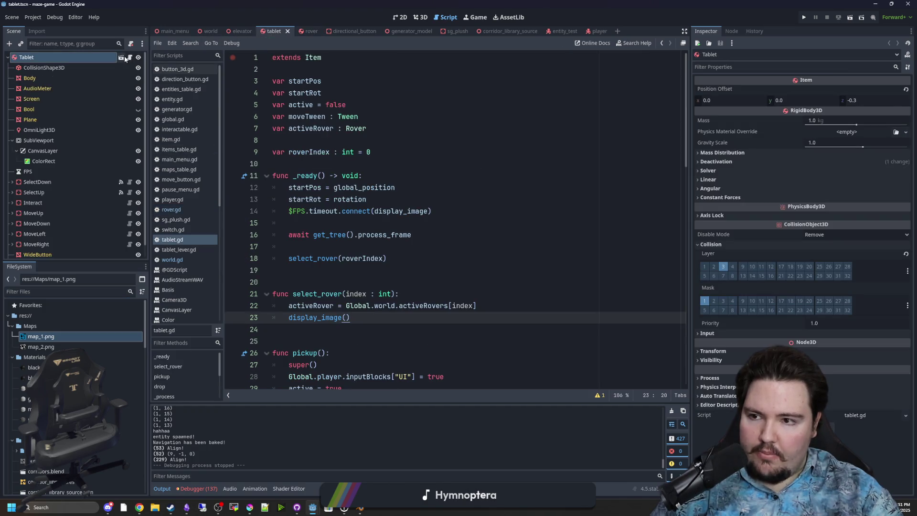
left_click(377, 247)
scroll(377, 229, "down", 4)
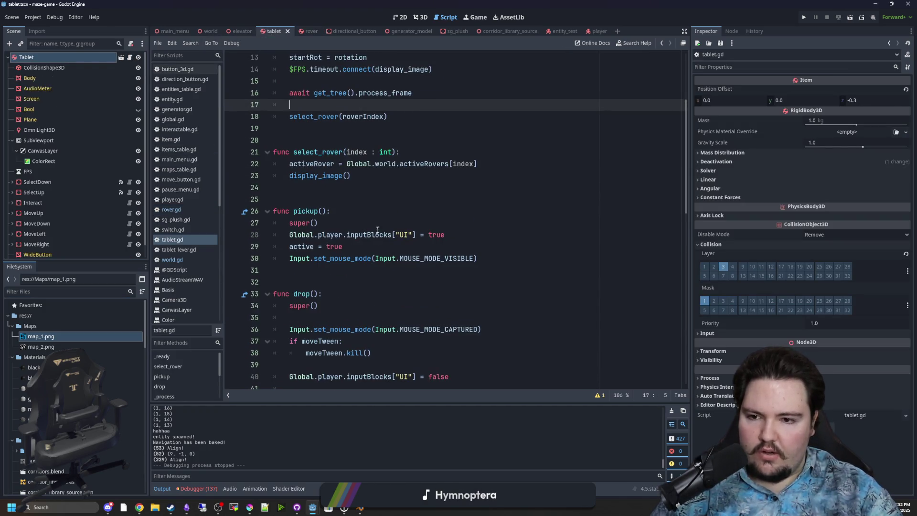
left_click(349, 200)
scroll(335, 258, "down", 2)
scroll(430, 258, "up", 2)
left_click(500, 257)
key("Return")
type("align_rover()")
left_click(293, 271)
type("activeRover.")
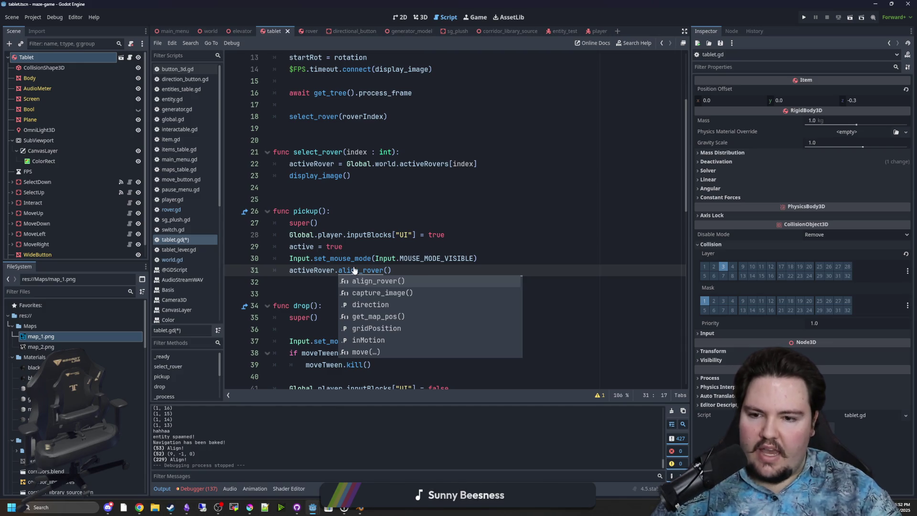
left_click_drag(395, 270, 290, 271)
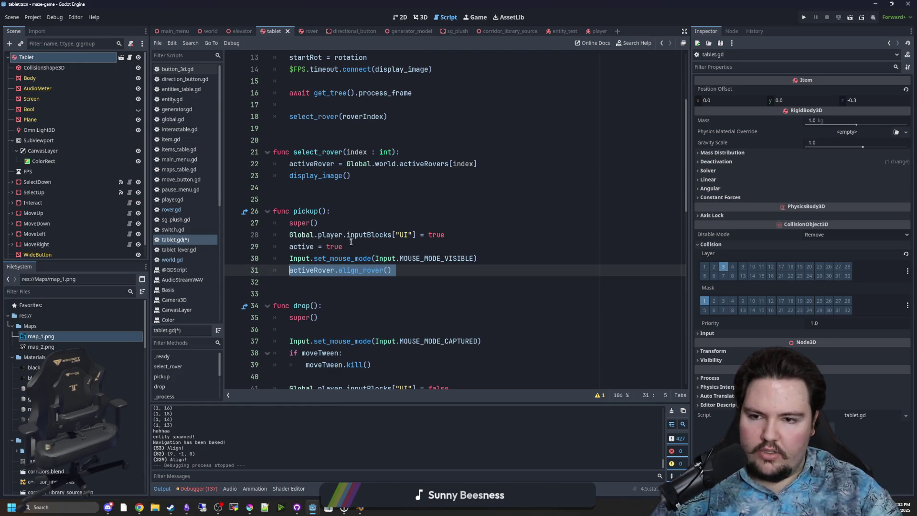
scroll(351, 242, "up", 2)
key("ctrl+s")
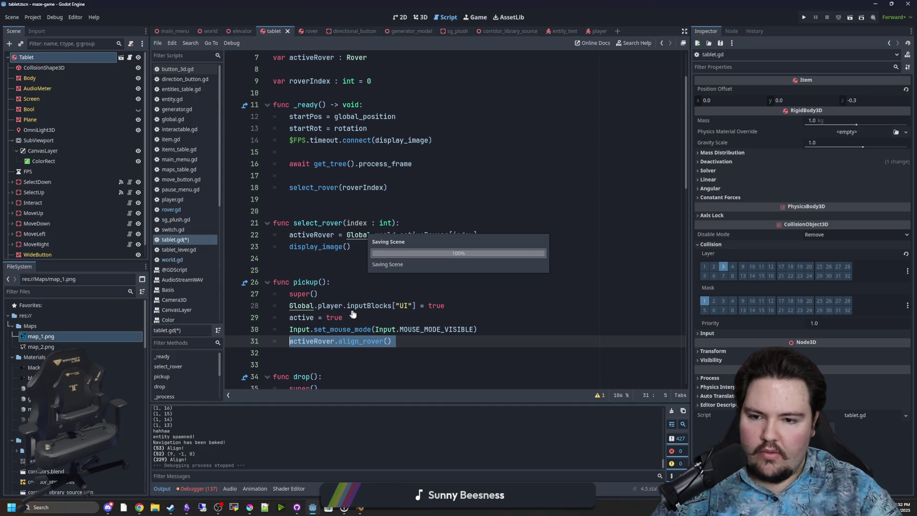
- Copy the activeRover.align_rover() line and paste it after display_image() in select_rover()
scroll(356, 292, "down", 4)
left_click(372, 234)
mouse_move(392, 199)
left_mouse_down()
mouse_move(335, 187)
mouse_move(286, 200)
left_mouse_up()
left_click(299, 221)
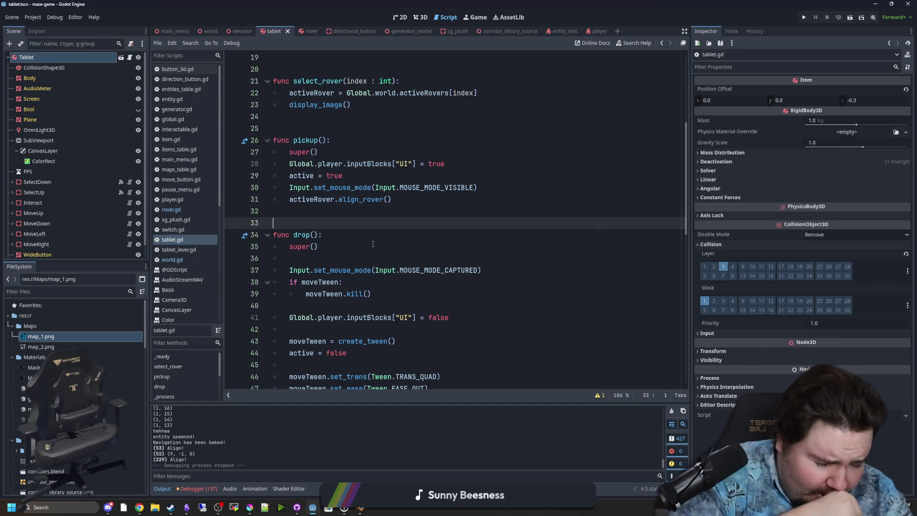
left_click_drag(405, 199, 291, 195)
key("ctrl+c")
scroll(429, 285, "down", 13)
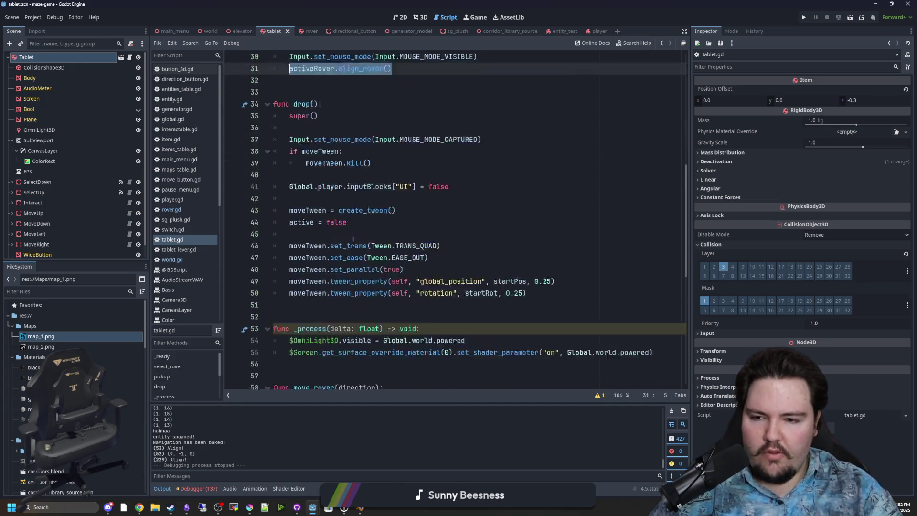
left_click(428, 285)
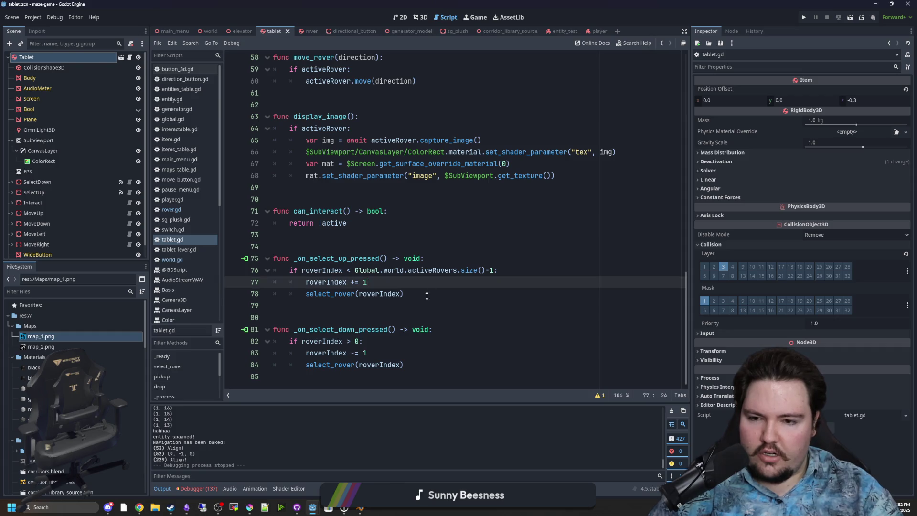
key("Down")
left_click(338, 294, "ctrl")
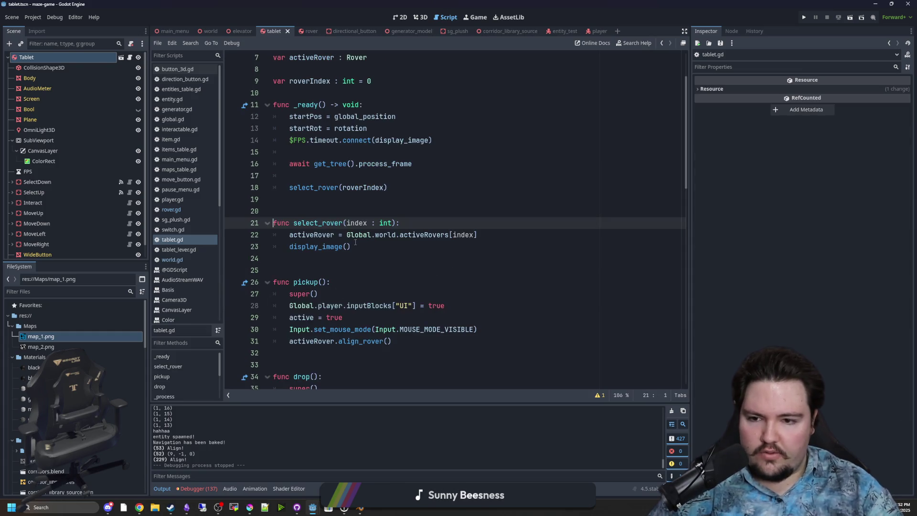
left_click(365, 250)
key("Return")
key("ctrl+v")
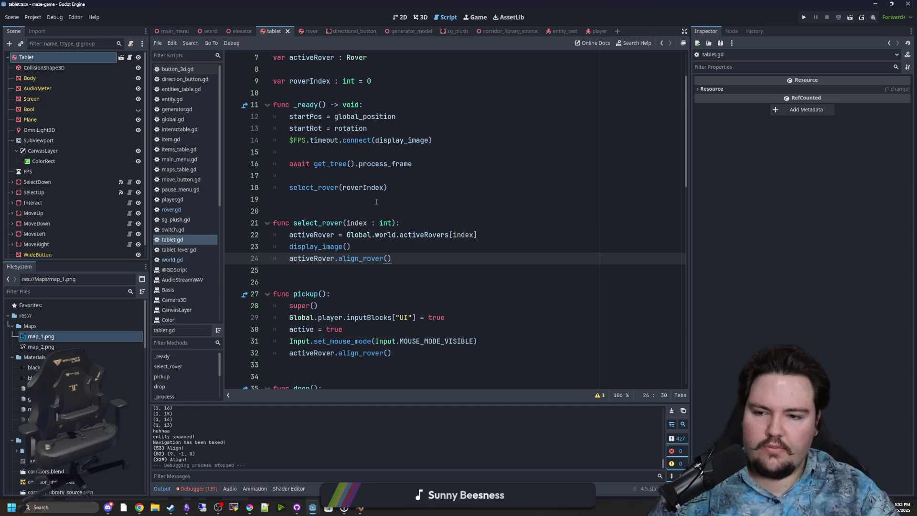
- Jump to the align_rover definition in rover.gd and save tablet.gd
left_click(376, 202)
left_click(359, 264, "ctrl")
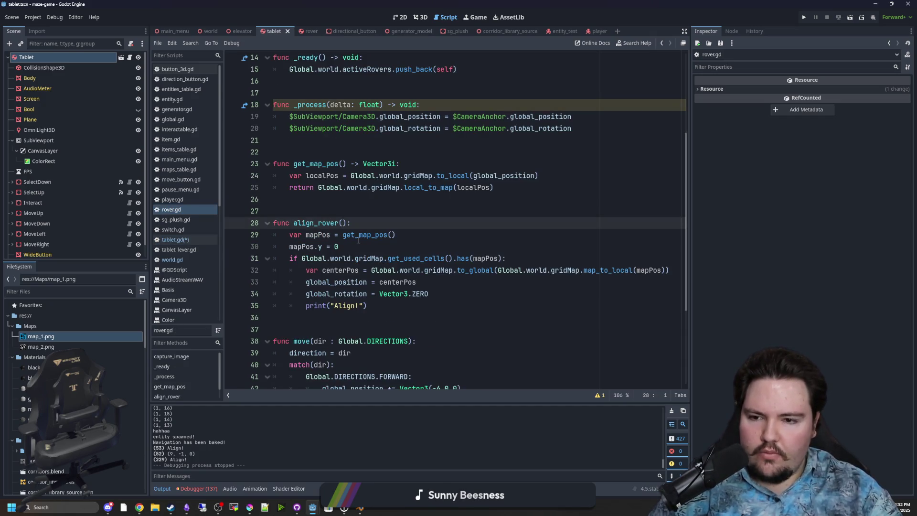
key("ctrl+s")
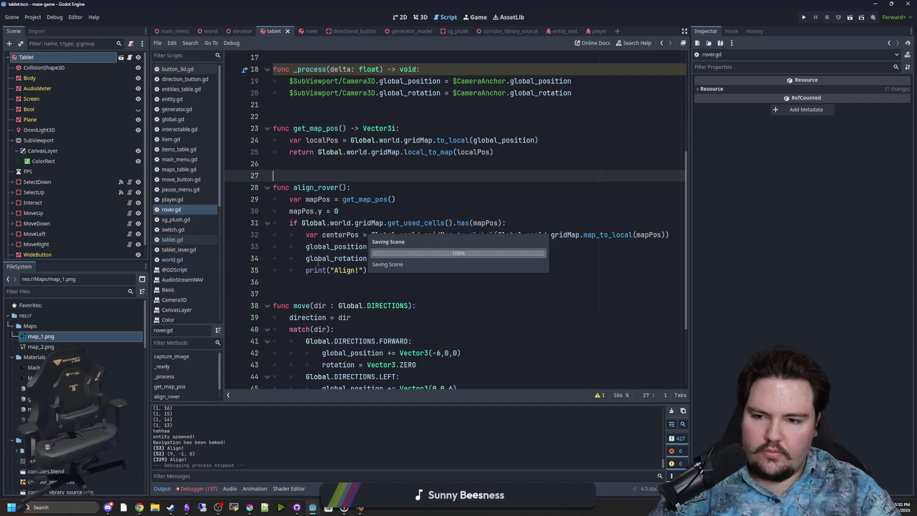
- Delete the print("Align!") line from align_rover
left_click_drag(368, 271, 248, 272)
key("BackSpace")
key("BackSpace")
left_click(382, 188)
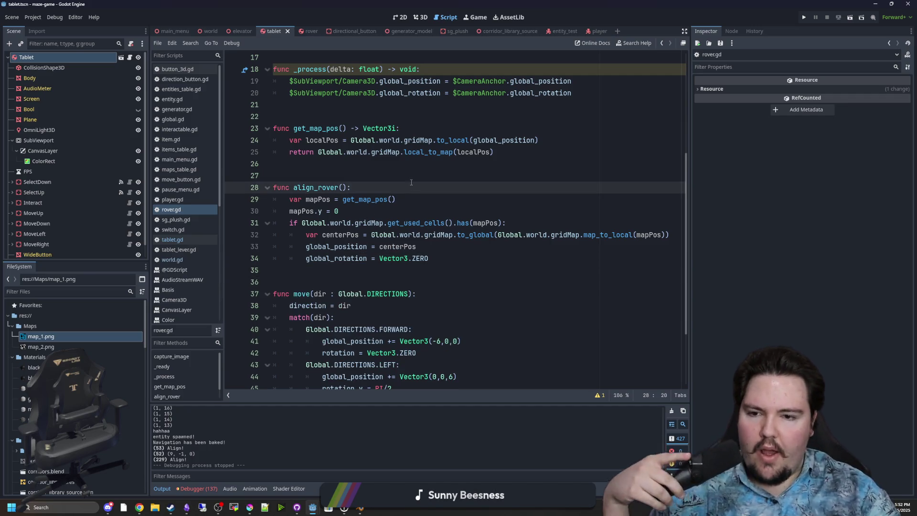
- Add 'var moveTween : Tween' below the inMotion variable
scroll(351, 210, "up", 5)
left_click(345, 140)
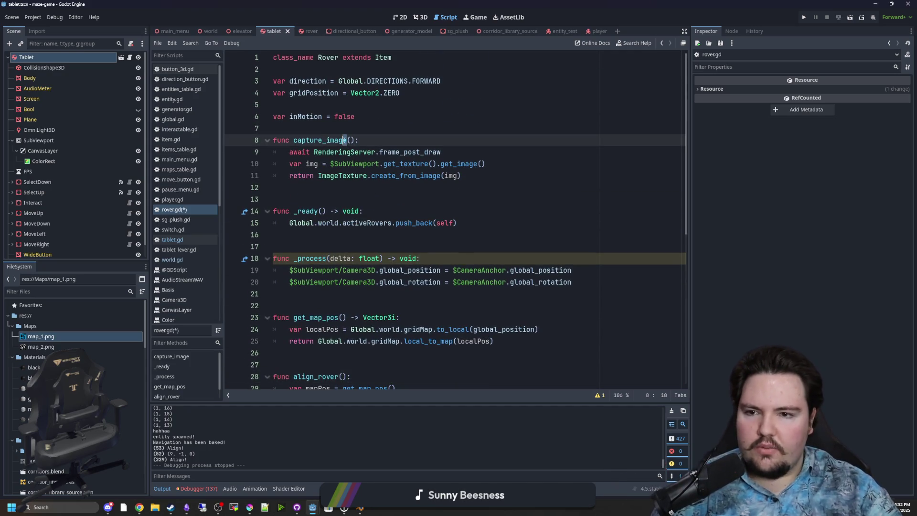
key("Up")
key("Return")
key("Return")
key("Up")
type("var ")
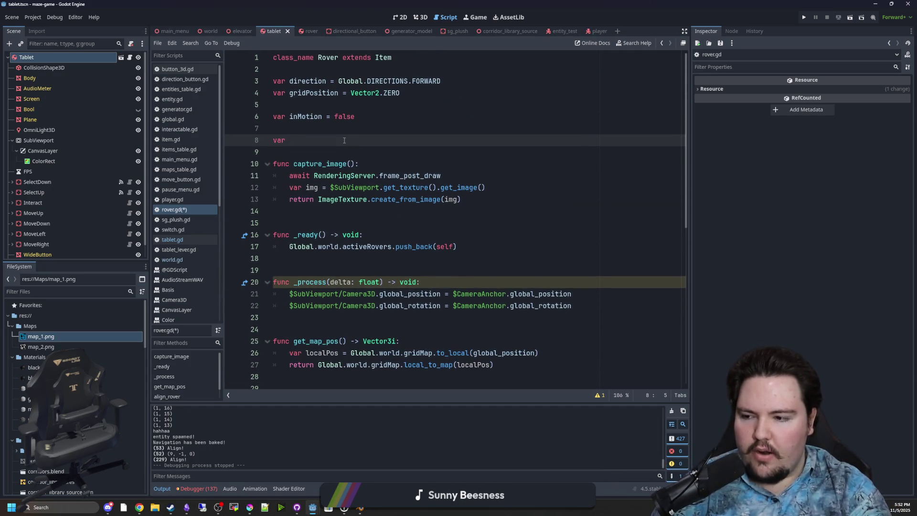
type("moveTween ")
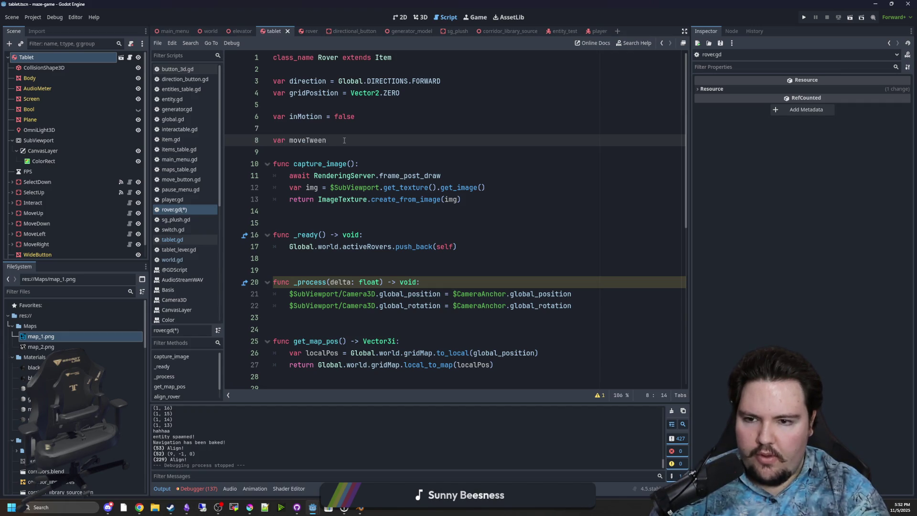
type(": Tween")
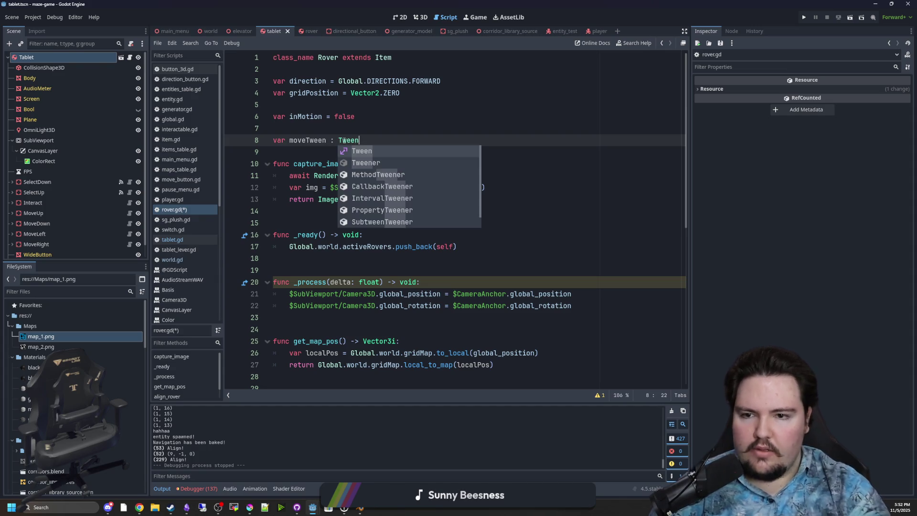
left_click(327, 137)
scroll(375, 182, "down", 6)
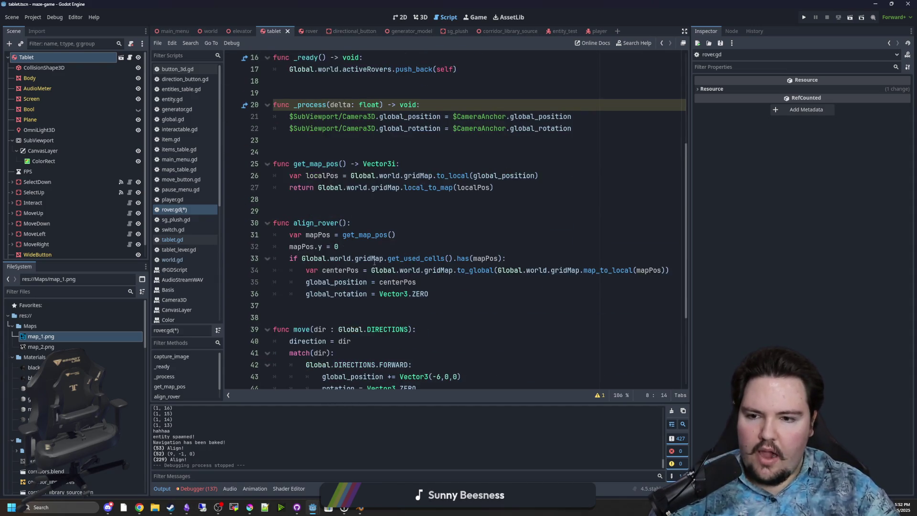
left_click(370, 188)
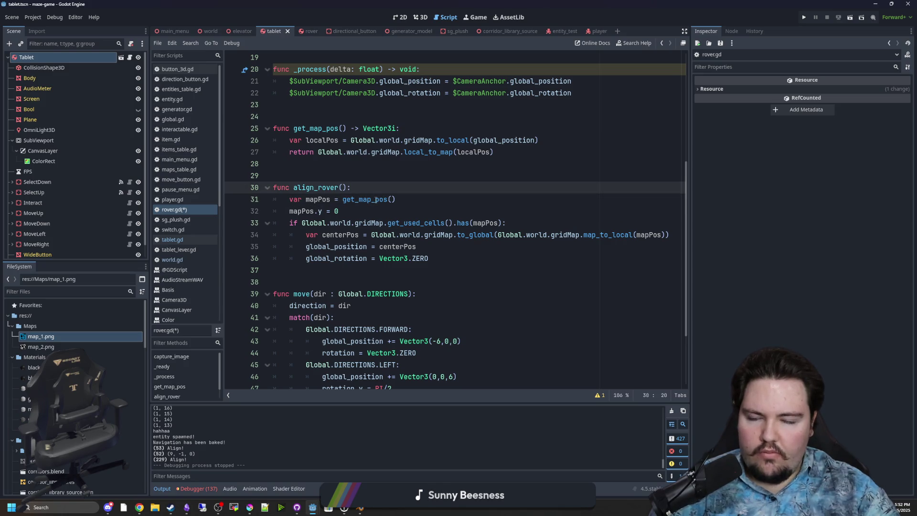
- Inside the grid-cell check, add 'if moveTween: moveTween.kill()'
mouse_move(375, 199)
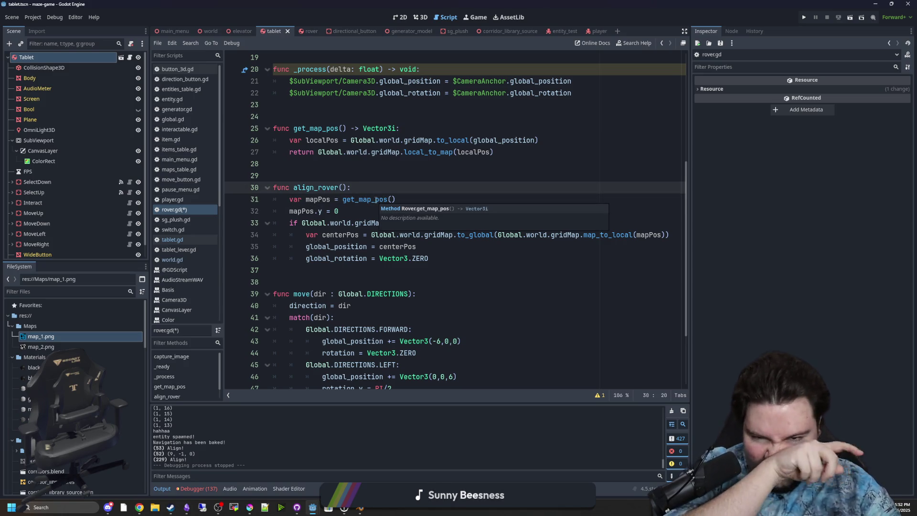
key("Return")
key("Return")
key("BackSpace")
key("BackSpace")
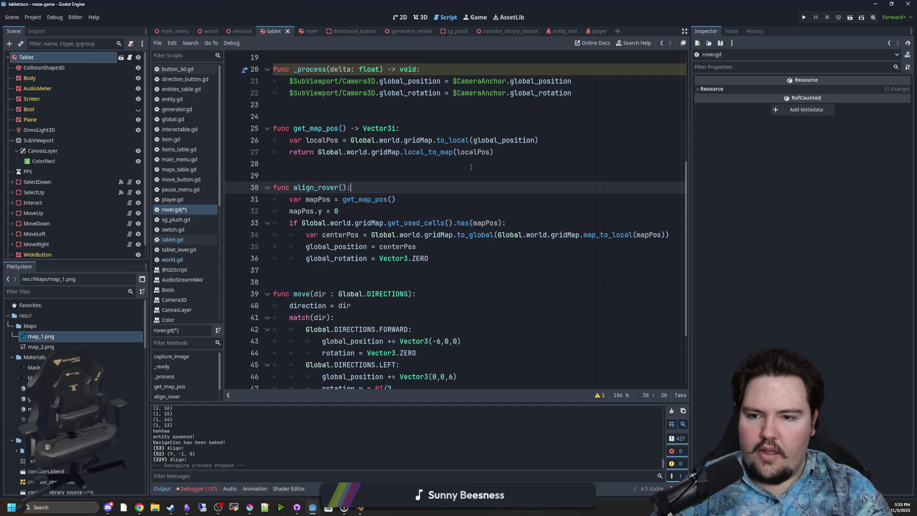
left_click(524, 223)
key("Return")
key("Return")
key("Up")
type("if moveTween:")
key("Return")
type("moveTWE")
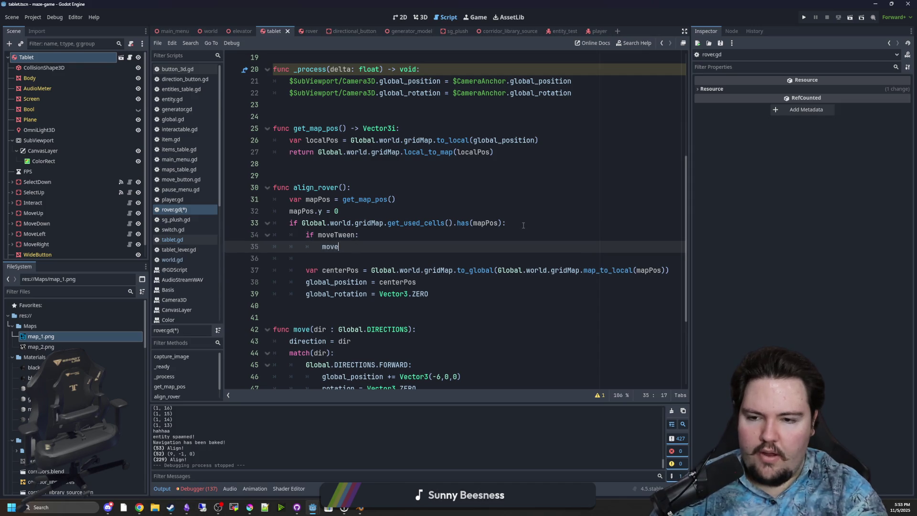
key("BackSpace")
key("BackSpace")
type("we")
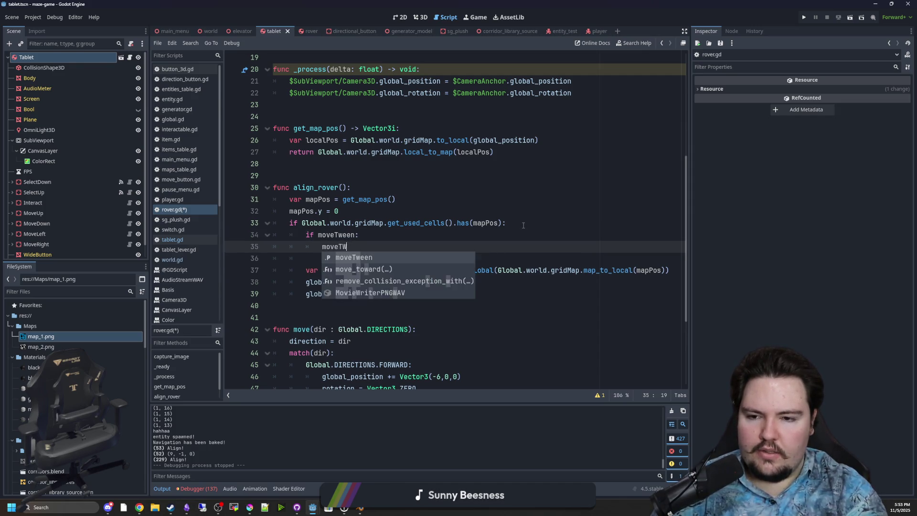
type("en.kill")
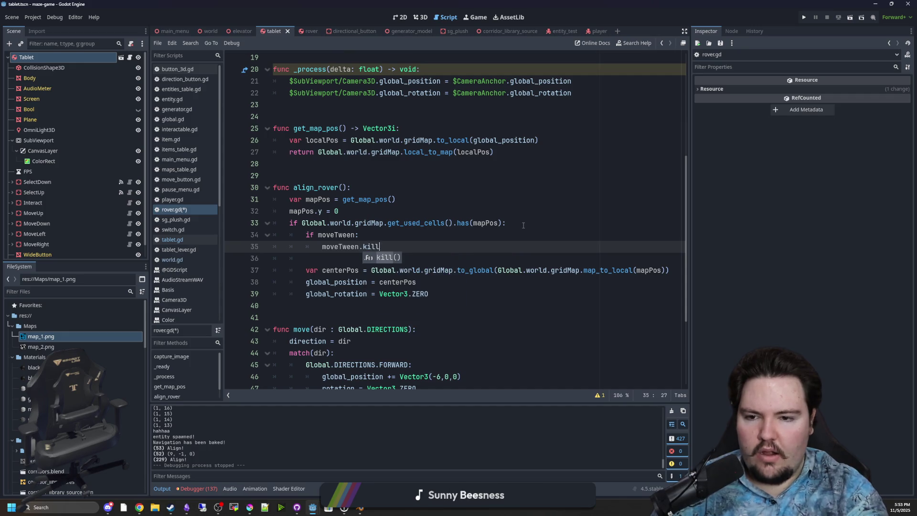
key("Return")
- Add '&& !inMotion' to align_rover's has(mapPos) condition
key("Up")
key("Up")
key("Up")
key("Down")
key("Down")
key("End")
key("Left")
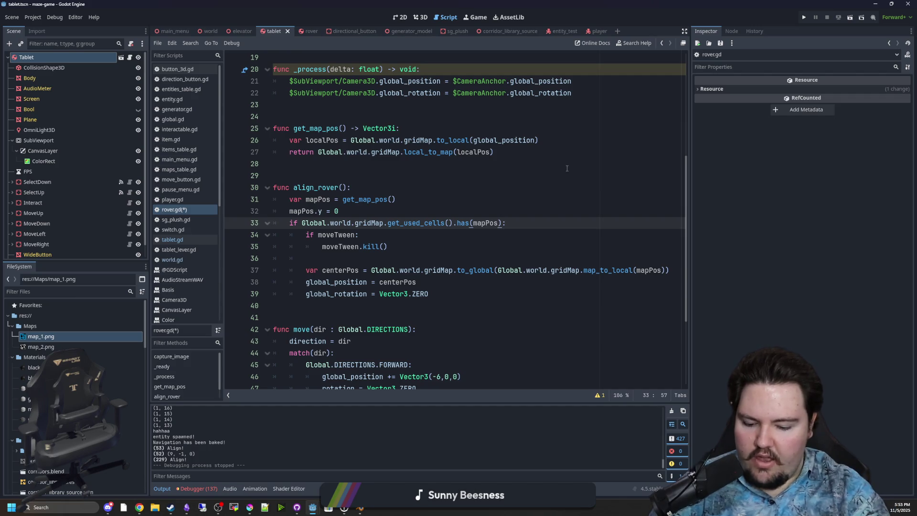
type("&& !in")
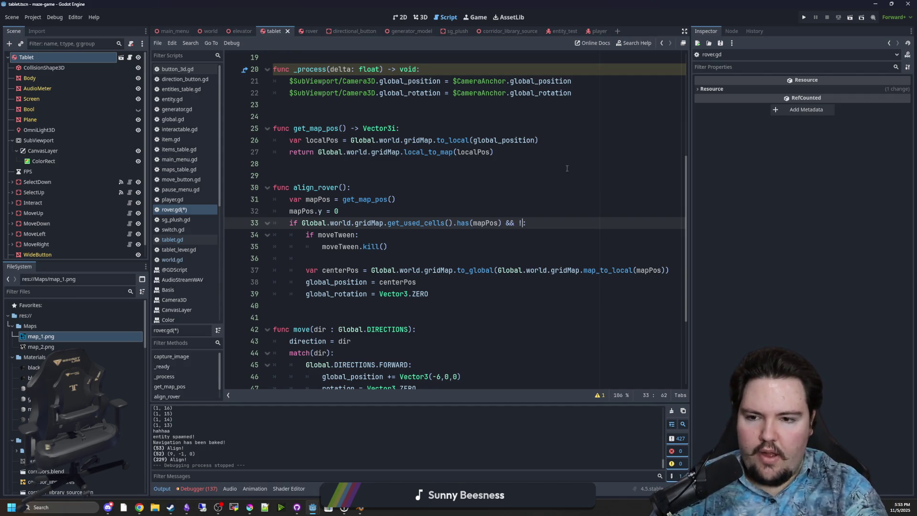
type("Motion")
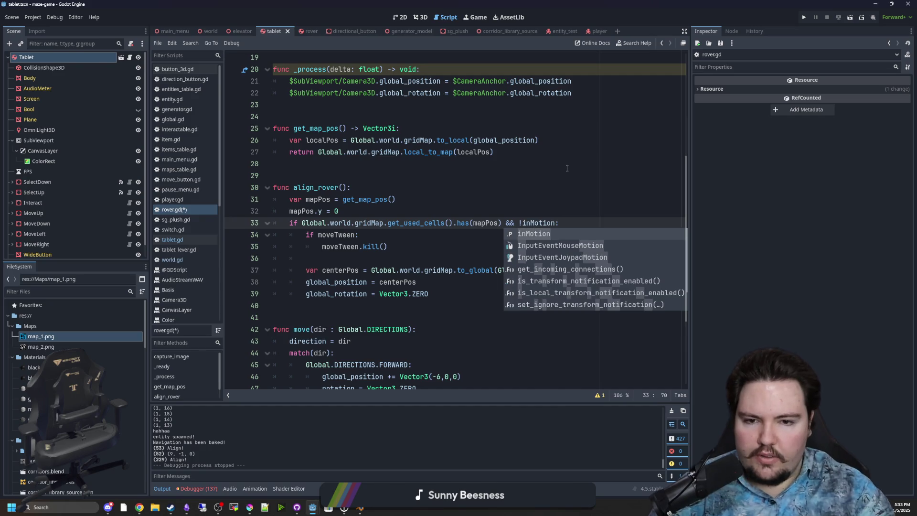
left_click(454, 175)
- Add 'moveTween = create_tween()' and start a moveTween.tween_property call
left_click(359, 254)
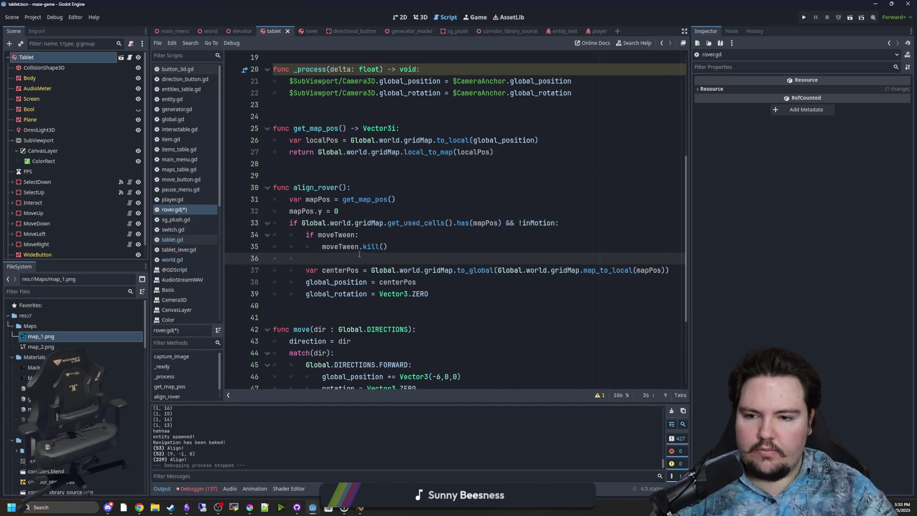
key("Return")
key("Return")
key("Up")
type("moveTween = create_Tween")
key("Return")
key("Return")
type("move")
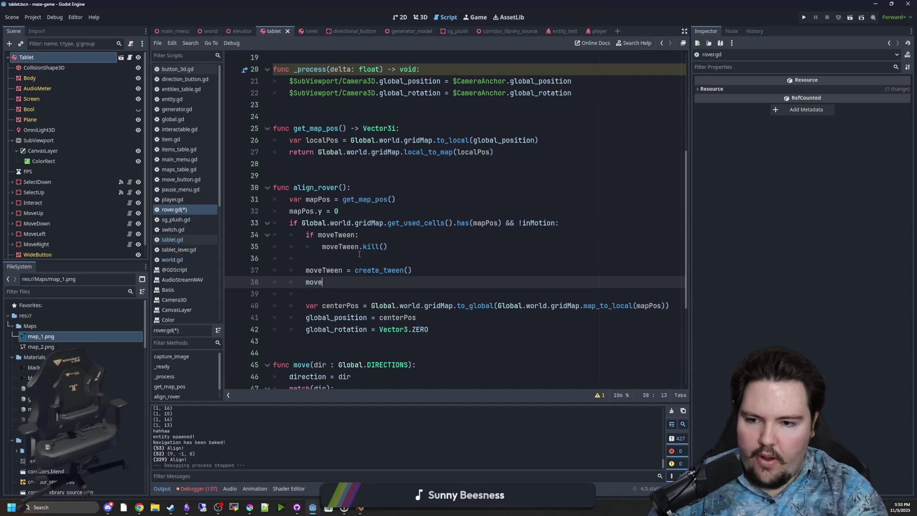
type("Tween.tween_pr")
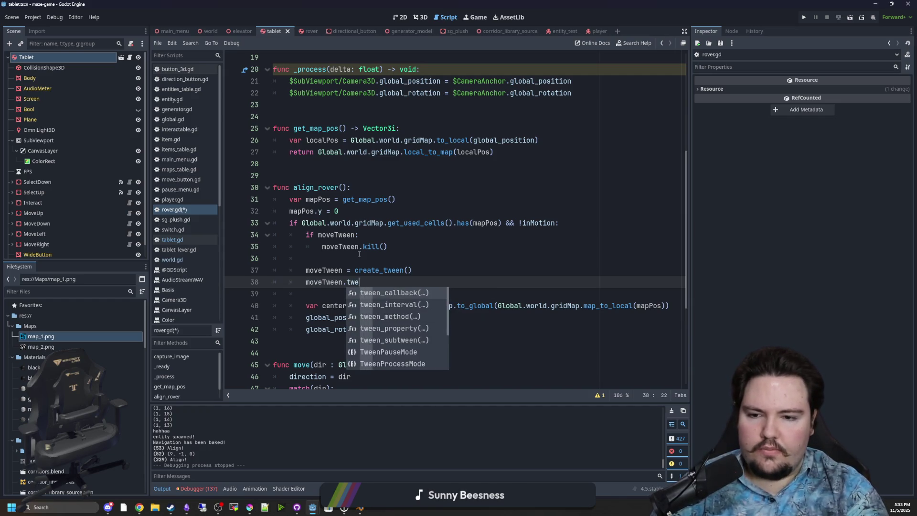
- Widen the code editor and give tween_property the arguments self, "global_position",
key("Return")
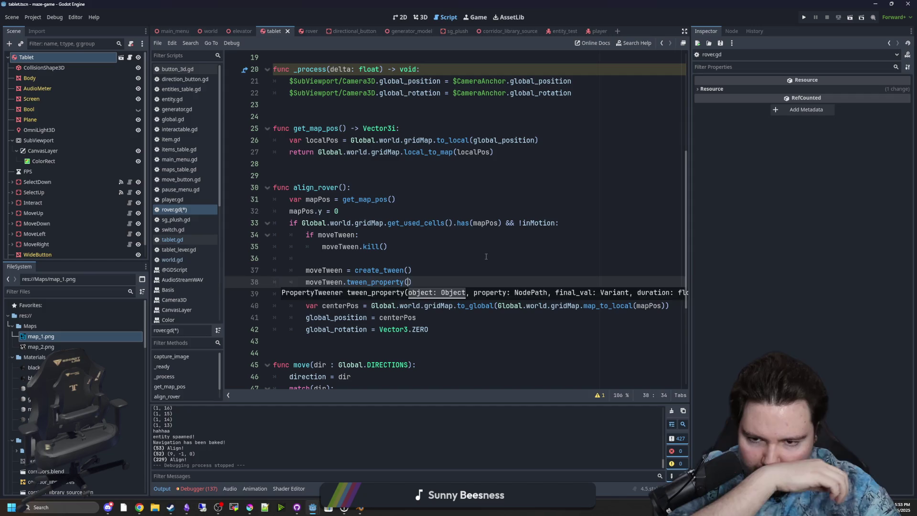
left_click(359, 255)
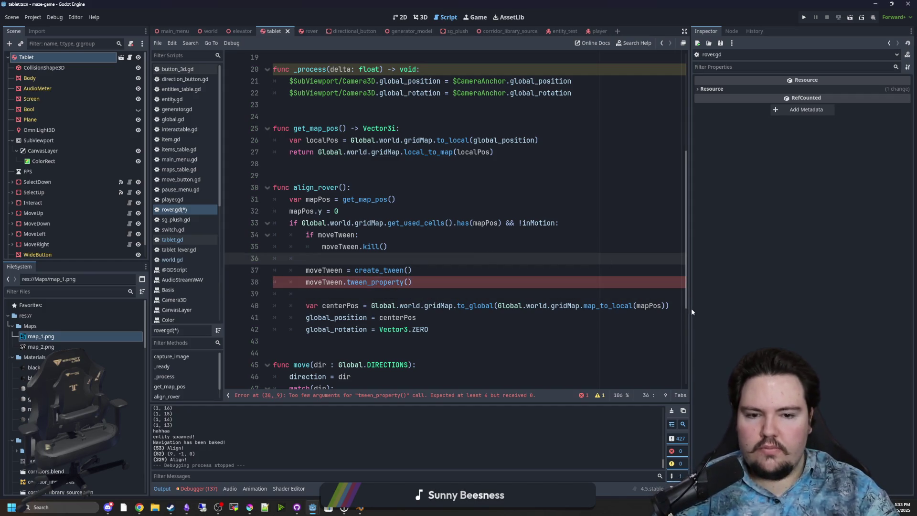
left_click_drag(692, 308, 835, 308)
left_click(420, 283)
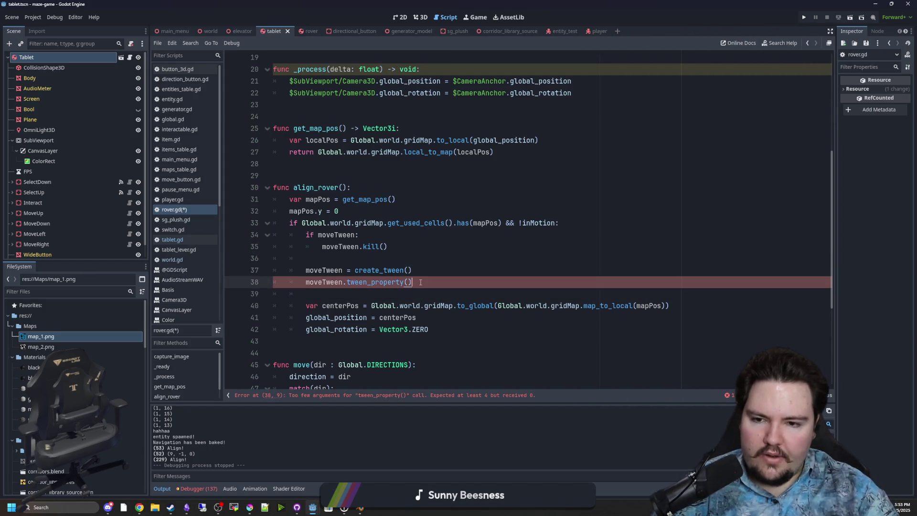
left_click(440, 331)
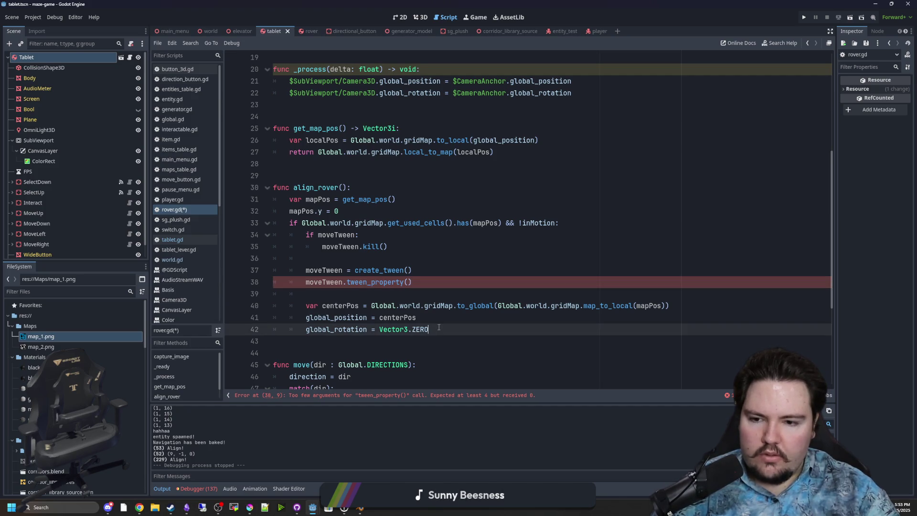
left_click(408, 283)
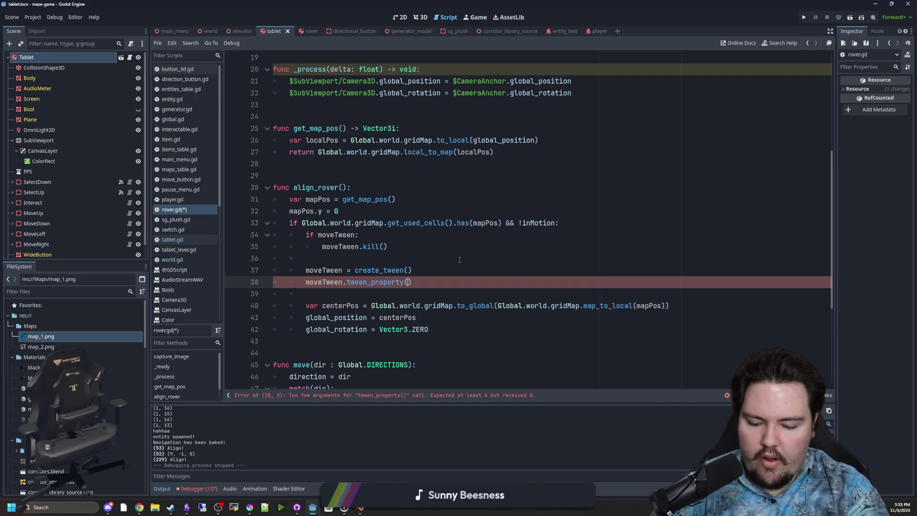
type("self, \"")
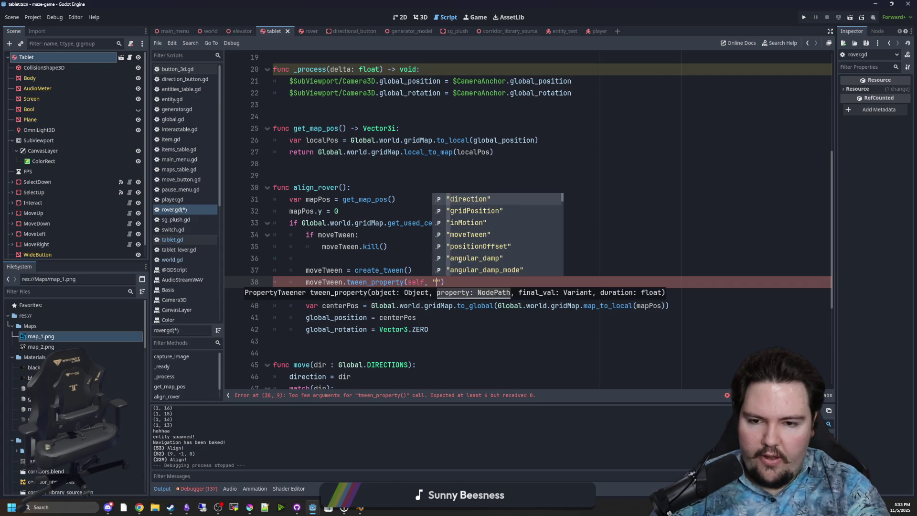
type("global_position")
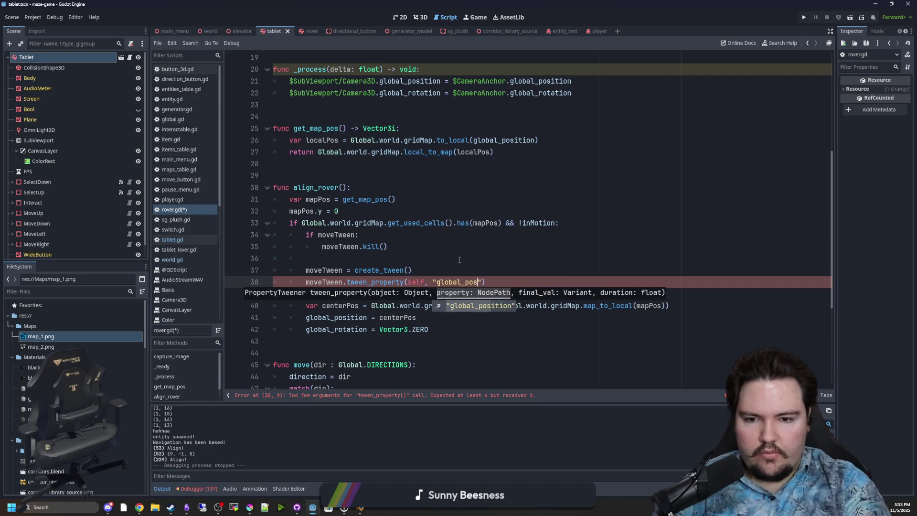
left_click(503, 281)
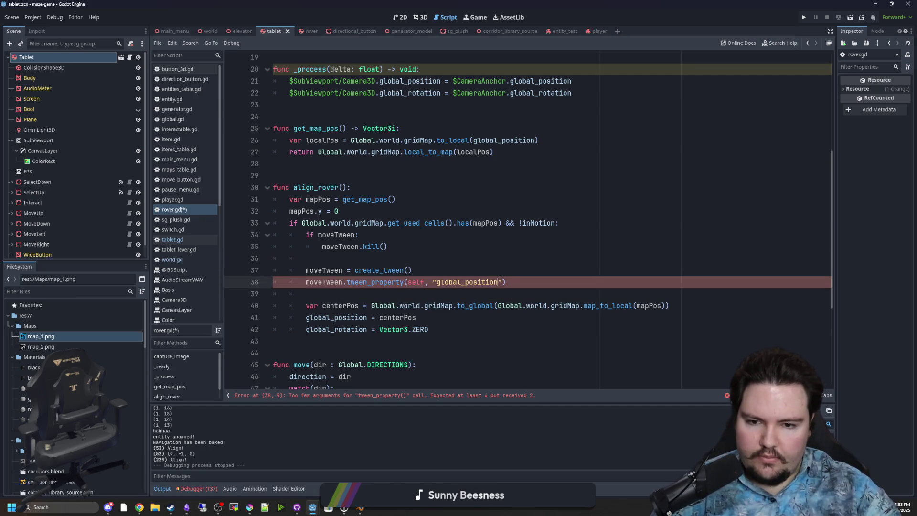
type(",")
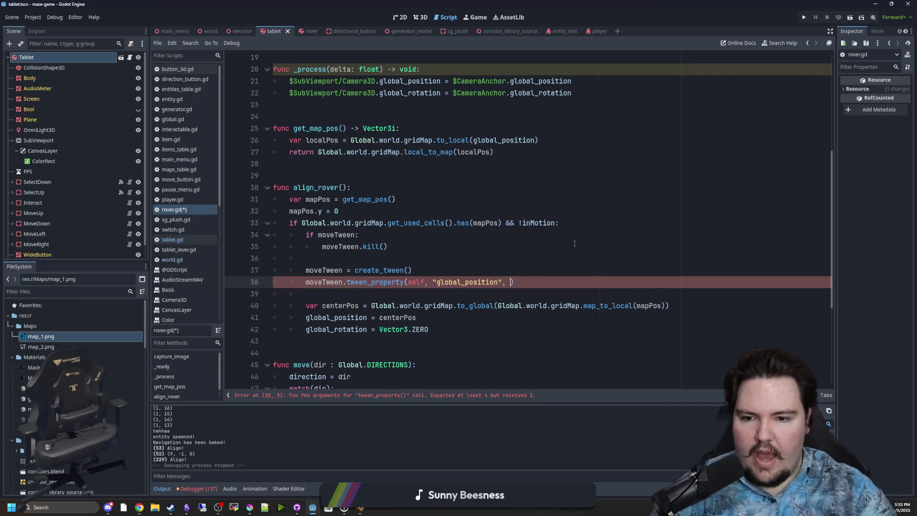
- Cut the centerPos block on lines 40–42
double_click(340, 306)
mouse_move(669, 306)
left_mouse_down()
mouse_move(315, 317)
mouse_move(327, 305)
left_mouse_up()
left_click_drag(428, 330, 277, 303)
key("ctrl+x")
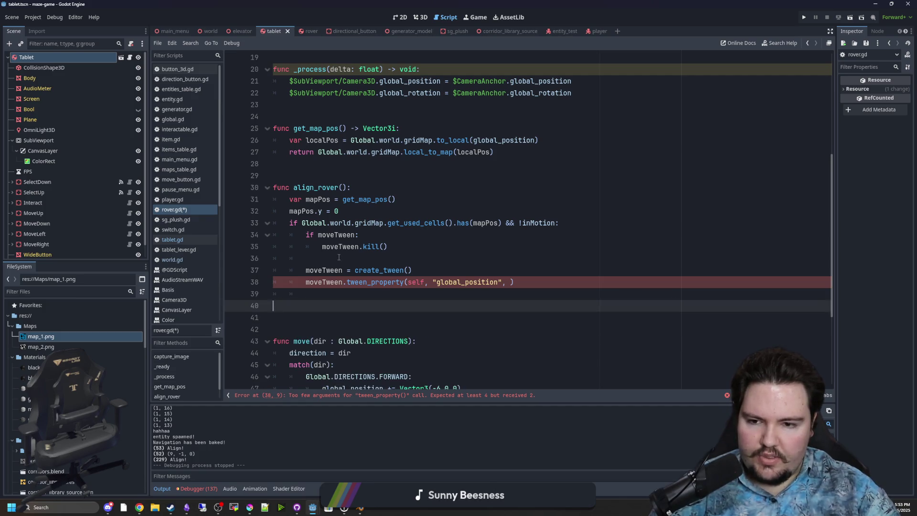
- Paste the centerPos block above create_tween, fix indentation, and comment out the position and rotation assignments
left_click(342, 258)
key("Return")
key("ctrl+v")
left_click(342, 262)
key("Down")
key("Delete")
key("Delete")
key("Down")
key("ctrl+k")
key("Down")
key("ctrl+k")
- Make tween_property target centerPos with a 3.0 duration, then save
double_click(340, 270)
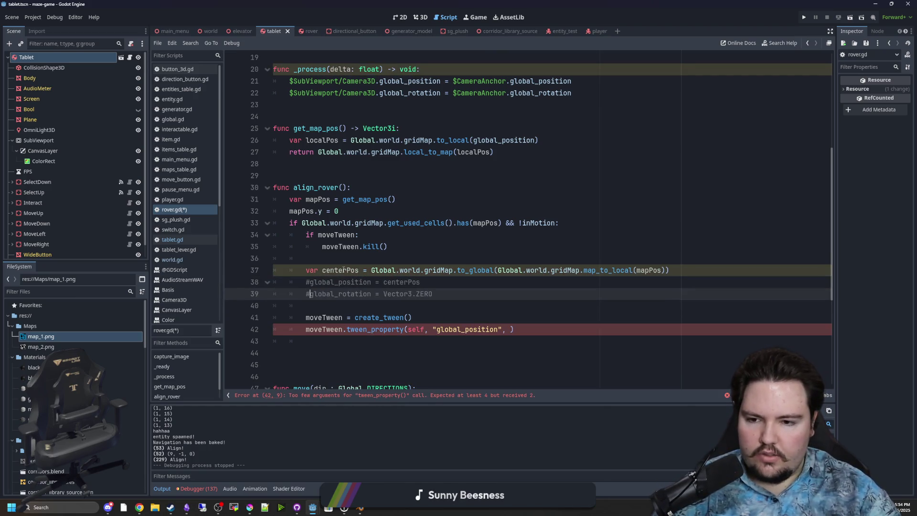
key("ctrl+c")
left_click(508, 331)
key("ctrl+v")
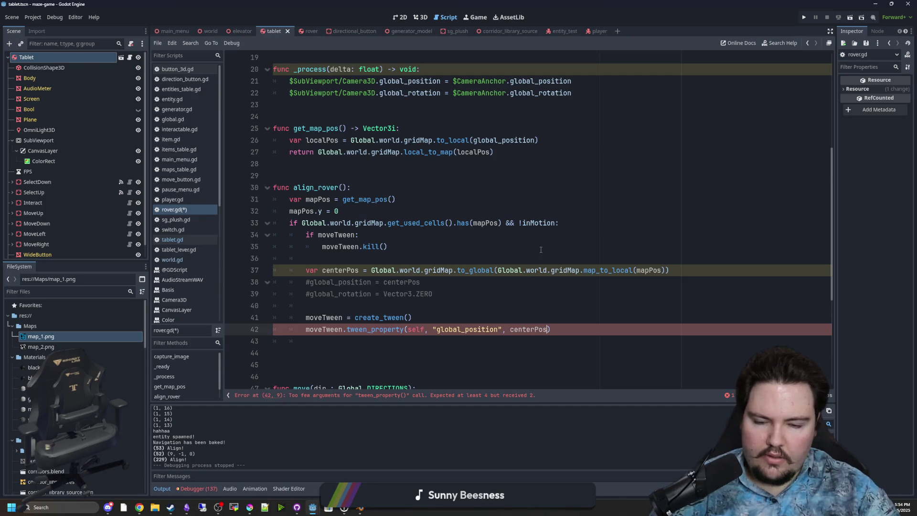
type(", ")
type("2.0")
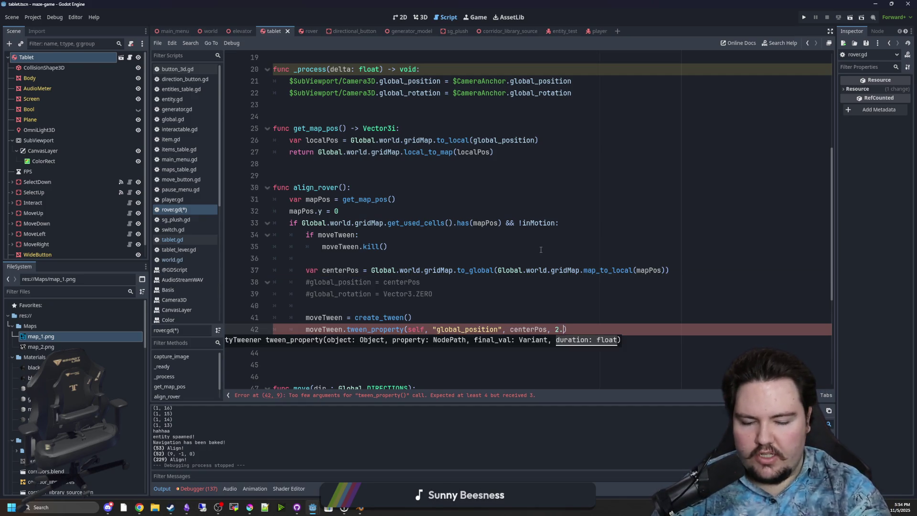
key("BackSpace")
key("BackSpace")
key("BackSpace")
type("3.0")
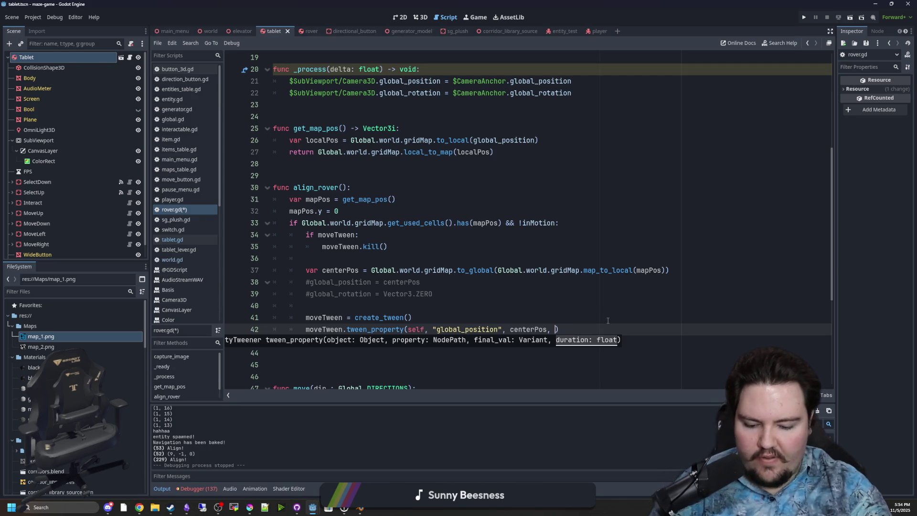
left_click(567, 306)
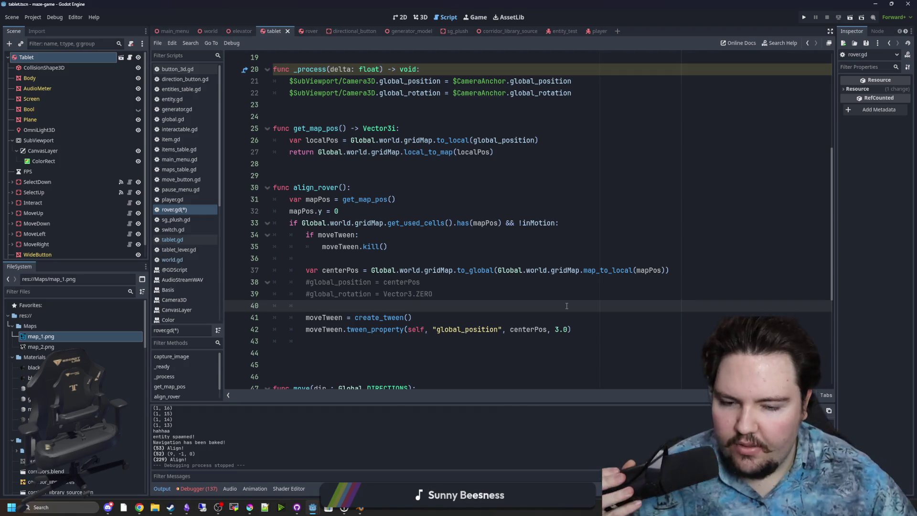
left_click(569, 317)
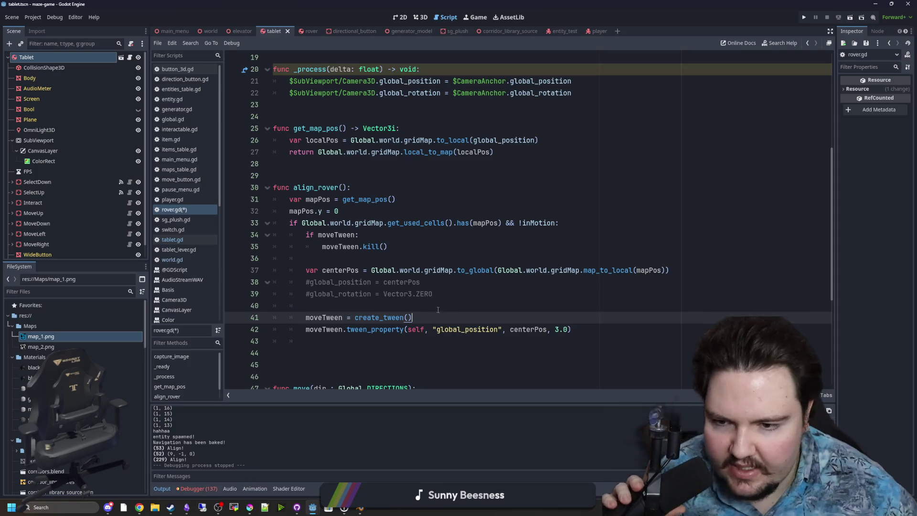
left_click(464, 306)
key("ctrl+s")
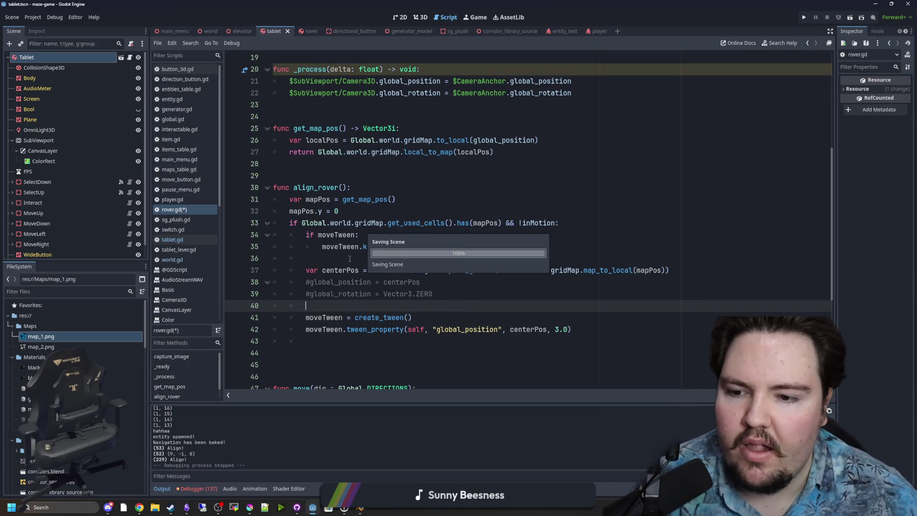
- Save rover.gd and insert blank lines at line 40 above the moveTween creation
left_click(338, 270)
left_click(393, 308)
key("ctrl+s")
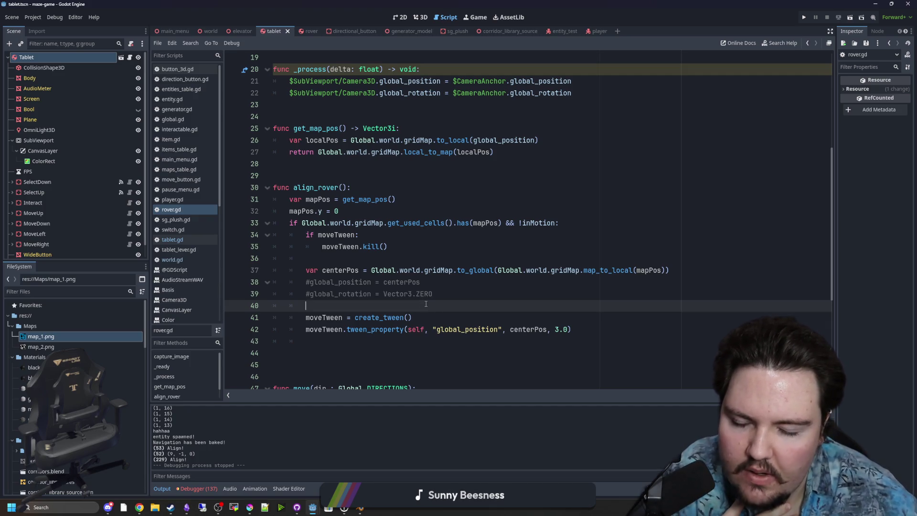
key("Return")
key("Return")
key("Up")
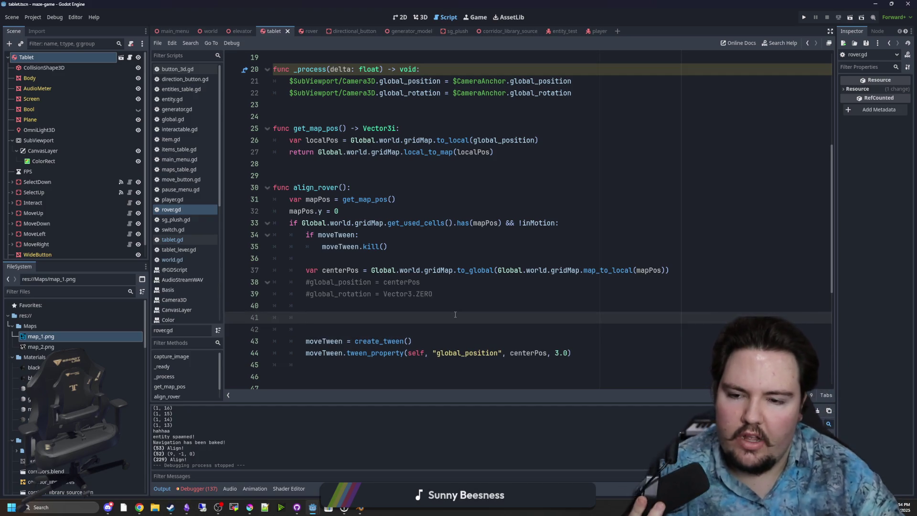
- Add 'var dist = global_position.distance_to(centerPos)' on line 41
type("global")
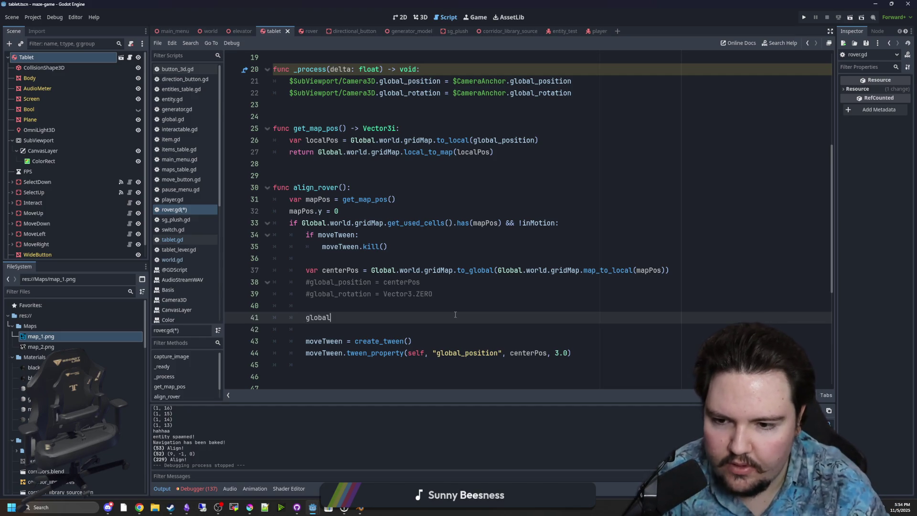
type("_position.dist")
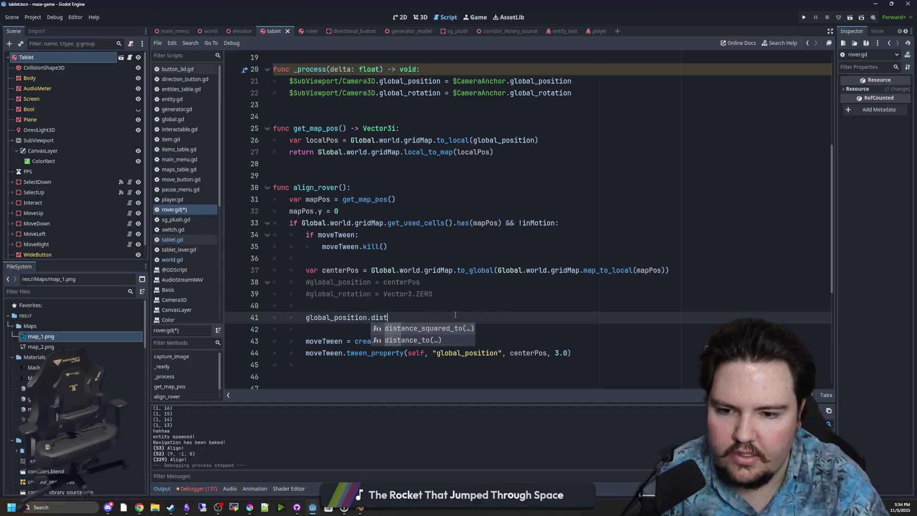
type("ance_to(cent")
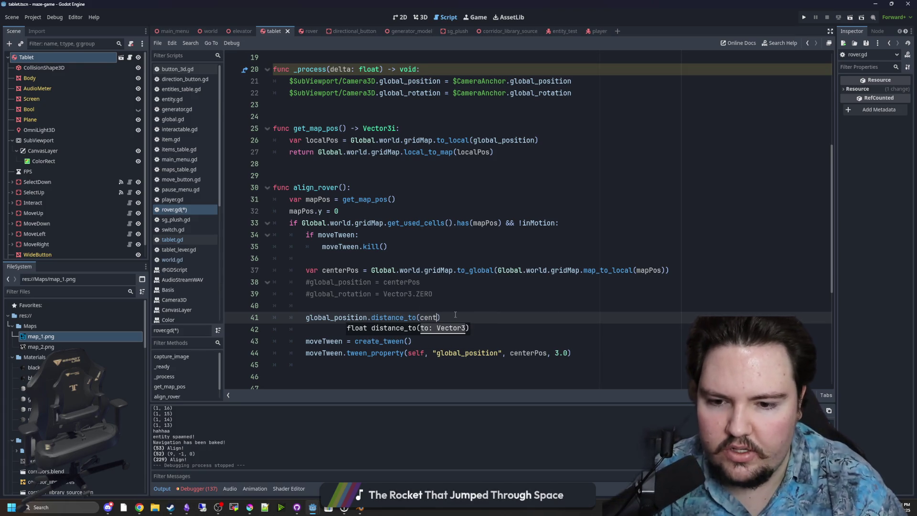
key("Return")
key("Right")
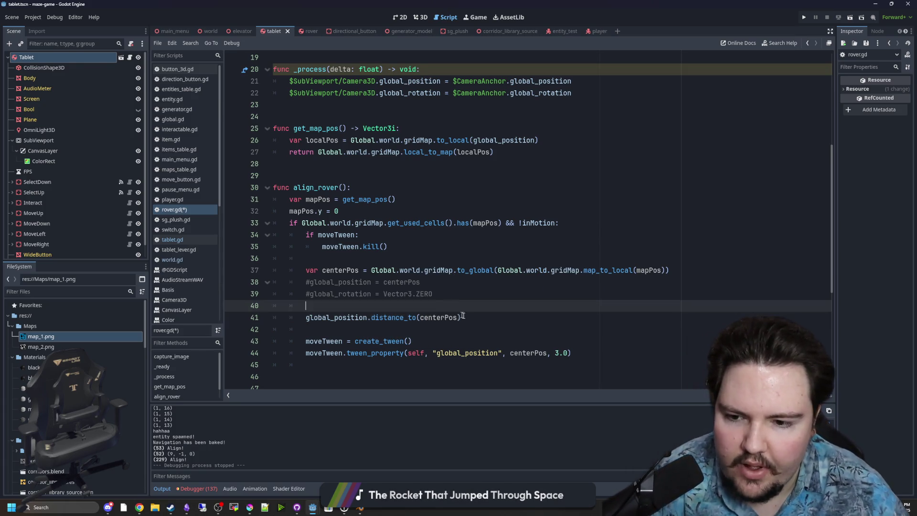
left_click(306, 318)
type("var dist =")
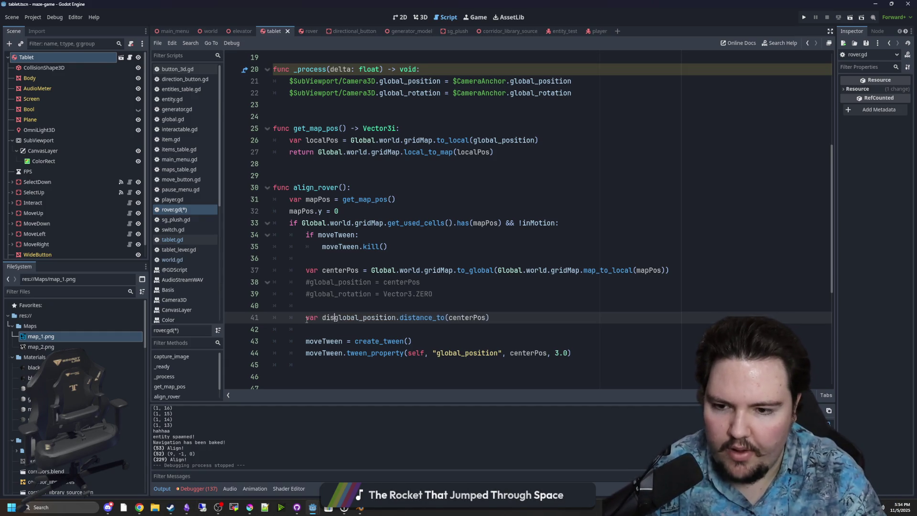
- Replace the 3.0 tween duration with the start of 'dist/'
scroll(536, 313, "down", 1)
double_click(557, 318)
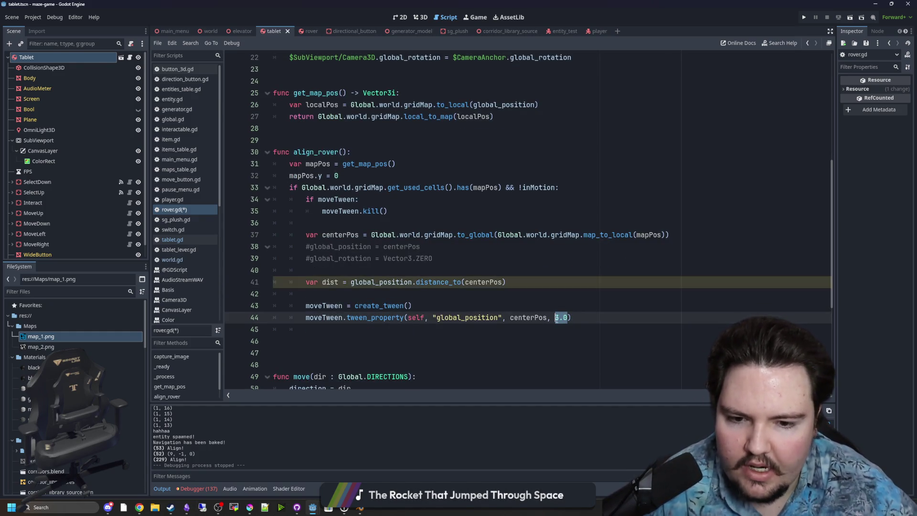
type("dist/2")
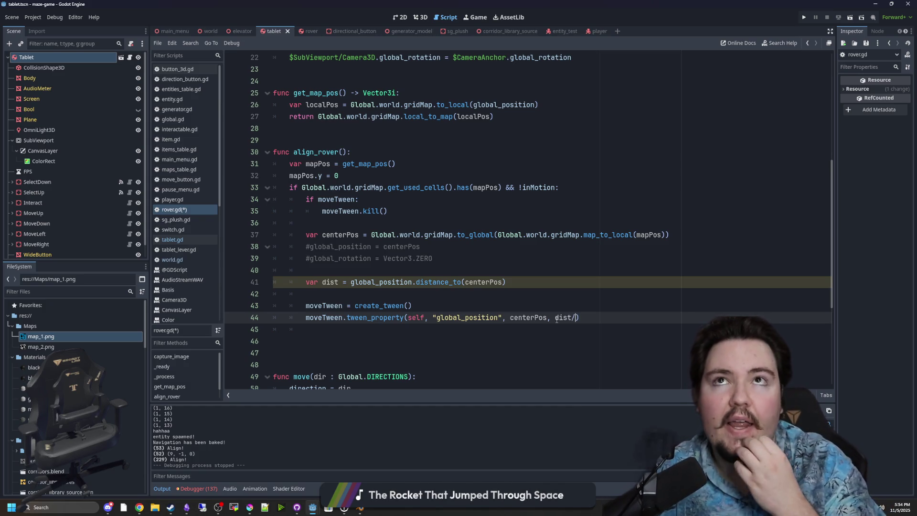
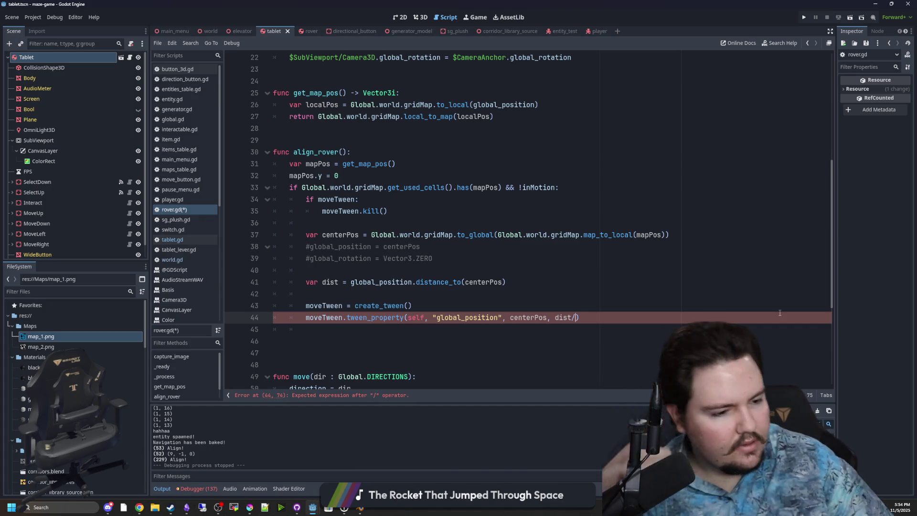
- Finish the position tween with a dist/2.0 duration and save the rover script
type("2.0")
left_click(550, 306)
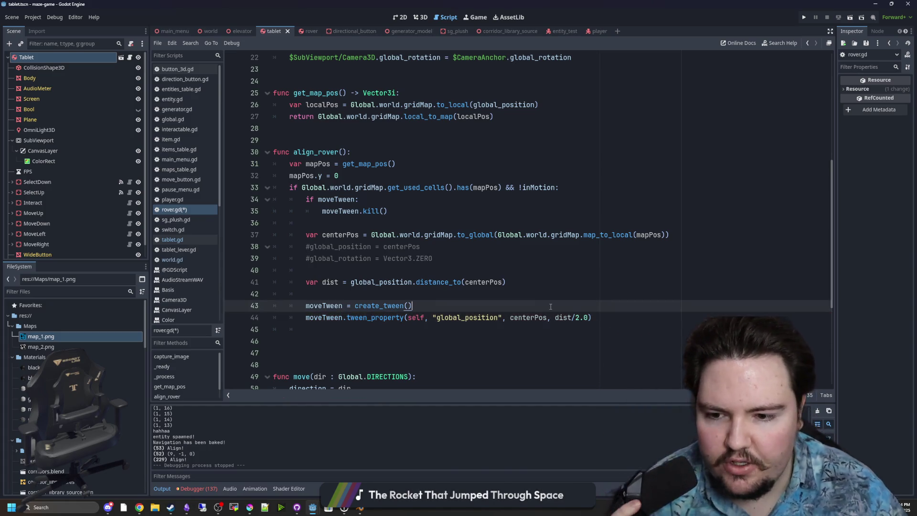
left_click(349, 293)
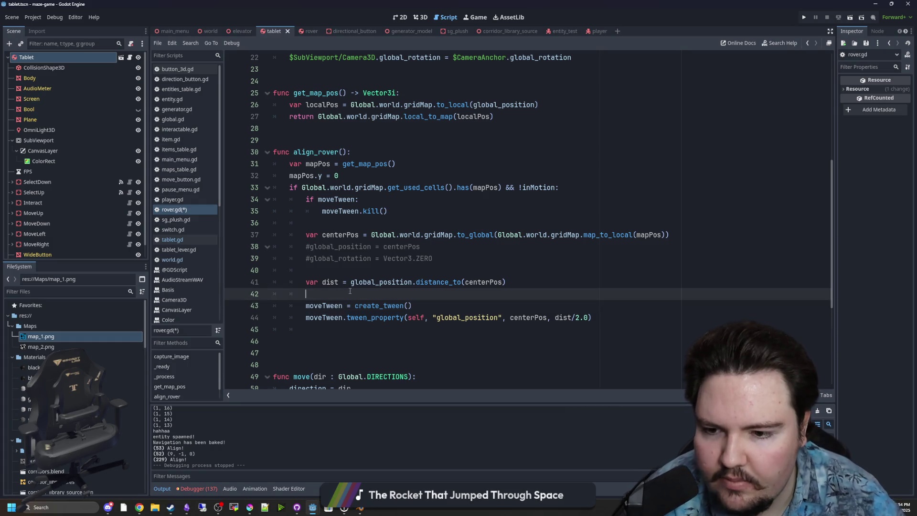
left_click(419, 306)
left_click(588, 318)
left_click(426, 310)
left_click(446, 296)
key("ctrl+s")
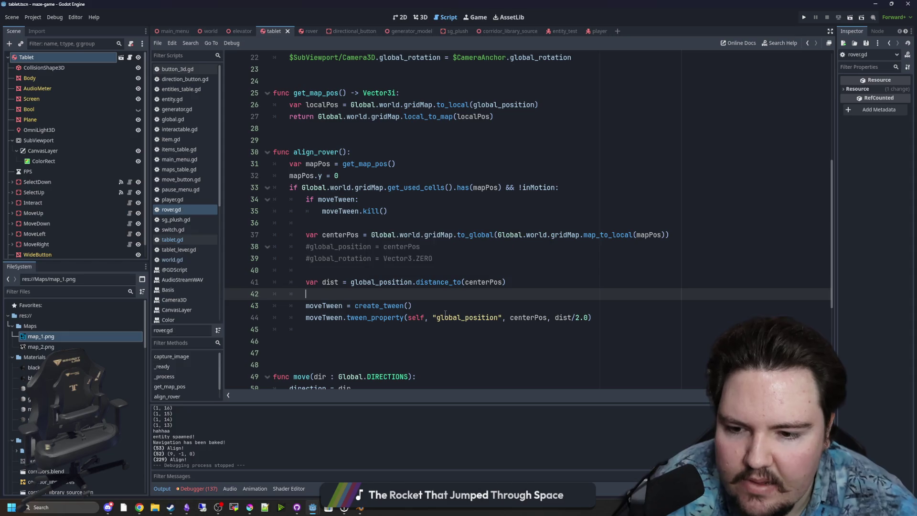
- Open a new empty line directly below the create_tween() line in align_rover
left_click(456, 304)
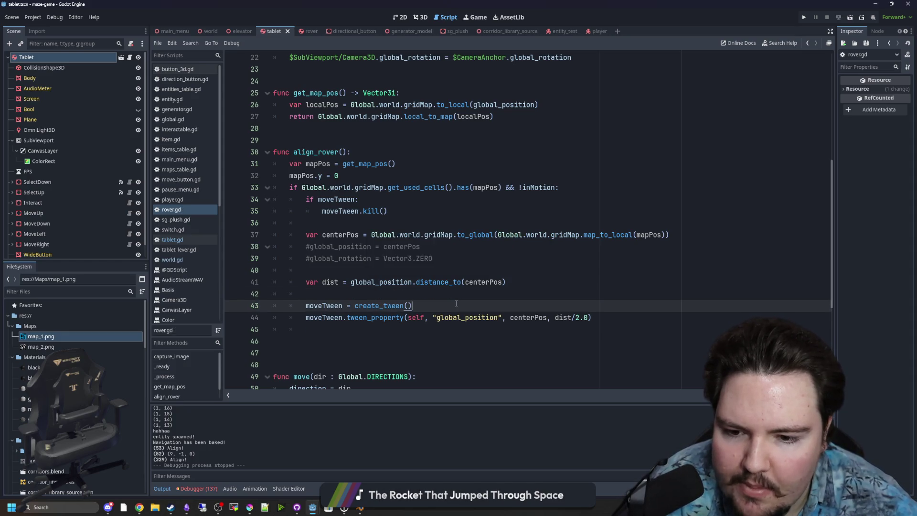
left_click(593, 313)
key("Return")
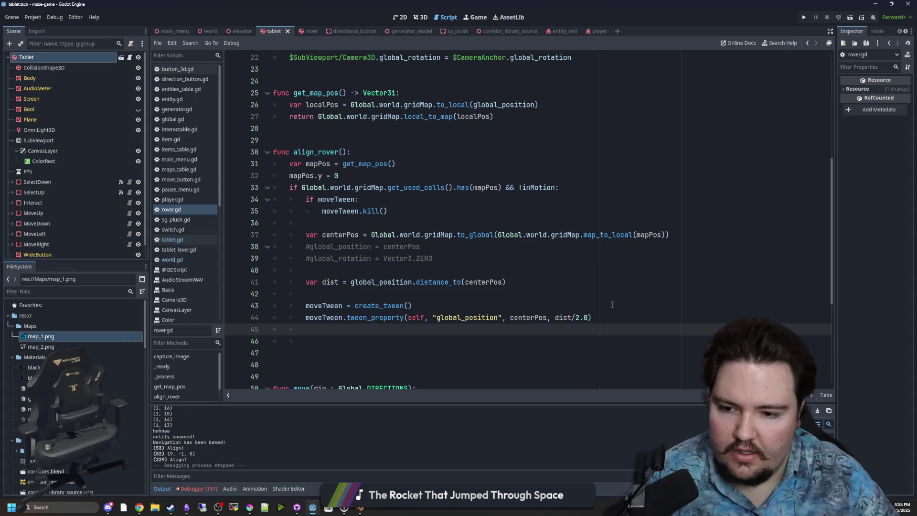
left_click(439, 298)
left_click(429, 302)
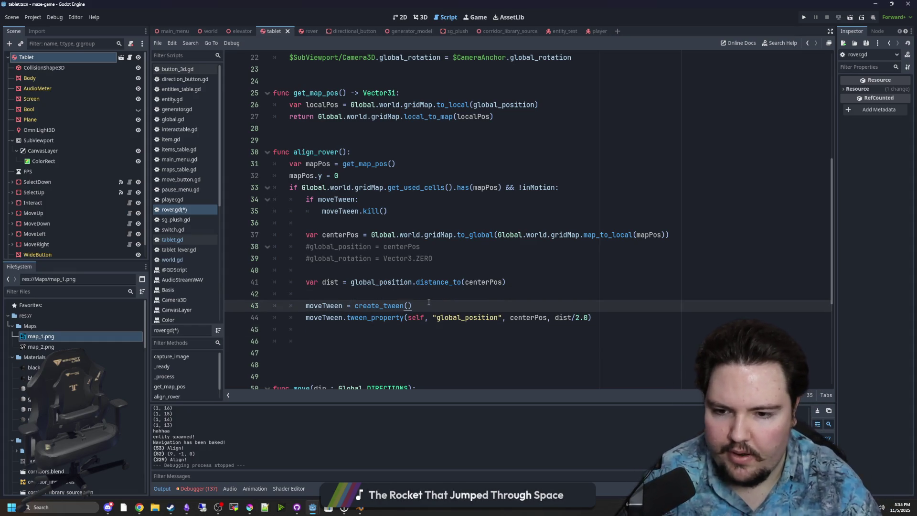
key("Return")
- Write moveTween.tween_property(self, "global_rotation", ) and add blank lines above the tween code
type("moveT")
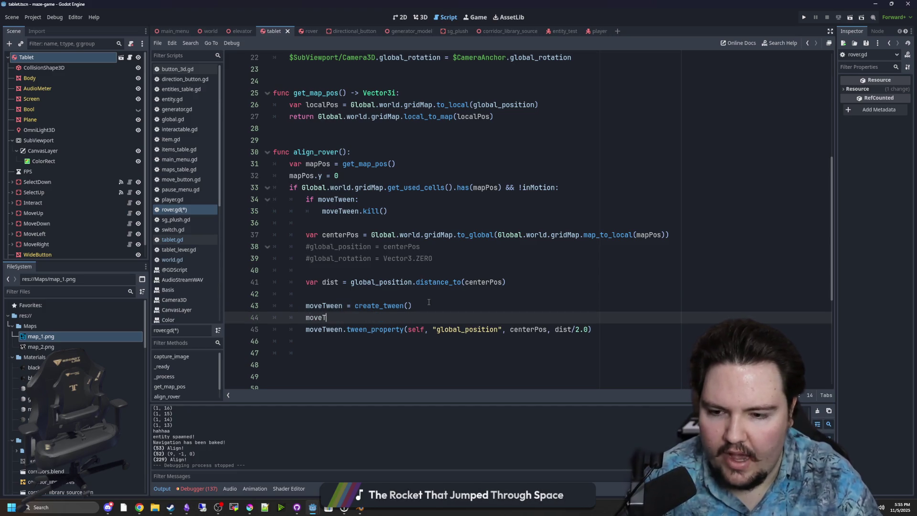
type("w")
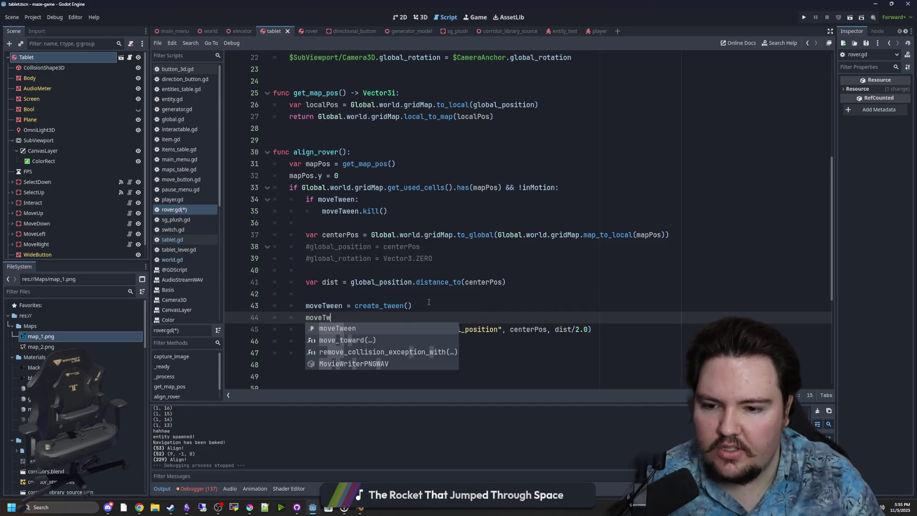
type("een.tywe")
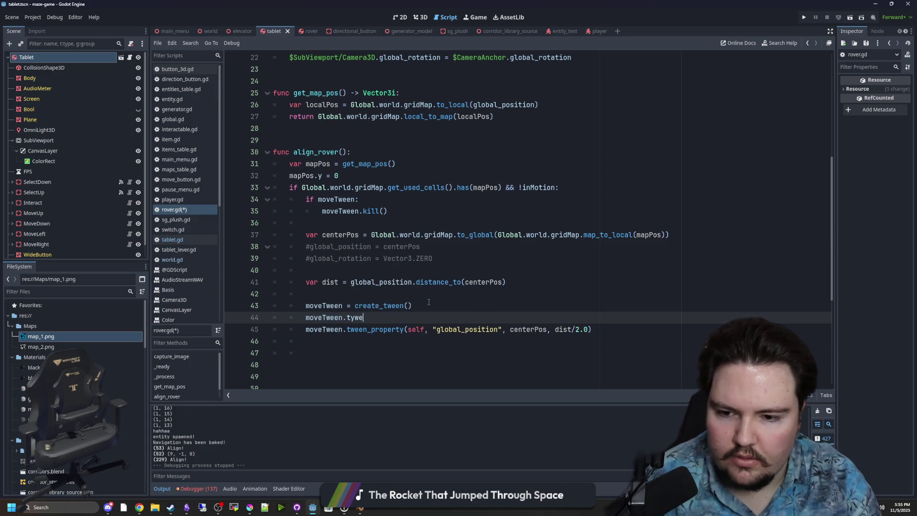
key("BackSpace")
key("BackSpace")
key("BackSpace")
type("ween_pr")
key("Return")
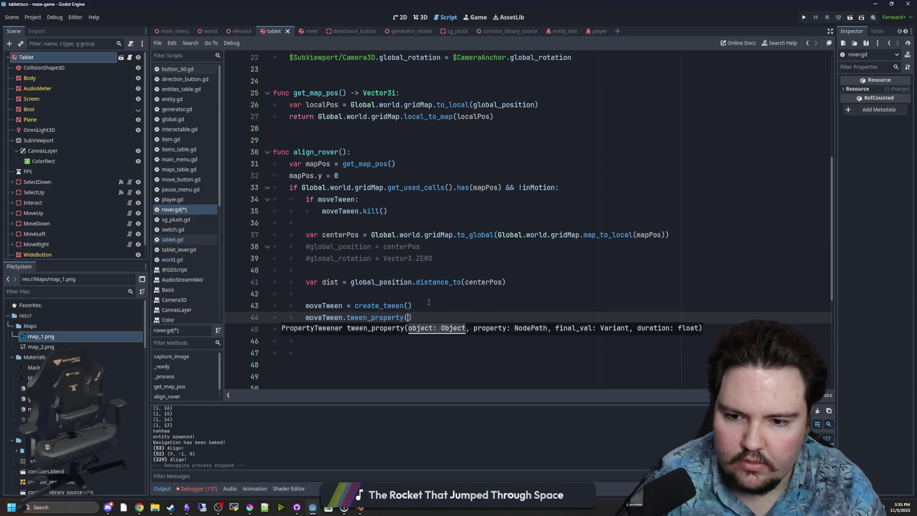
type("self, \"g")
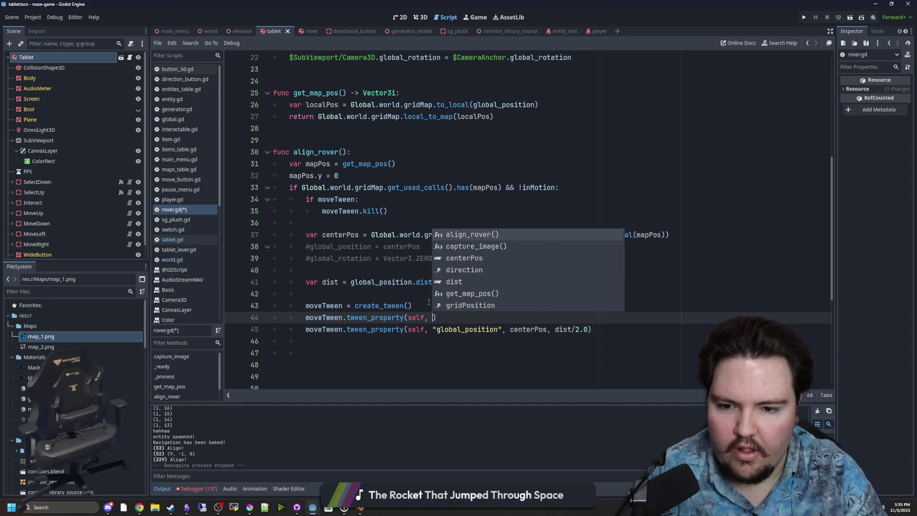
type("lobal_rot")
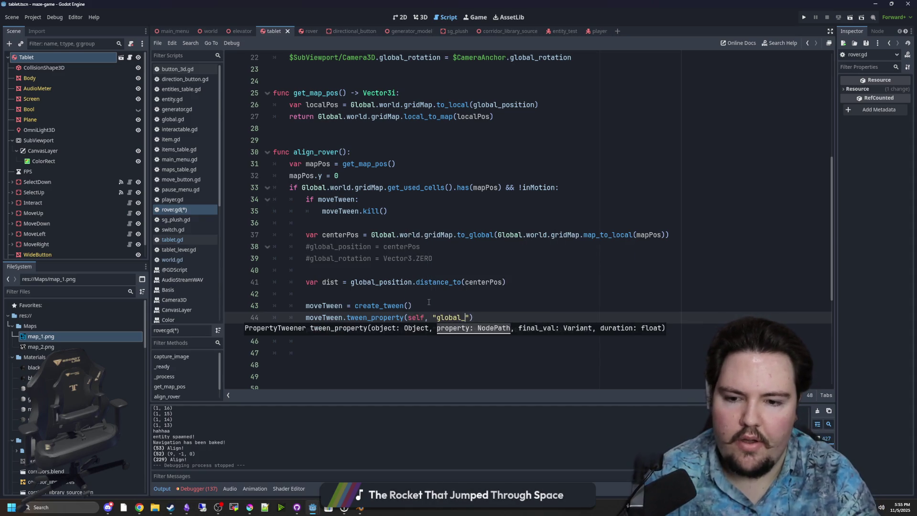
key("Return")
type(",")
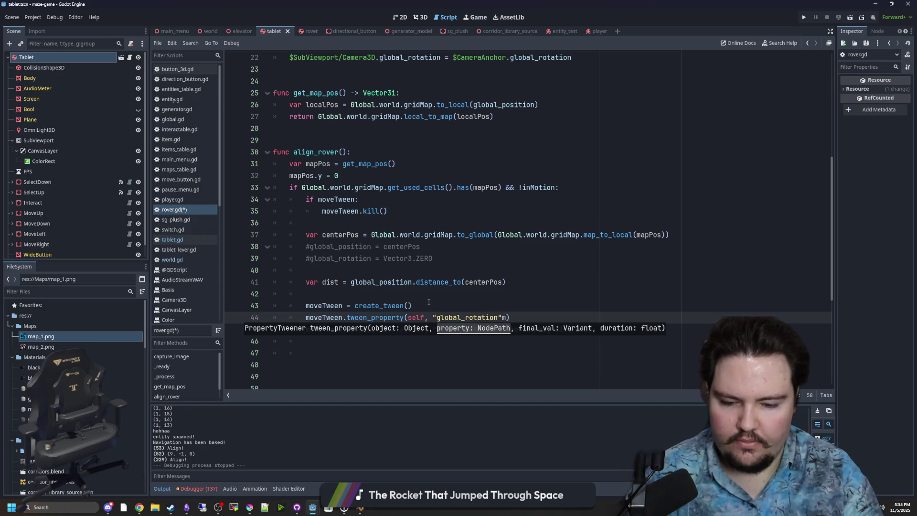
key("Right")
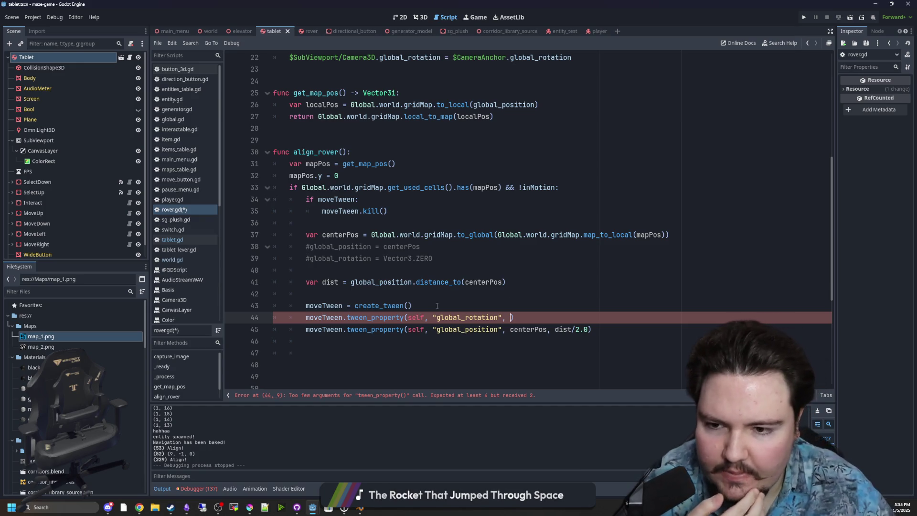
left_click(433, 292)
key("Return")
key("Return")
key("Up")
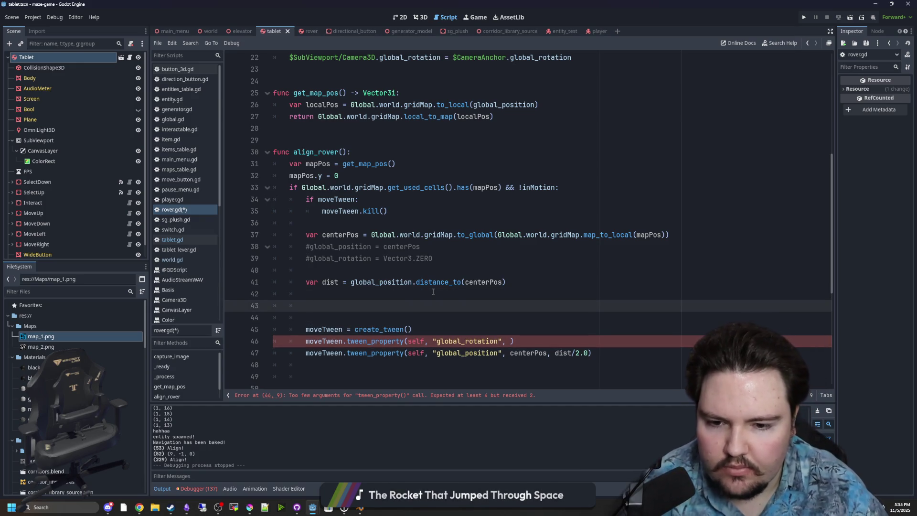
- Declare var alignedRotation = Vector3(0, 0, ...) on line 43, renaming it from properRot
type("var ")
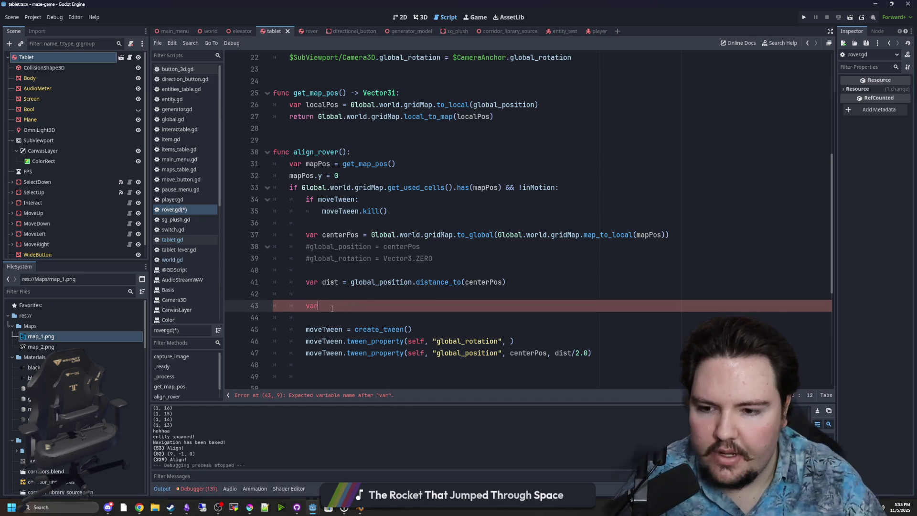
type(" properRot")
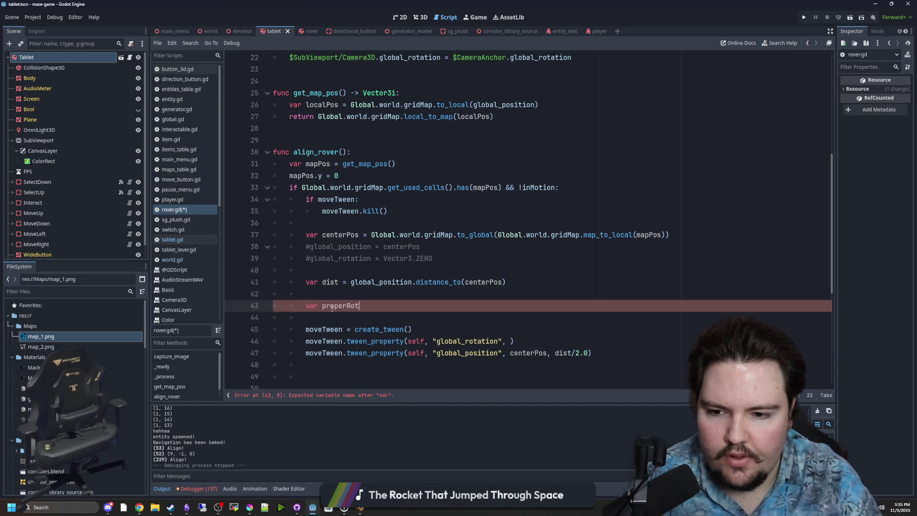
type(" = Vec")
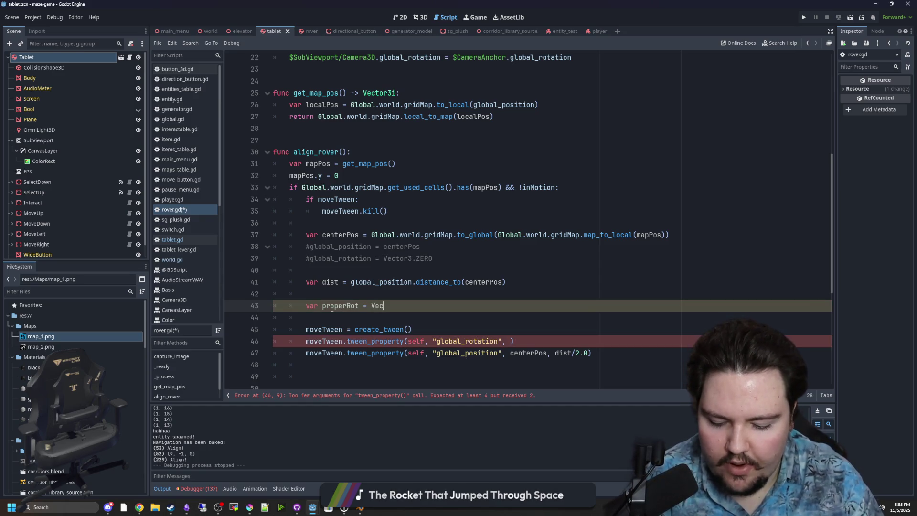
type("tor3(")
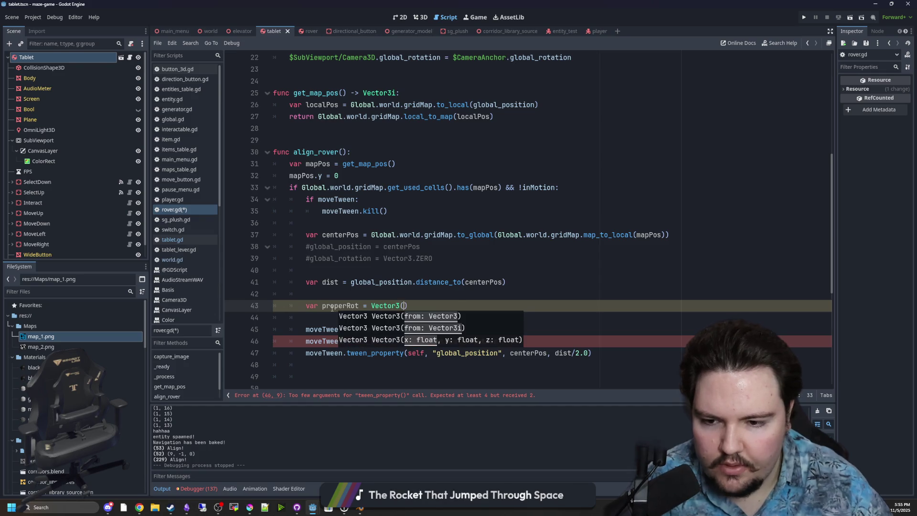
double_click(332, 307)
type("alignedR")
type("otation")
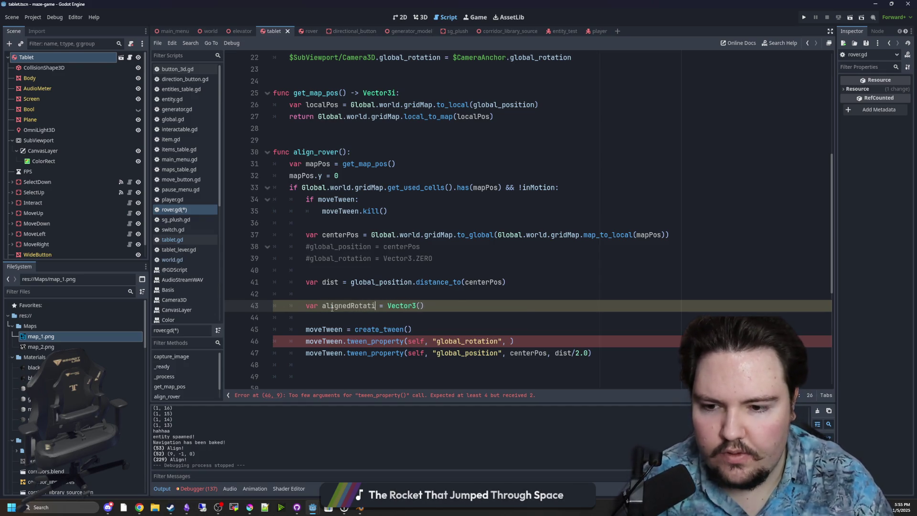
left_click(429, 306)
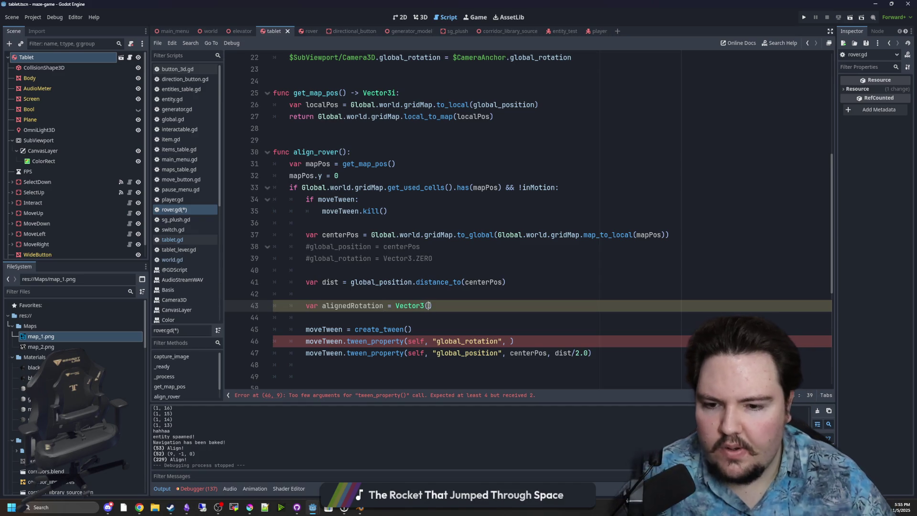
type("0, 0")
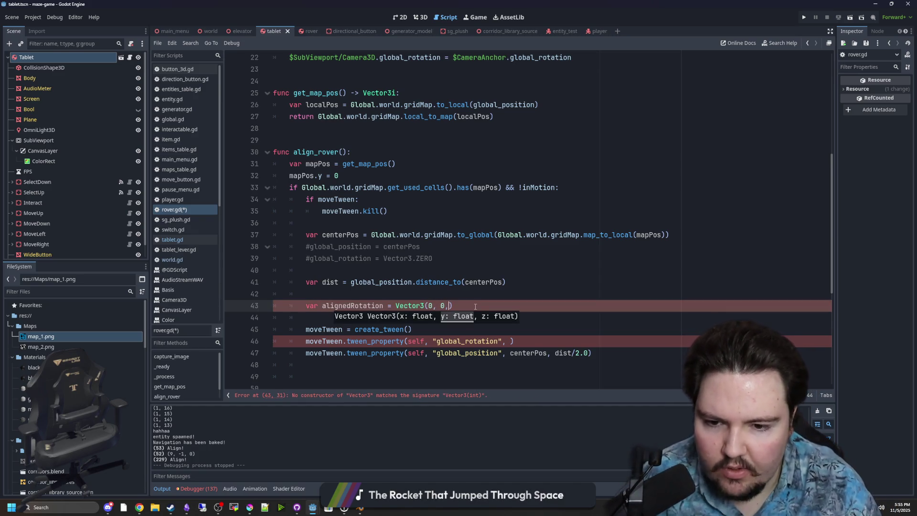
type(",")
- Fill in the y value as rad_to_deg(global_rotation.y).snapped(90) and view rad_to_deg's docs
key("ctrl+space")
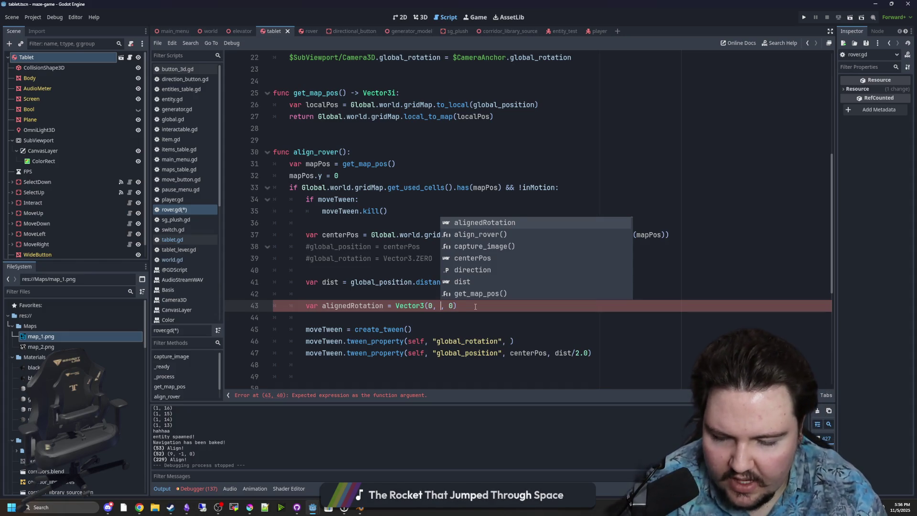
type("global_rotation.y")
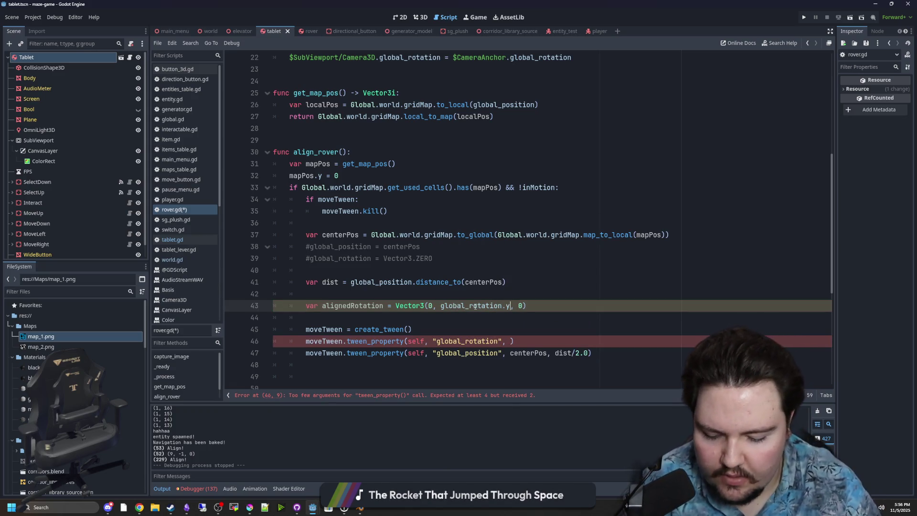
type("rad_to_deg")
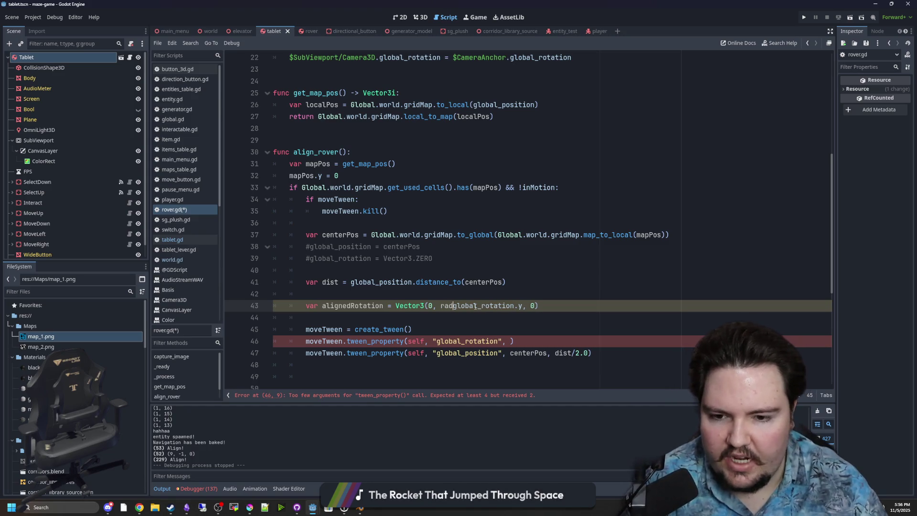
type("(")
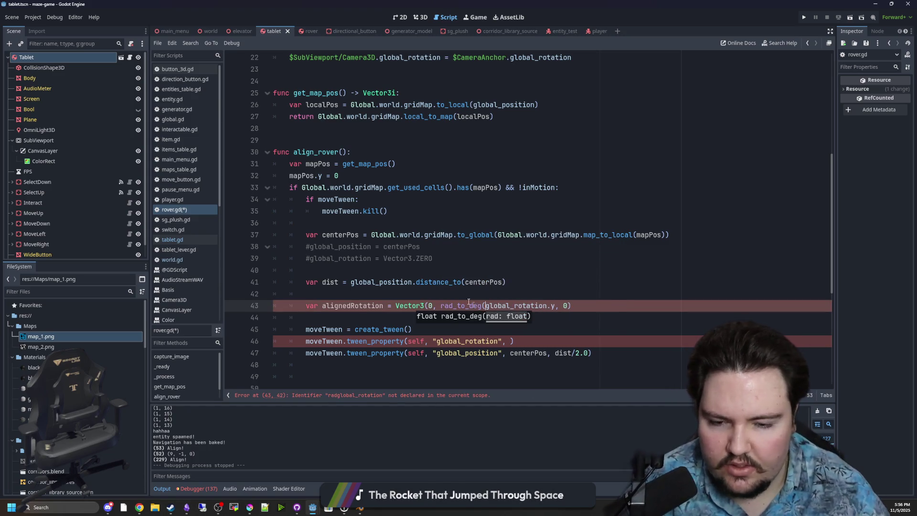
left_click(556, 305)
type(")")
mouse_move(540, 308)
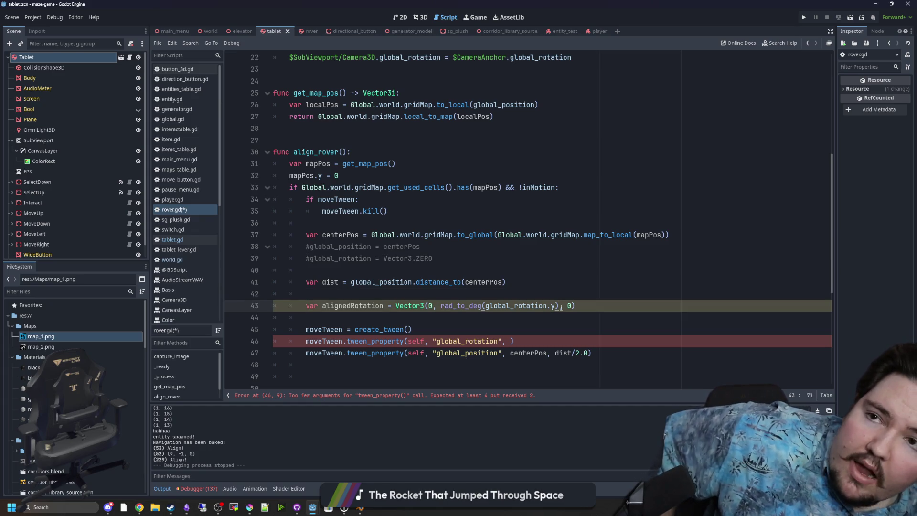
mouse_move(442, 306)
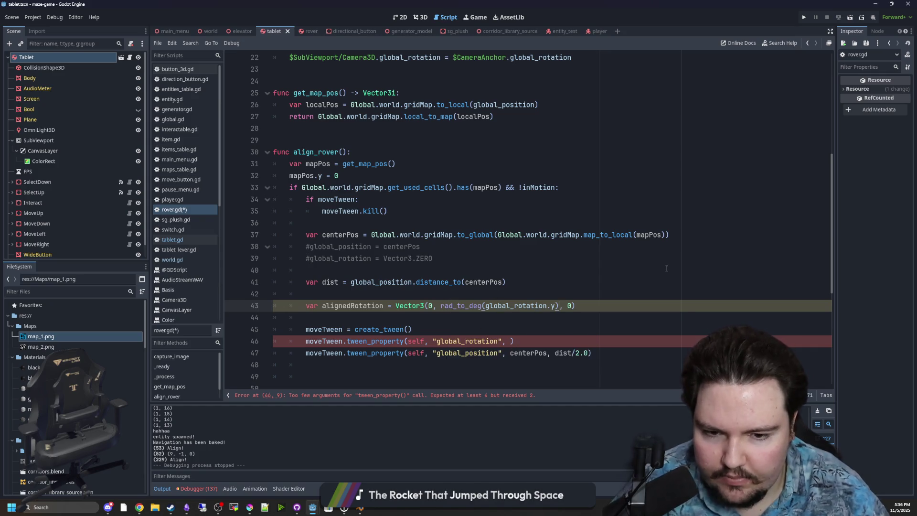
type(".snapped(")
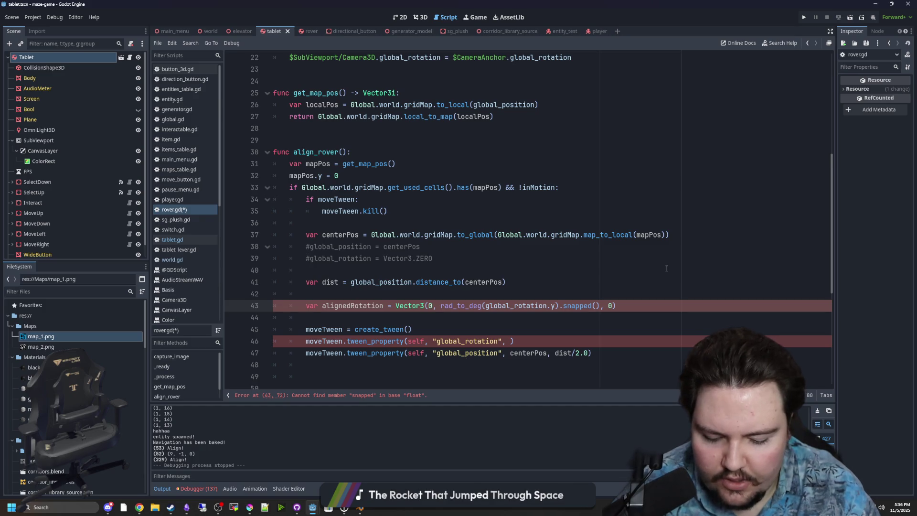
type("90")
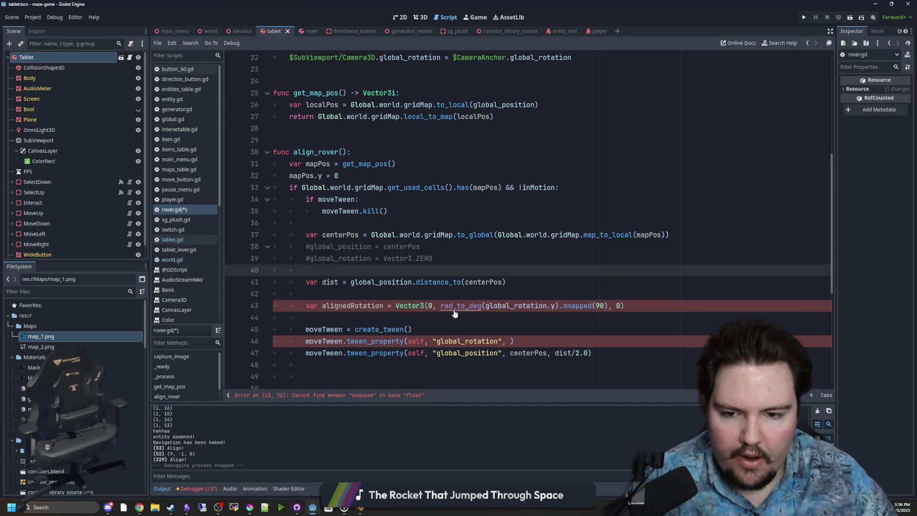
left_click(447, 308, "ctrl")
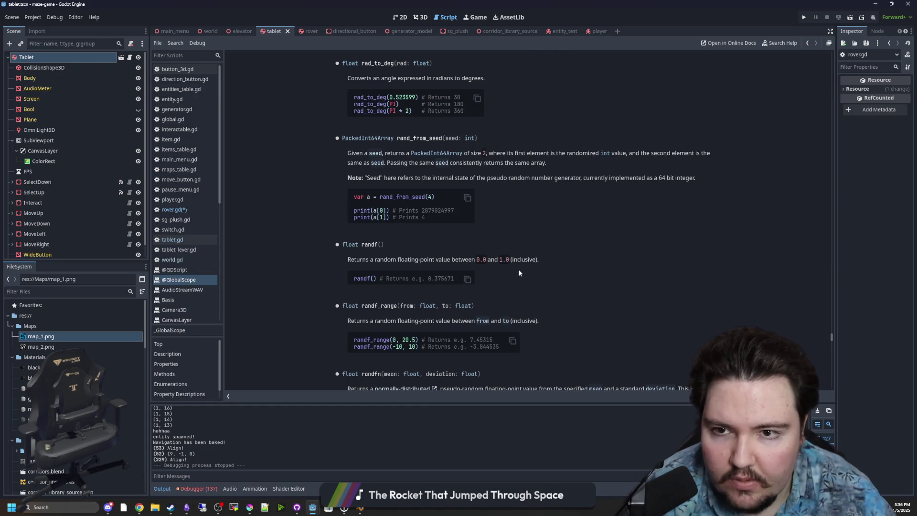
- Back in rover.gd, start changing line 43's snapped call toward snappedf
key("alt+Left")
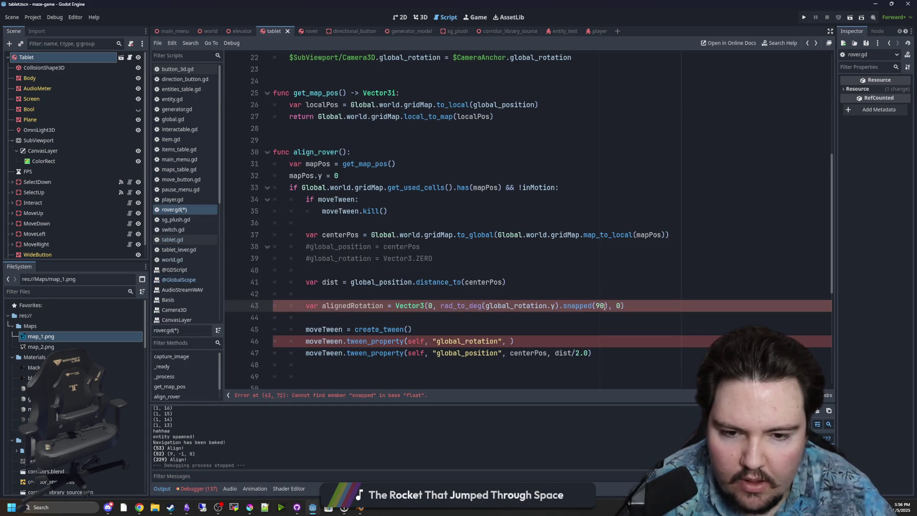
type(".0")
key("Up")
key("Up")
key("Up")
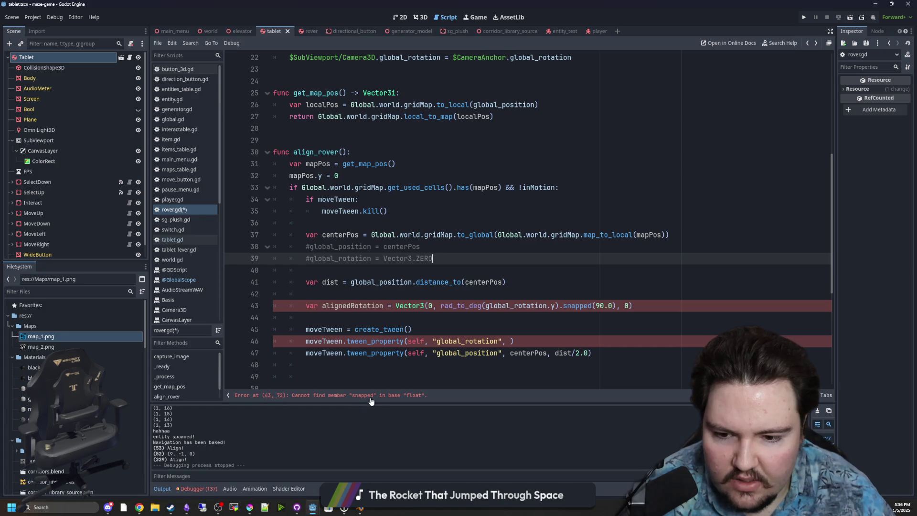
left_click(594, 293)
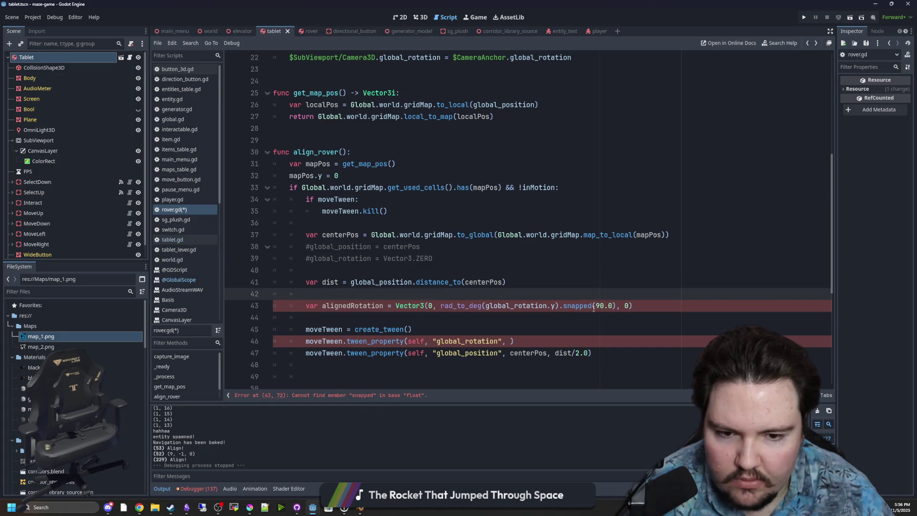
key("Down")
type("f")
key("Left")
key("BackSpace")
key("BackSpace")
key("BackSpace")
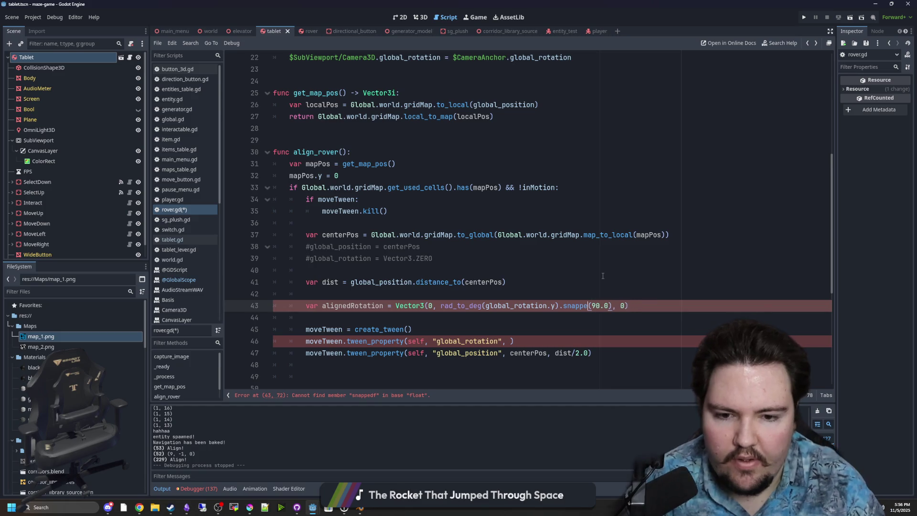
type("f")
- Check the snappedf documentation using a temporary entry on line 42, then delete it
left_click(578, 292)
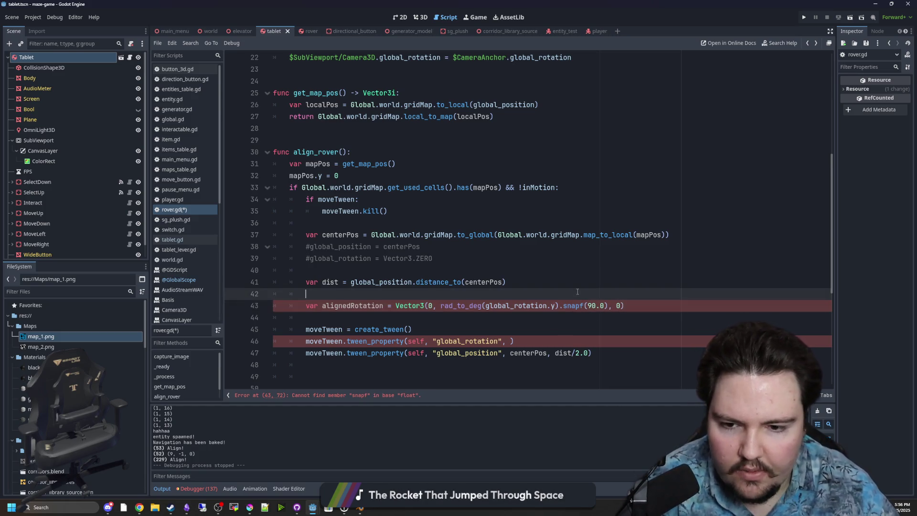
type("snapf")
key("Return")
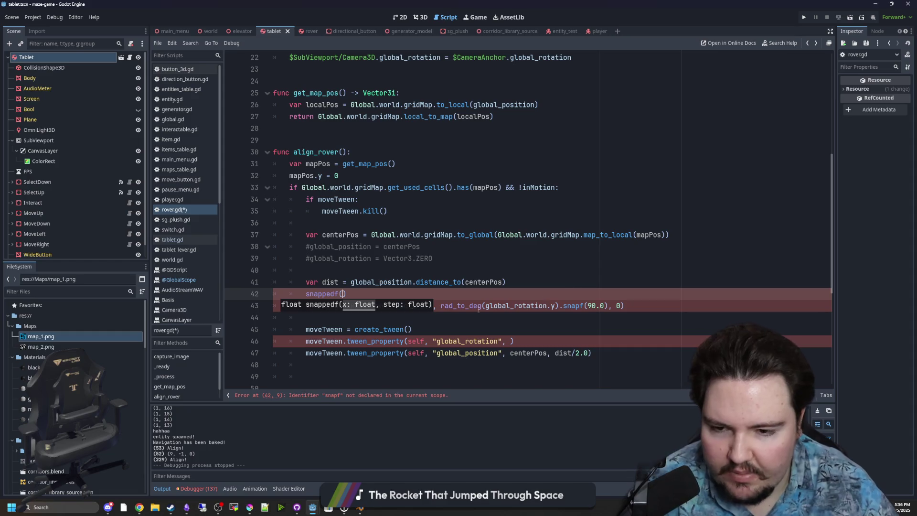
left_click_drag(347, 294, 310, 295)
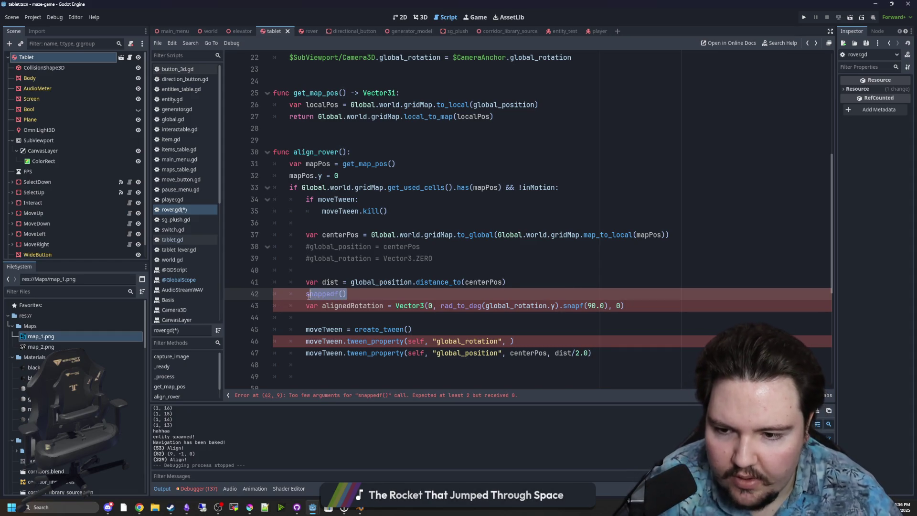
left_click(316, 293, "ctrl")
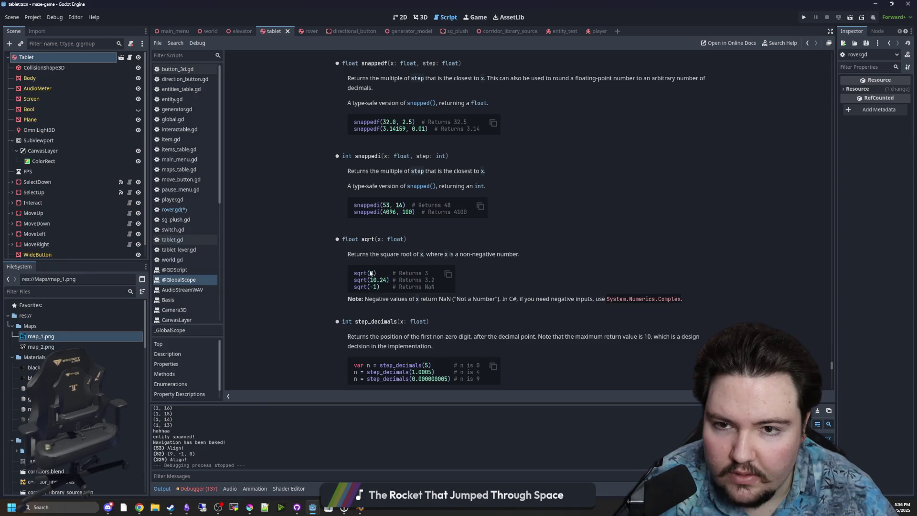
key("alt+Left")
left_click_drag(347, 294, 310, 295)
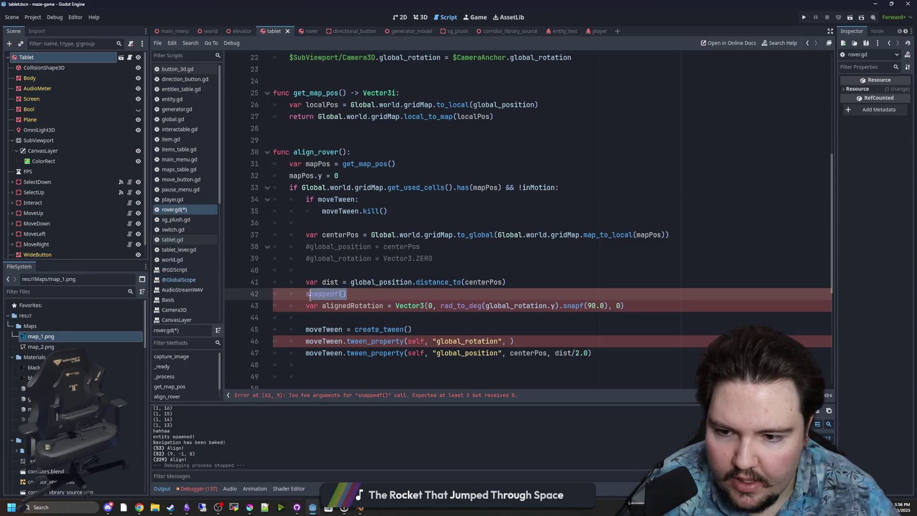
key("BackSpace")
key("BackSpace")
- Rewrite line 43's y value as snappedf(global_rotation.y, ...) without the rad_to_deg wrapper
left_click(441, 306)
type("snapped")
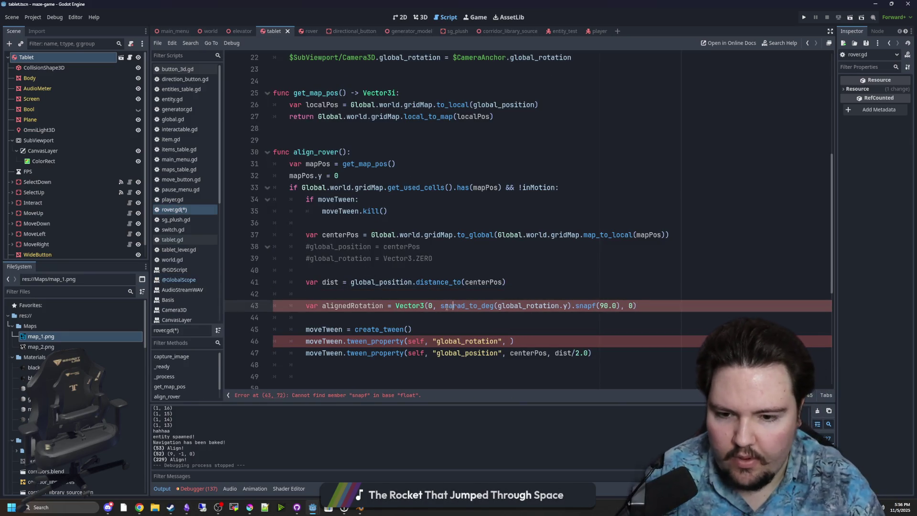
type("f(")
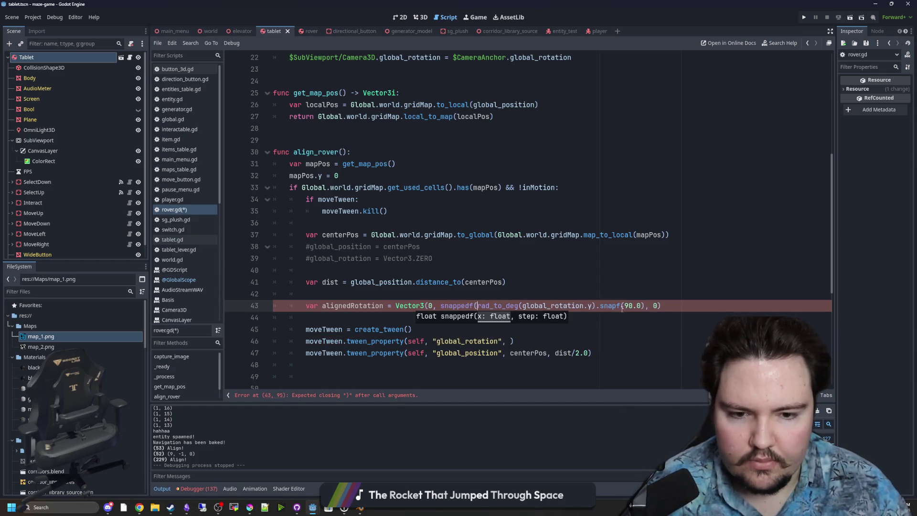
left_click_drag(625, 306, 597, 306)
key("BackSpace")
type(",")
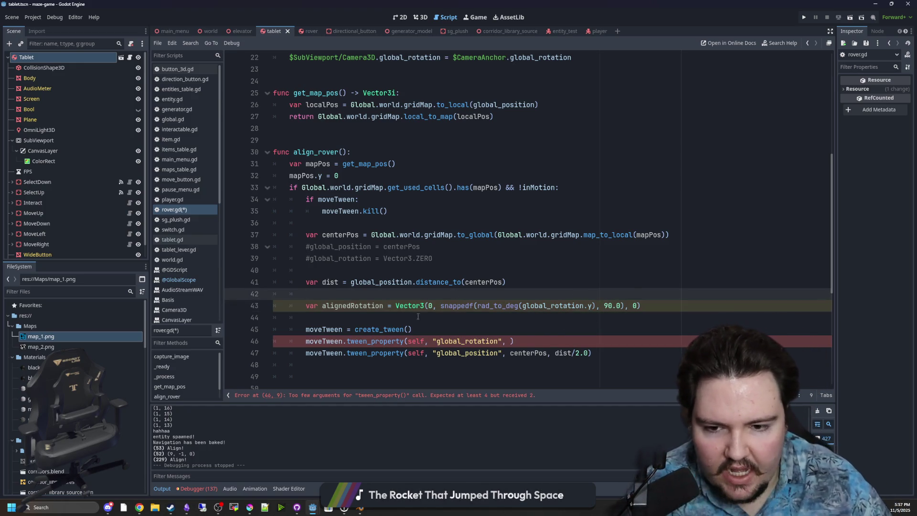
left_click(439, 306)
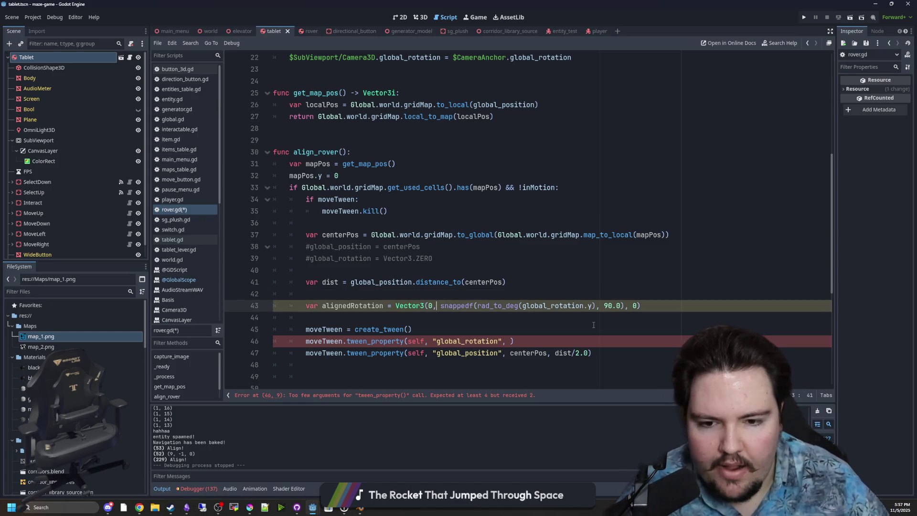
left_click_drag(519, 306, 504, 306)
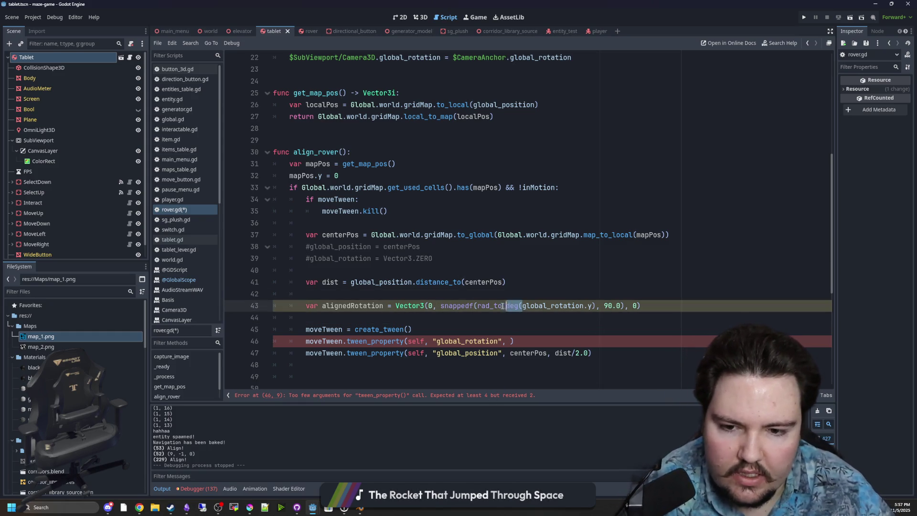
key("BackSpace")
key("ctrl+BackSpace")
left_click(550, 305)
key("BackSpace")
key("BackSpace")
key("BackSpace")
- Set the snappedf step to TAU/4.0 and save the script
type("PI")
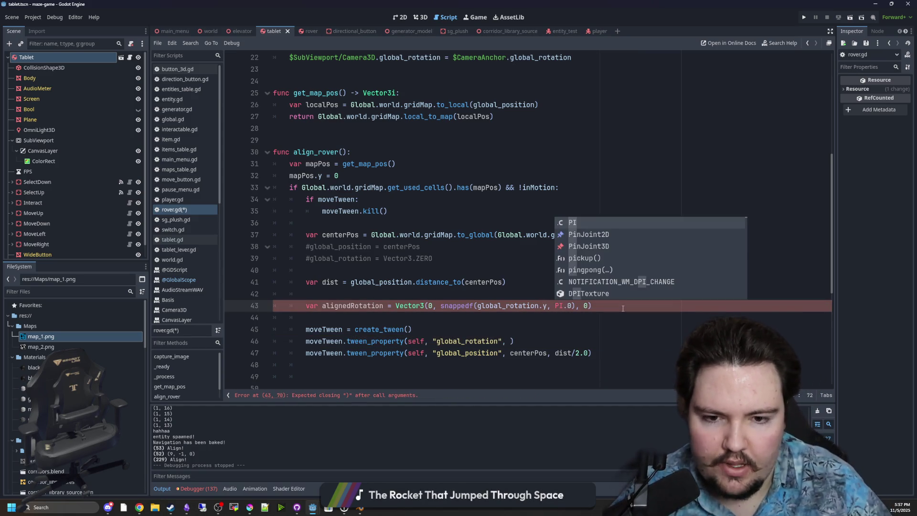
type("/4")
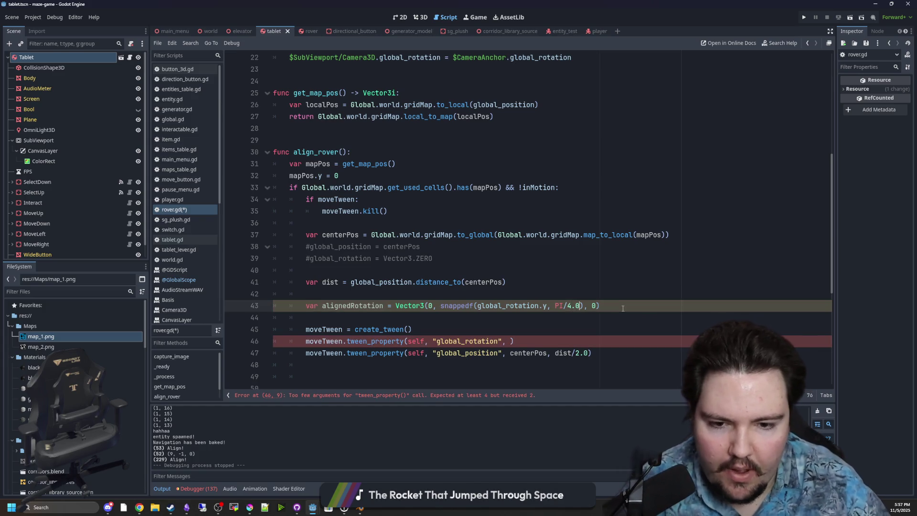
key("Up")
key("Up")
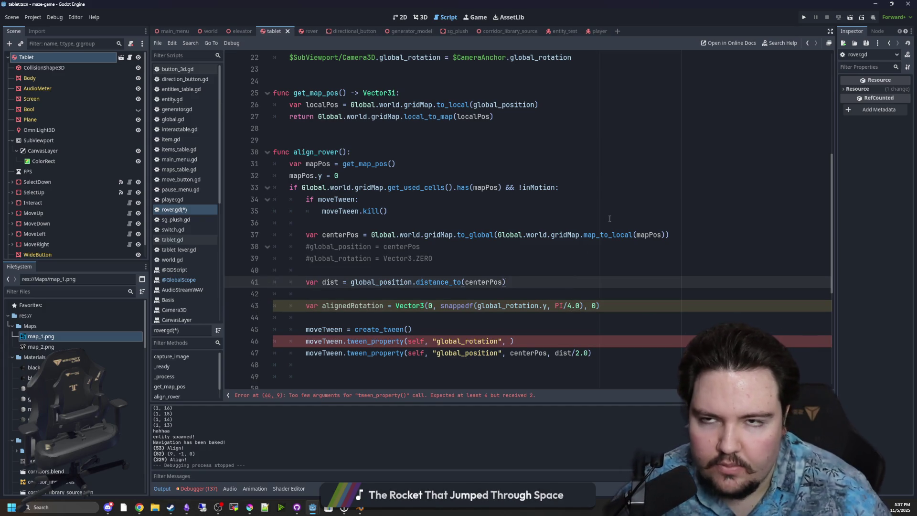
double_click(558, 306)
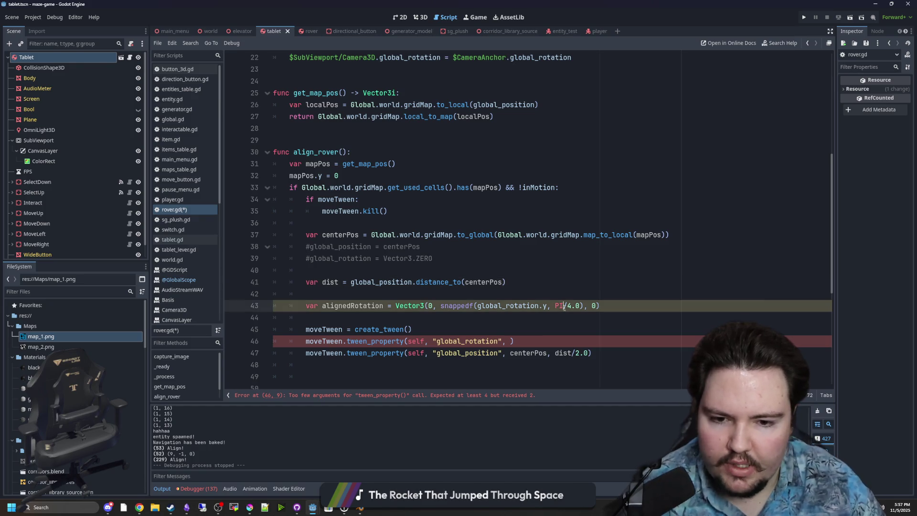
type("TAU")
left_click(529, 269)
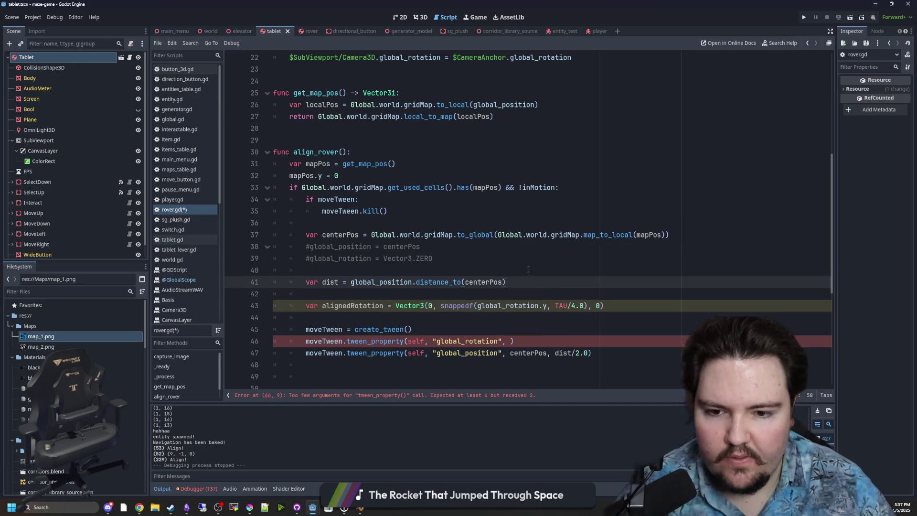
key("ctrl+s")
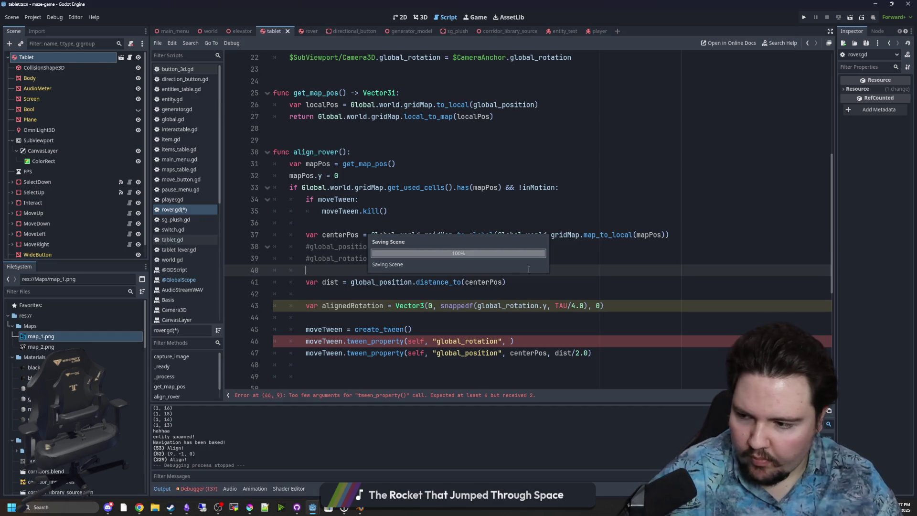
left_click(613, 295)
left_click(360, 318)
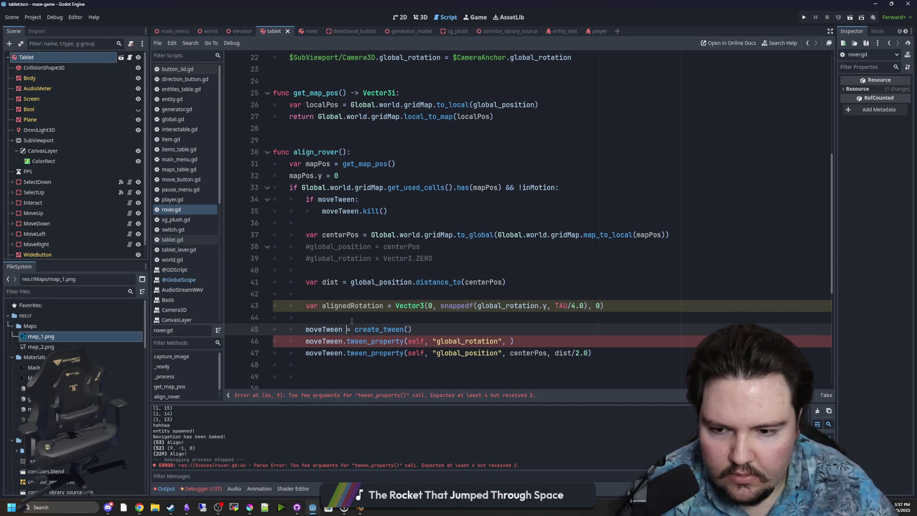
key("ctrl+s")
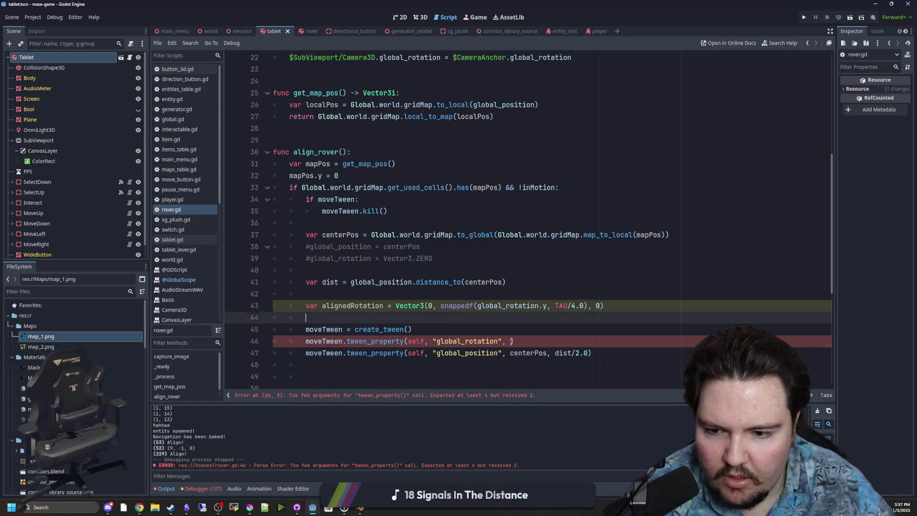
left_click(510, 341)
- Complete the rotation tween with target alignedRotation and duration 1.0, then save
type("alignedRotation")
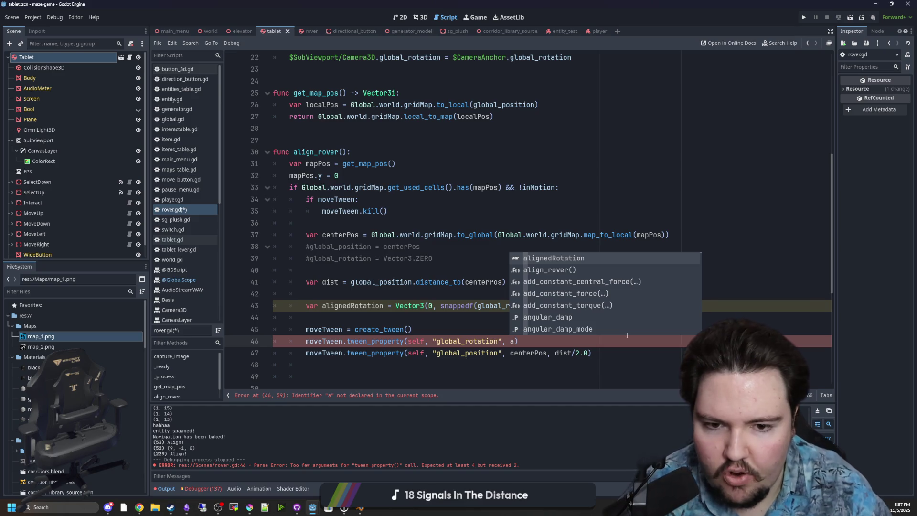
key("Return")
type(", 1.0")
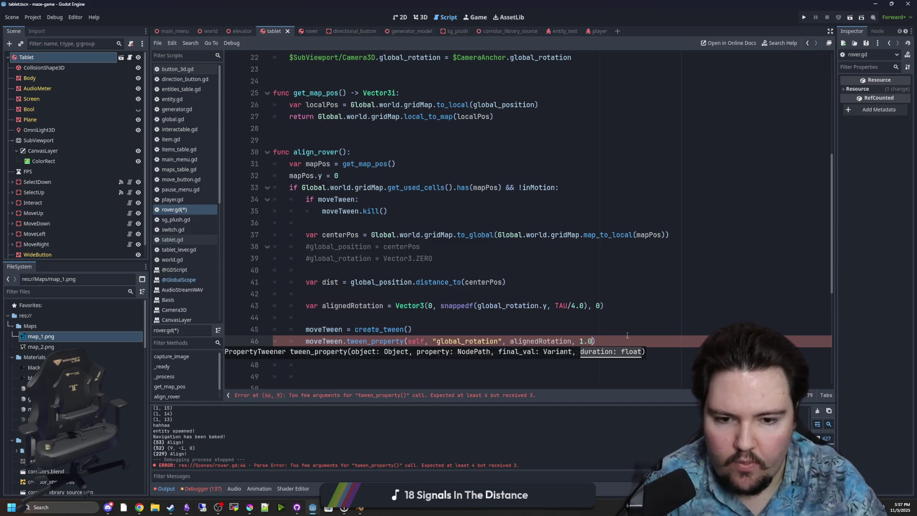
key("Up")
key("Up")
key("ctrl+s")
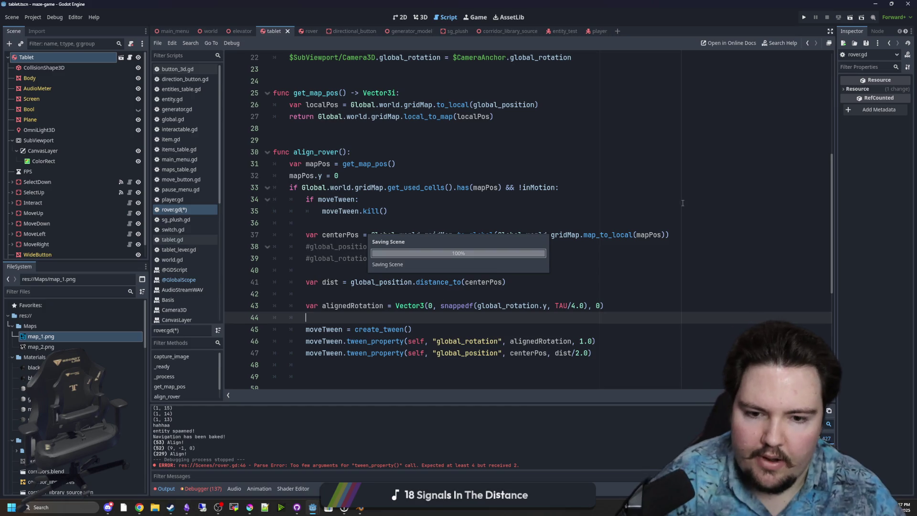
- Add moveTween.set_ease(Tween.EASE_IN_OUT) and a moveTween.set_trans() line, checking set_trans's docs
left_click(612, 346)
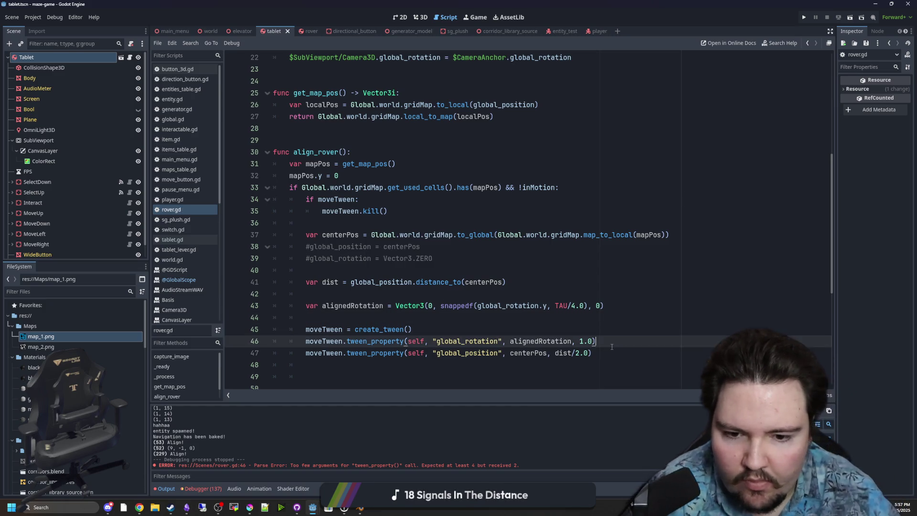
key("Return")
type("moveTW")
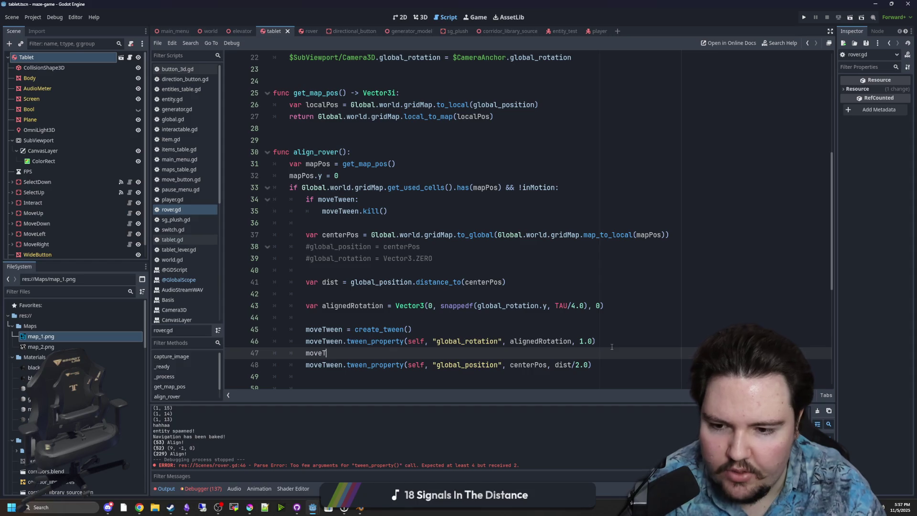
key("Return")
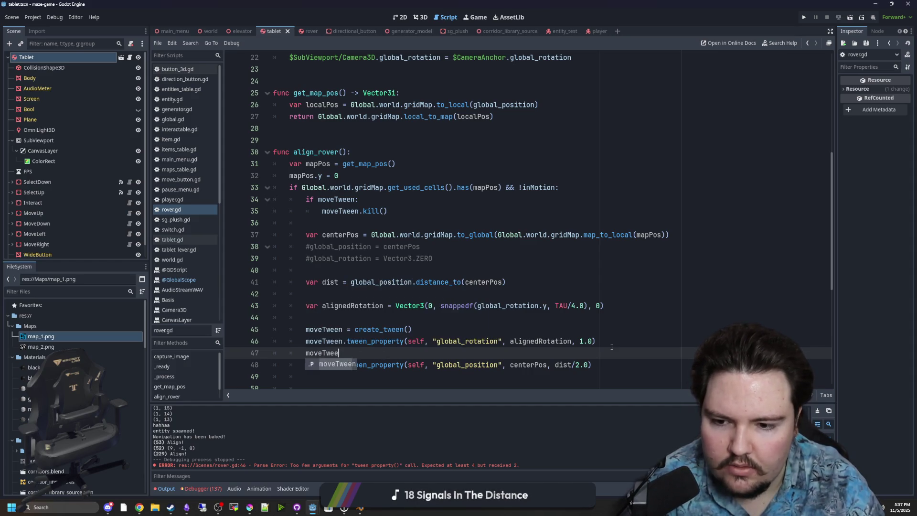
type(".set")
key("Return")
key("Down")
key("Return")
key("Return")
type("moveTween.set_tra")
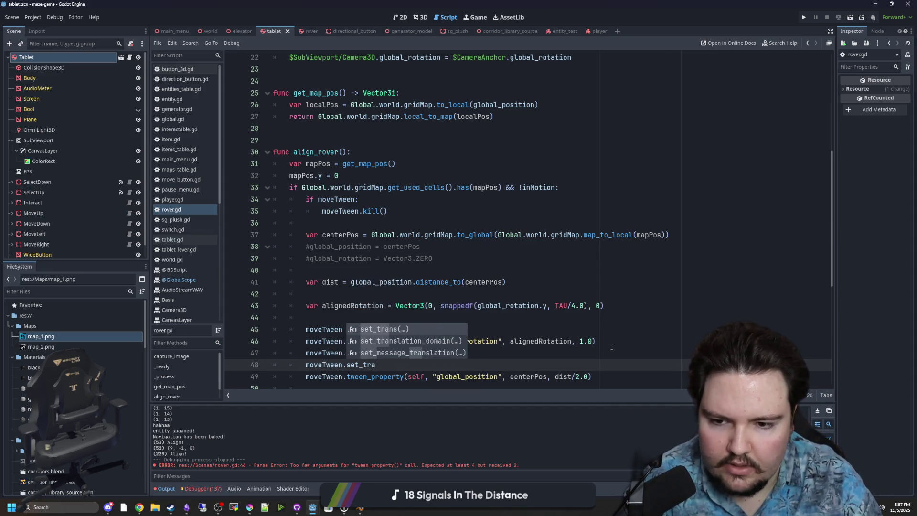
key("Return")
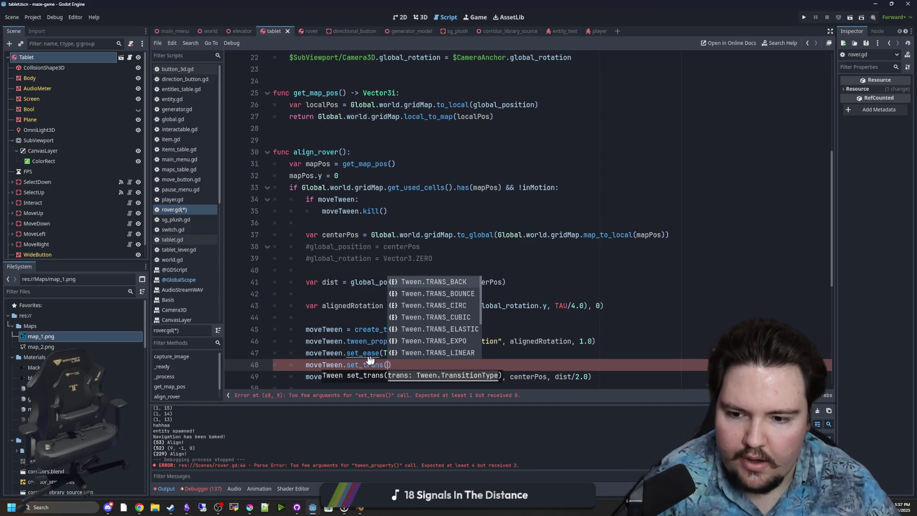
left_click(354, 365, "ctrl")
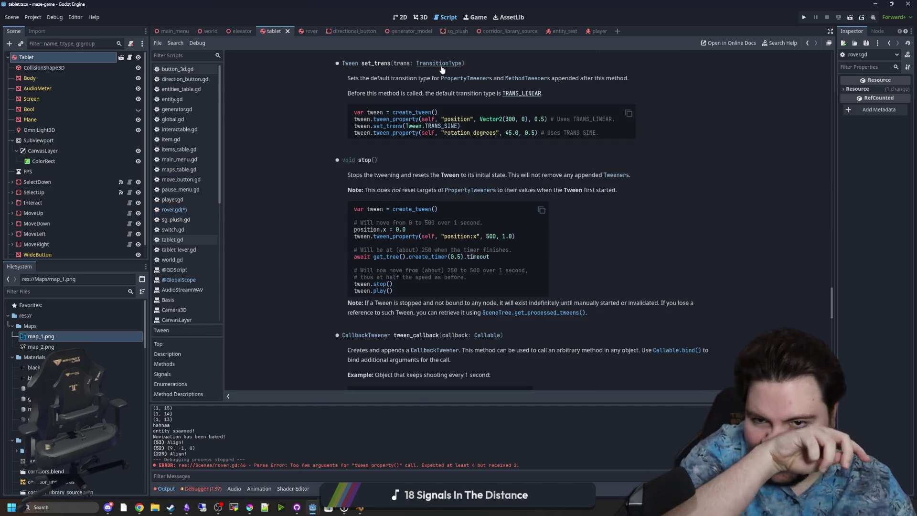
- Review the Tween TransitionType enum in the docs, then return to rover.gd
left_click(440, 65)
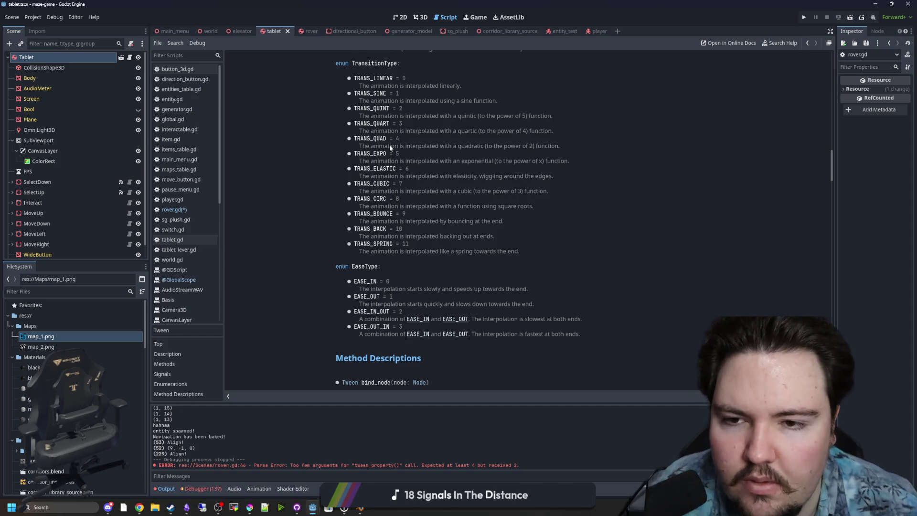
key("alt+Left")
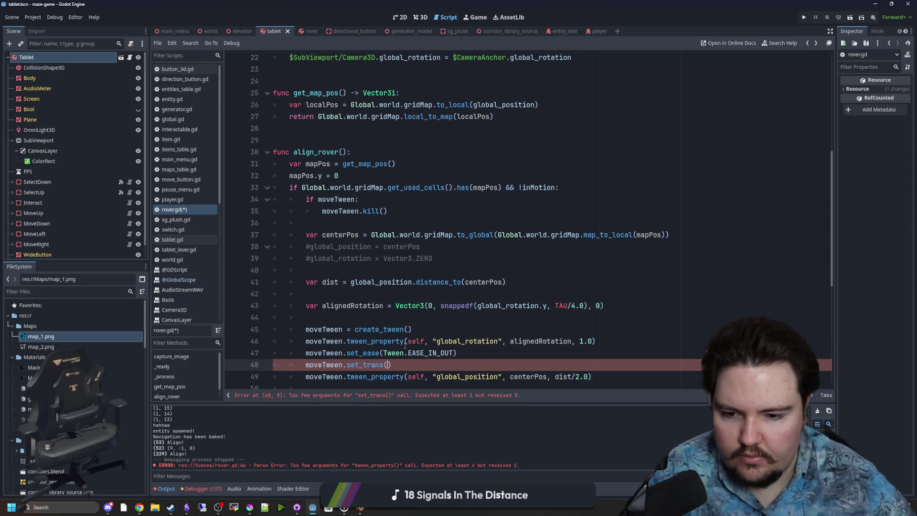
- Set the tween transition to Tween.TRANS_SINE, save, and delete an extra blank line
type("SIN")
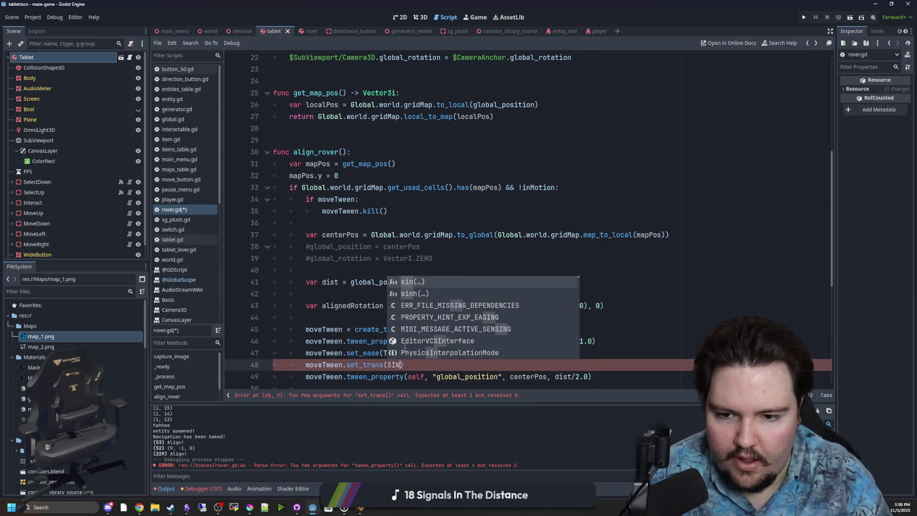
key("BackSpace")
key("BackSpace")
key("BackSpace")
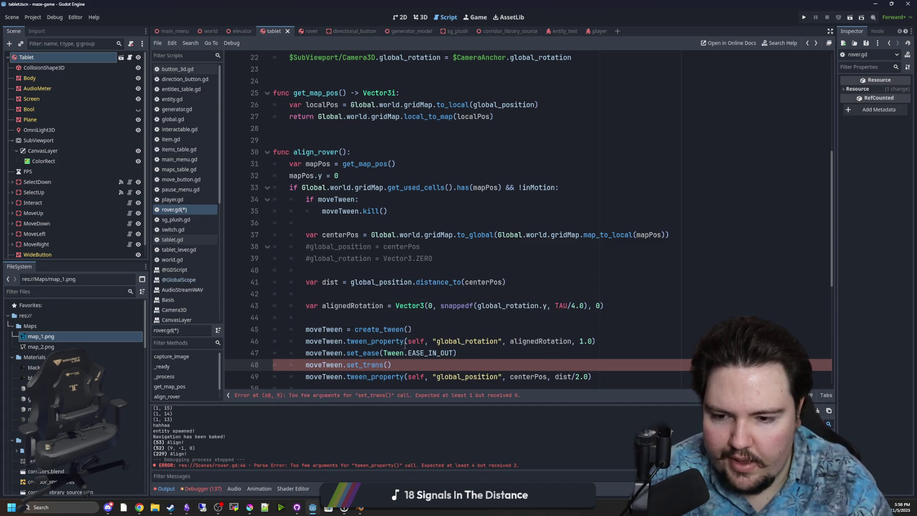
type("Tween.TRAN")
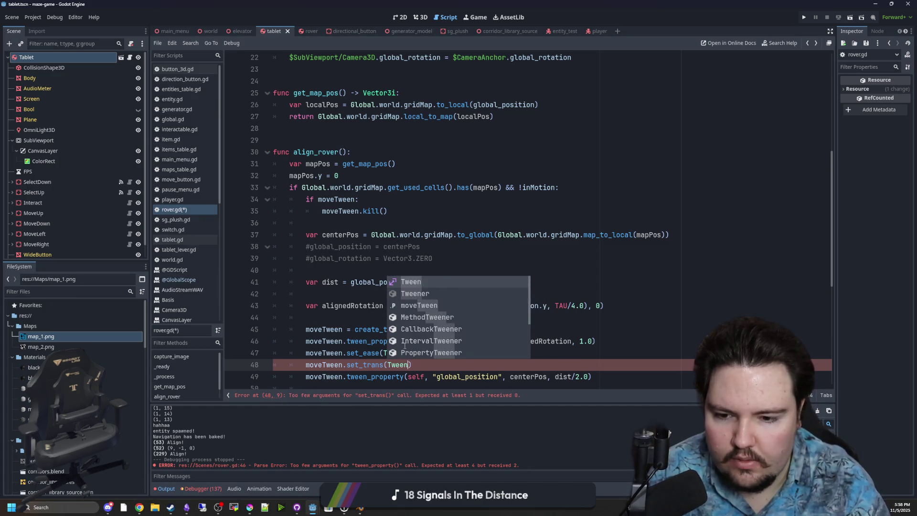
type("S_SIN")
key("Return")
scroll(488, 295, "down", 2)
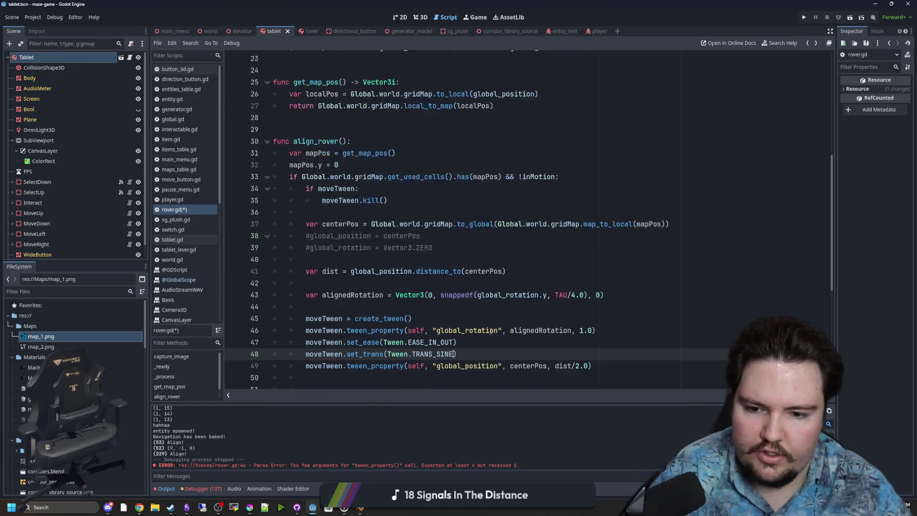
left_click(487, 254)
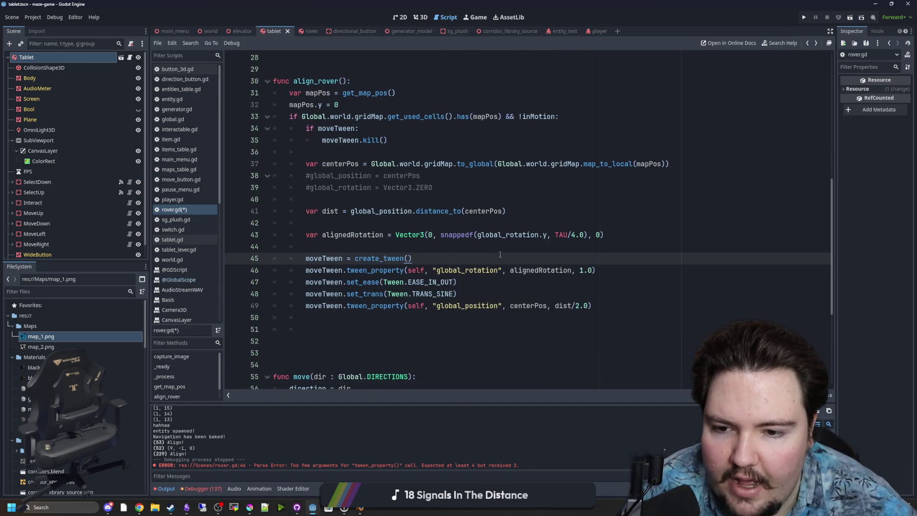
key("ctrl+s")
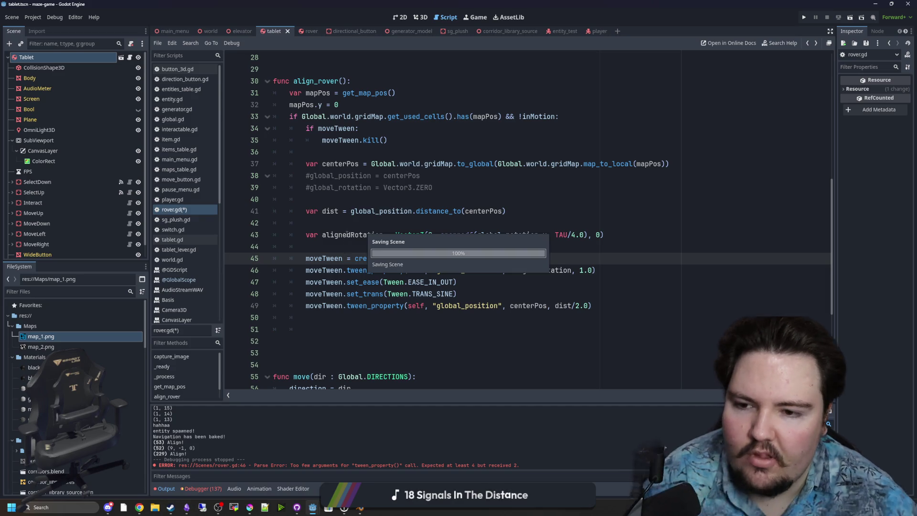
left_click(351, 223)
key("ctrl+shift+k")
key("Up")
key("Up")
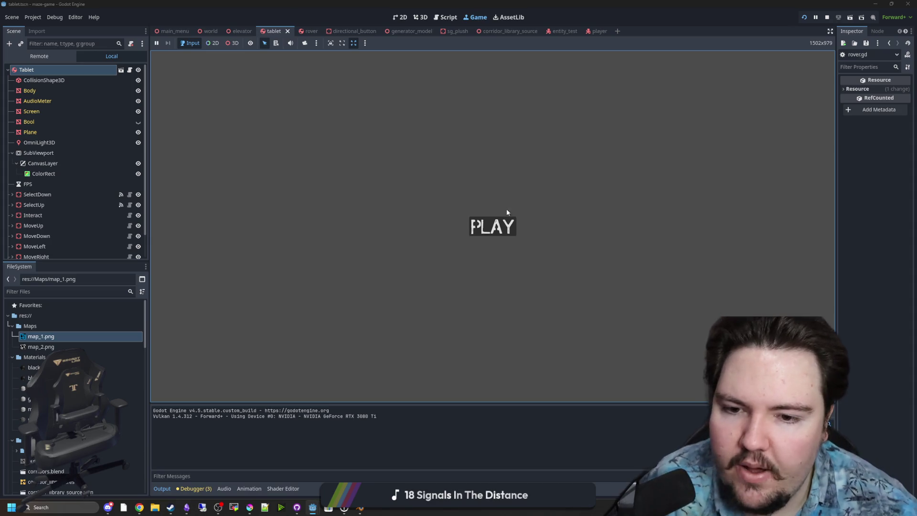
- Start the game, use the tablet (E) to drive the rover via its camera feed, then stop
left_click(506, 226)
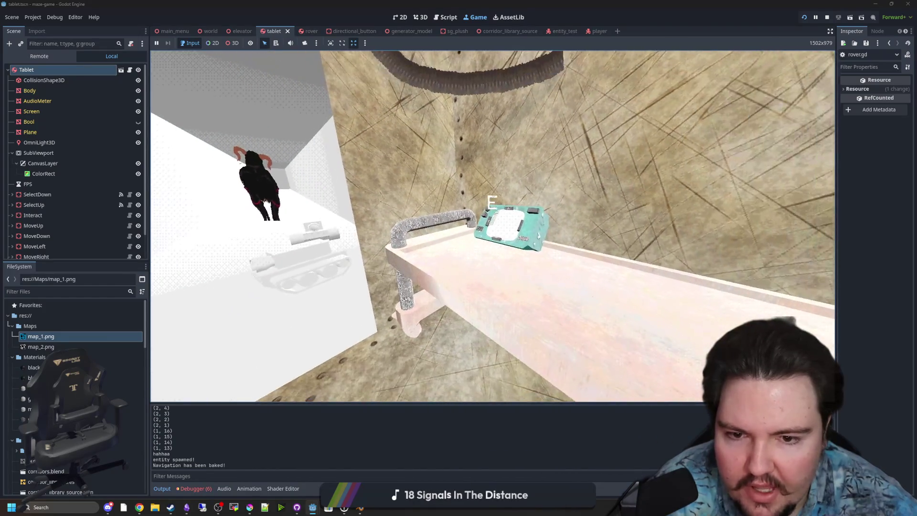
key("e")
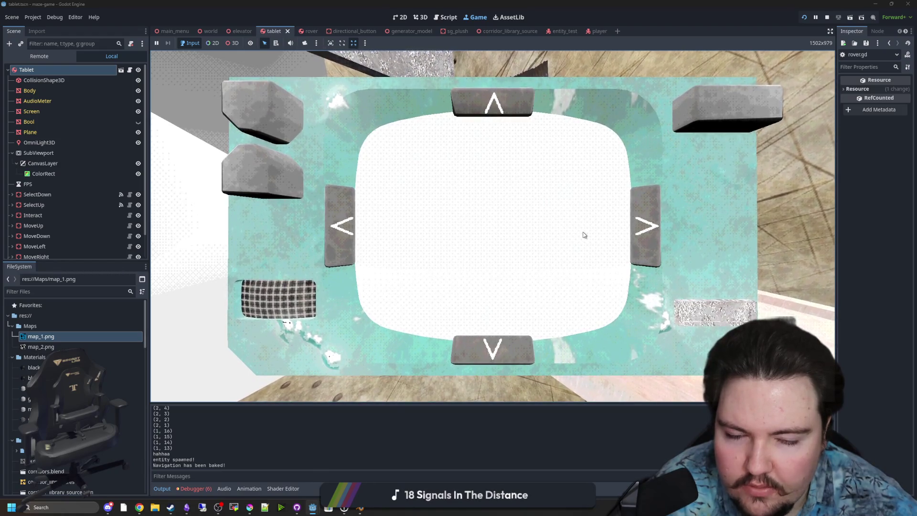
key("e")
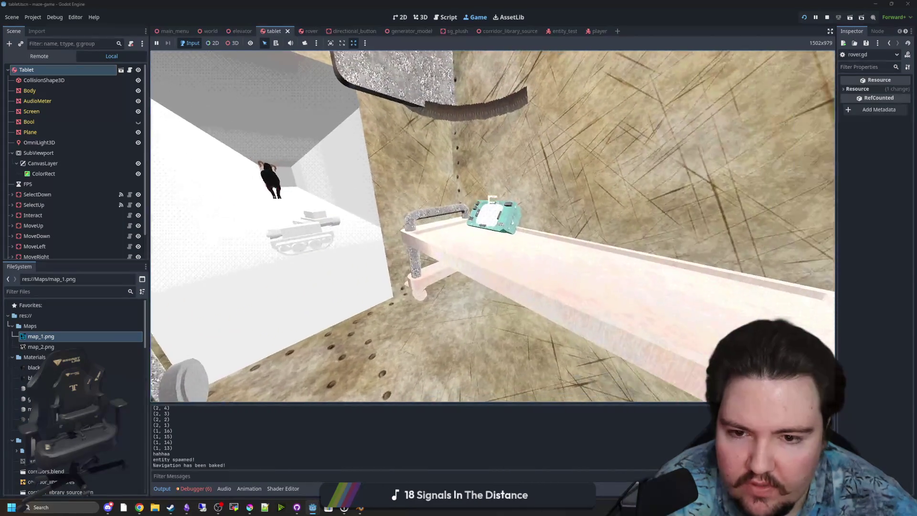
key("e")
key("Escape")
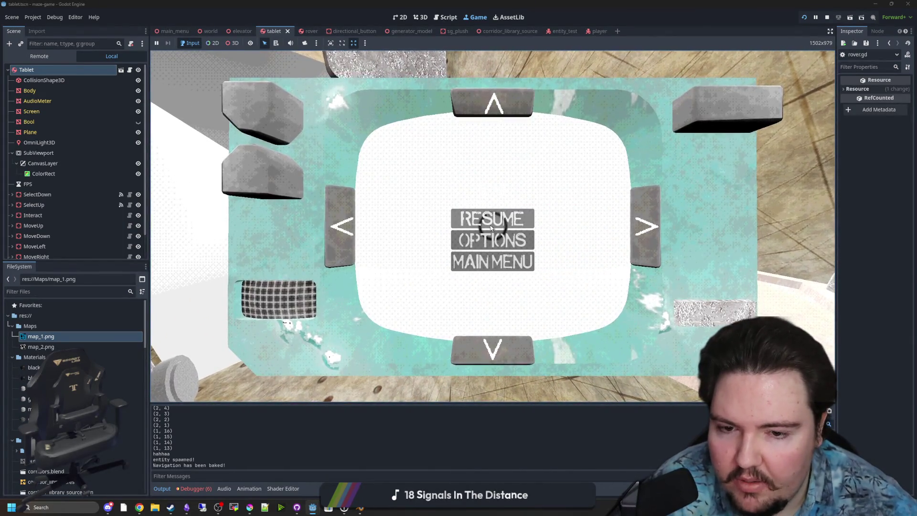
key("Escape")
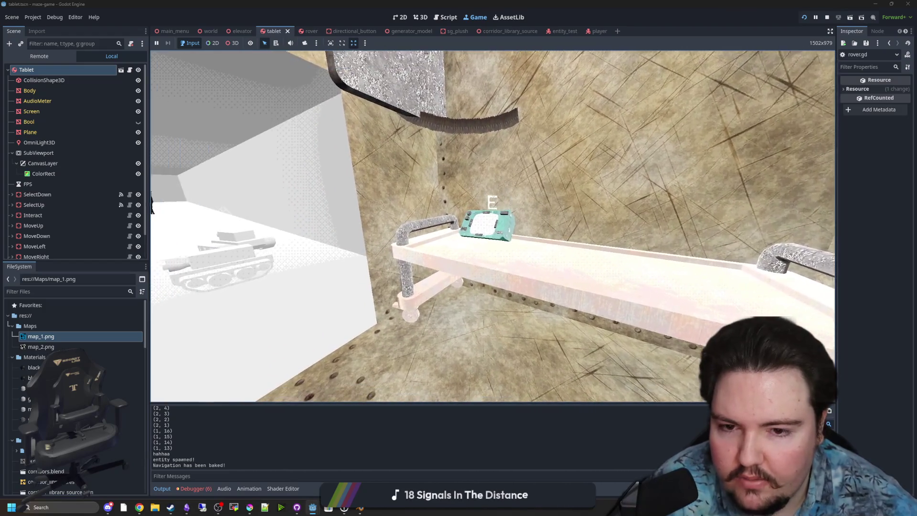
key("e")
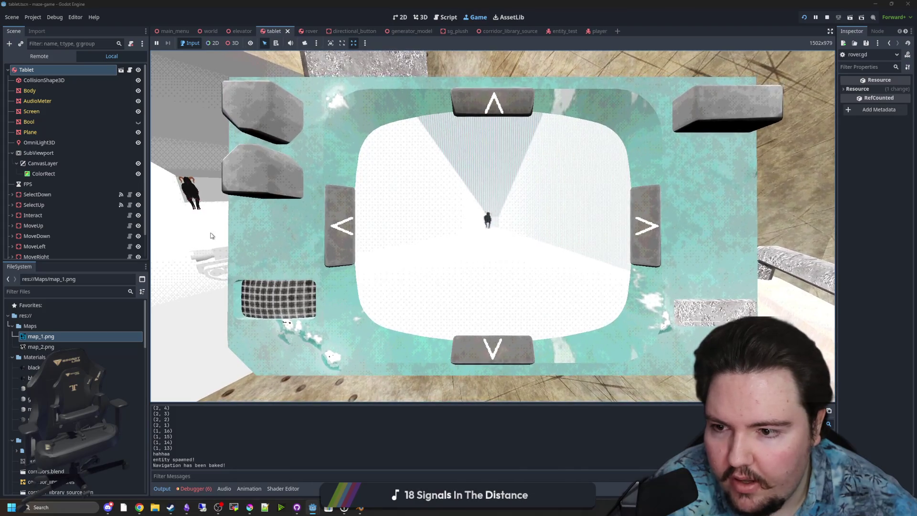
key("e")
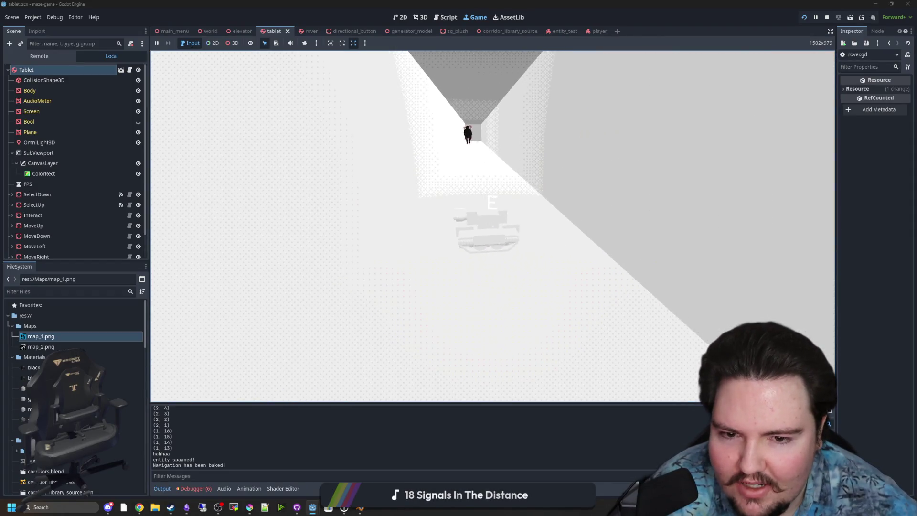
key("e")
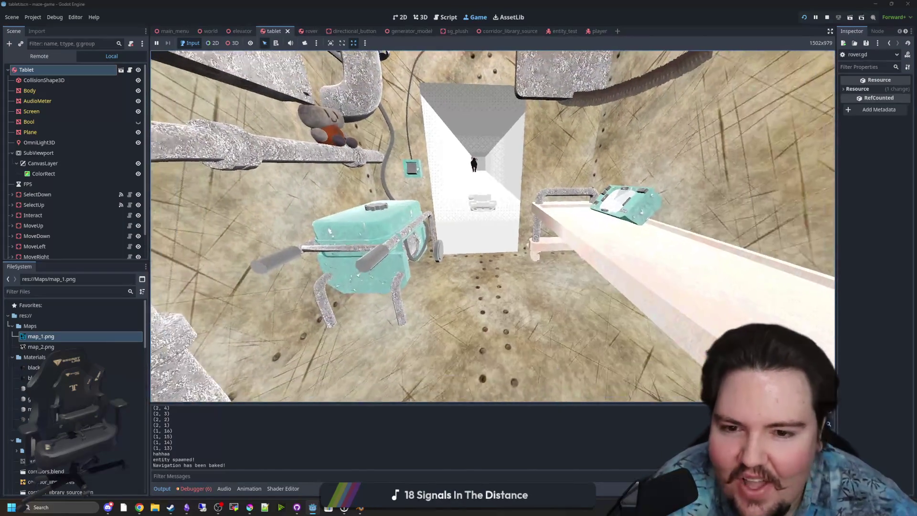
key("e")
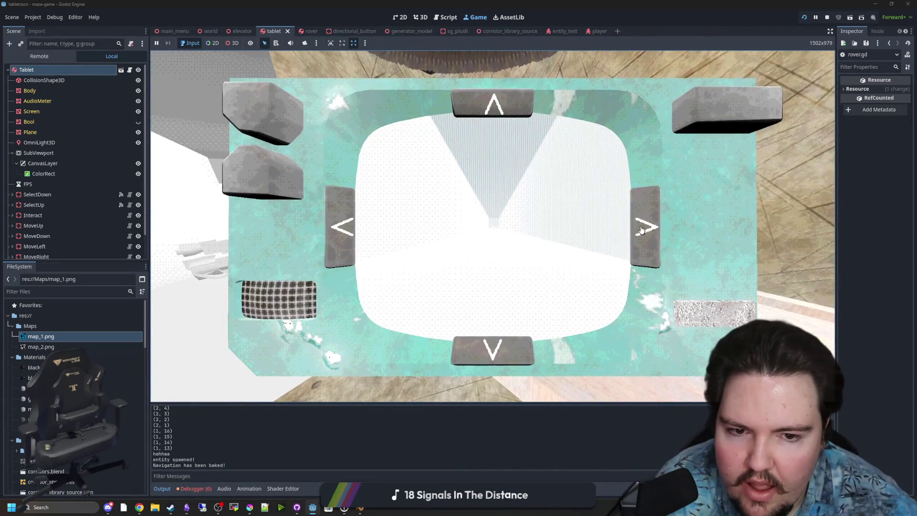
left_click(826, 16)
- Delete the two commented-out position and rotation lines and save rover.gd
key("ctrl+s")
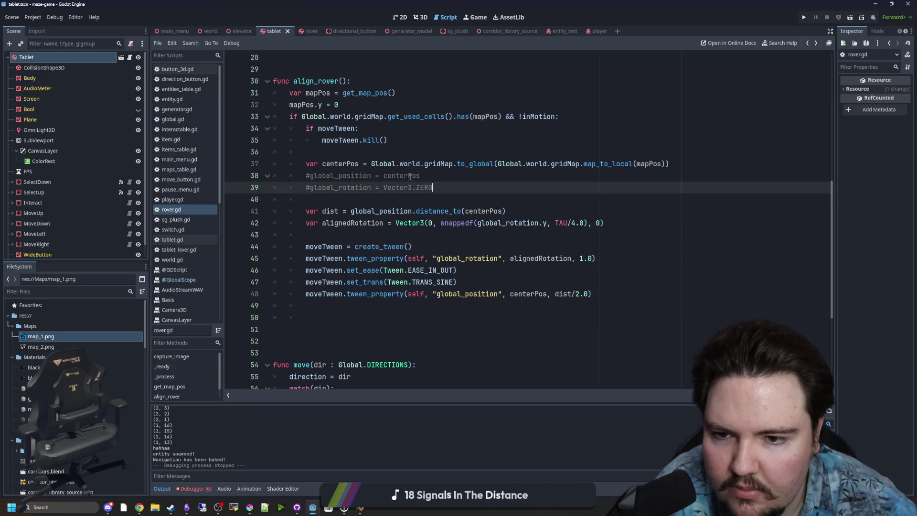
left_click_drag(496, 192, 244, 177)
key("BackSpace")
left_click(349, 151)
key("ctrl+s")
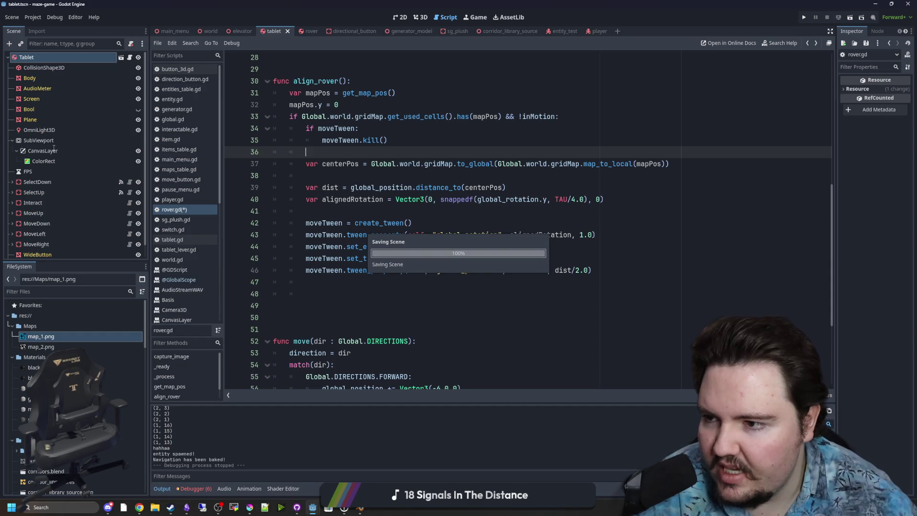
- Remove the leftover blank lines between the position tween and func move
left_click(104, 58)
left_click(256, 282)
key("Delete")
key("Delete")
key("Delete")
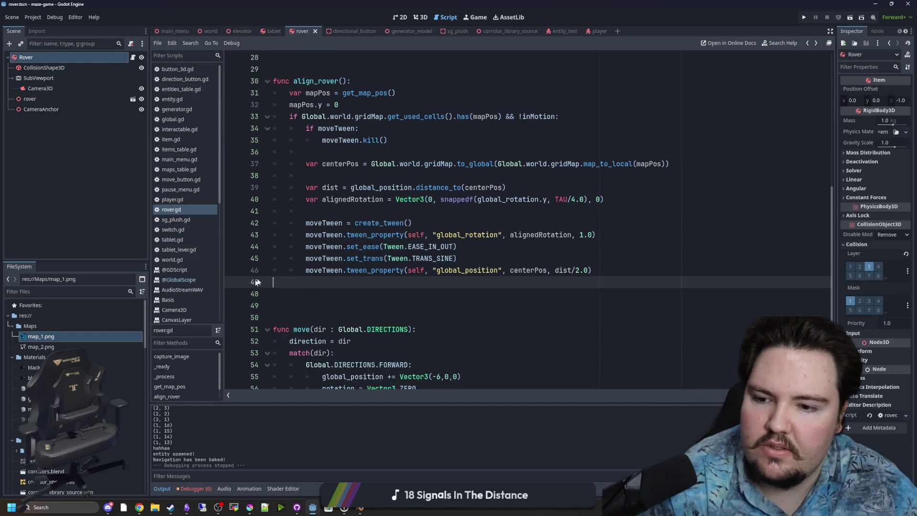
key("Delete")
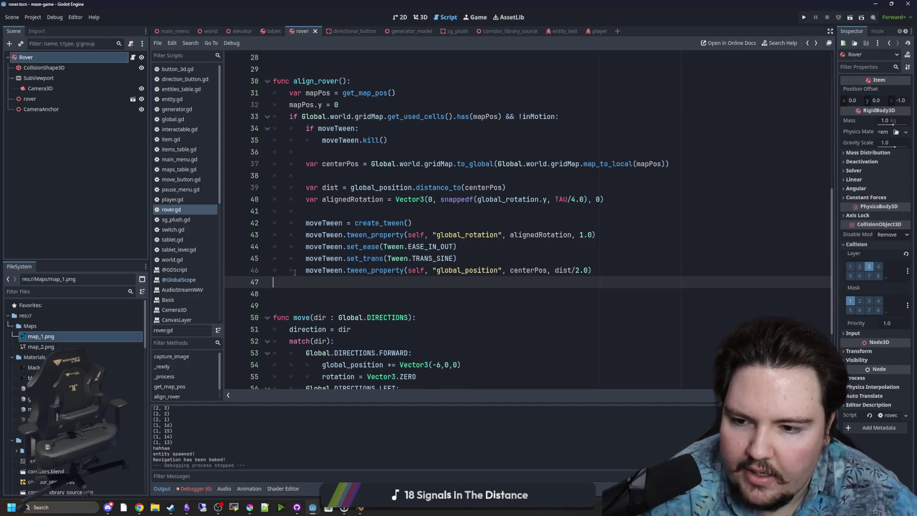
key("Delete")
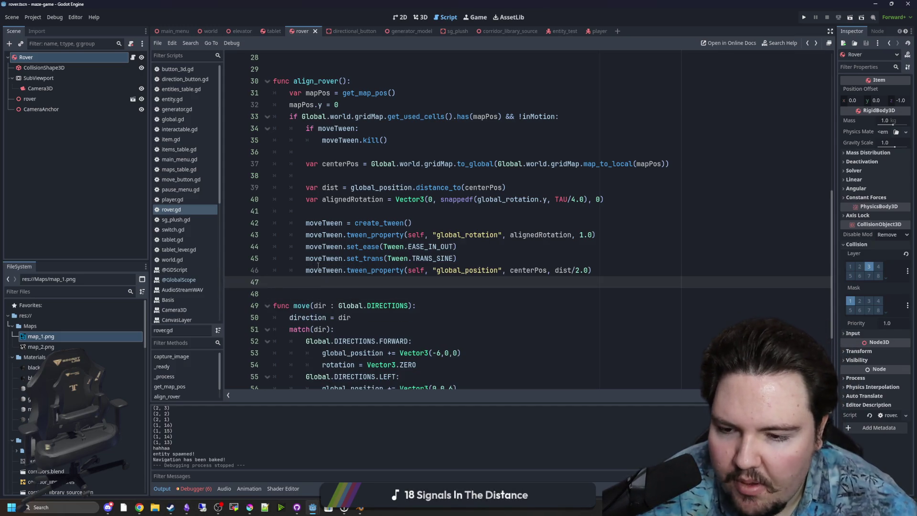
- Declare 'var globalMapPos = Vector3i.ZERO' on a new line after gridPosition
scroll(391, 231, "up", 1)
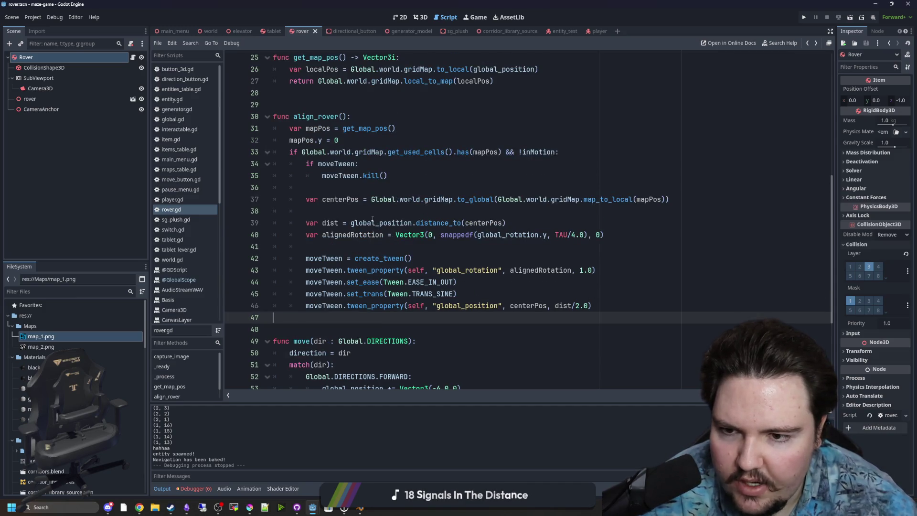
double_click(340, 199)
scroll(386, 152, "up", 8)
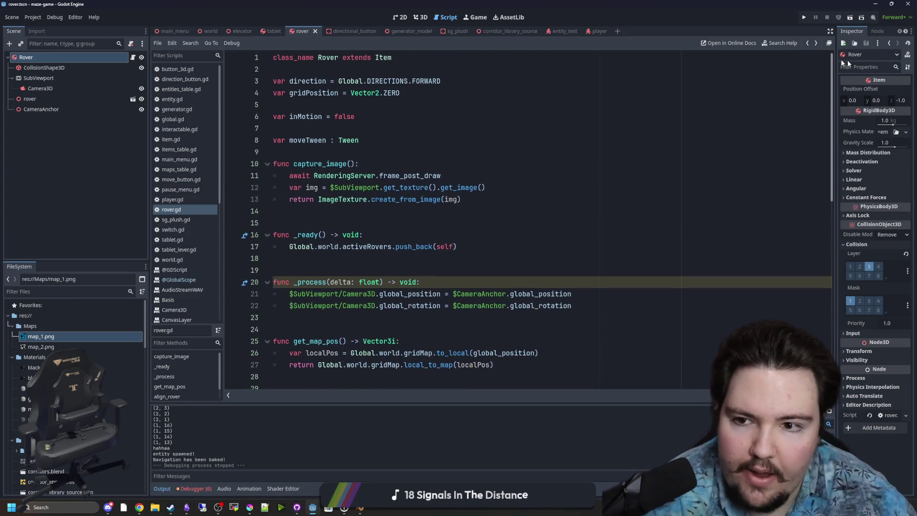
left_click(385, 152)
key("Up")
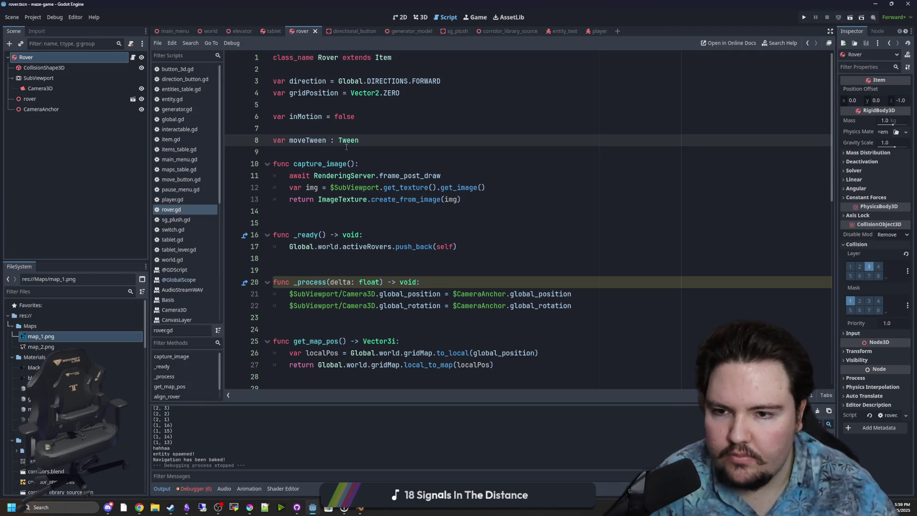
left_click(416, 96)
key("Return")
type("VAR MAP")
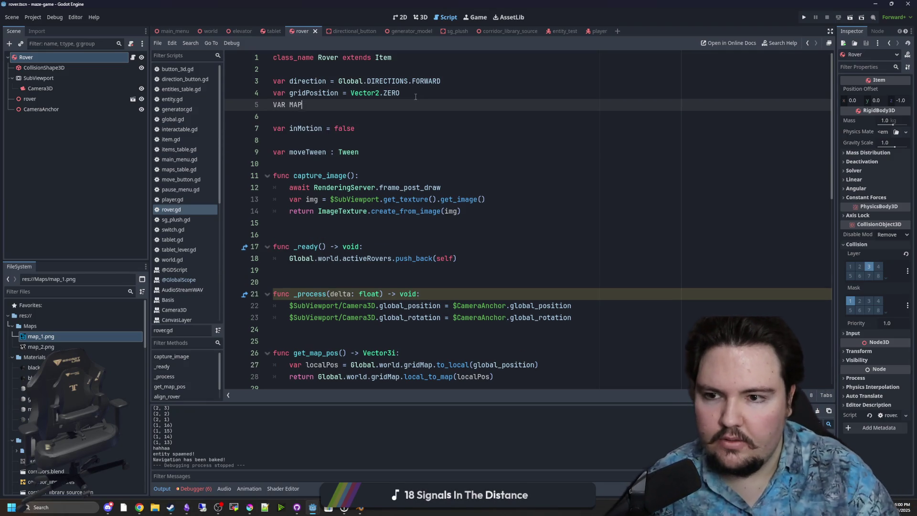
key("BackSpace")
key("BackSpace")
key("BackSpace")
type("var")
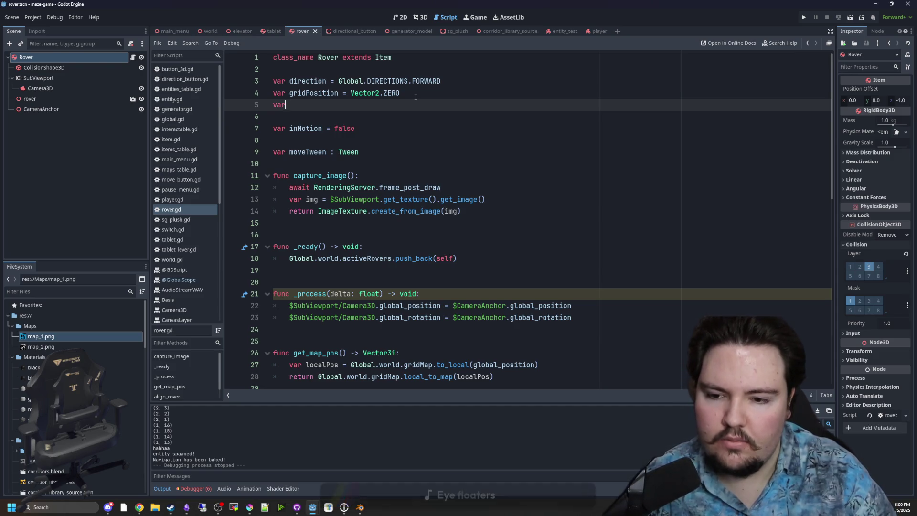
type(" currentMapPos")
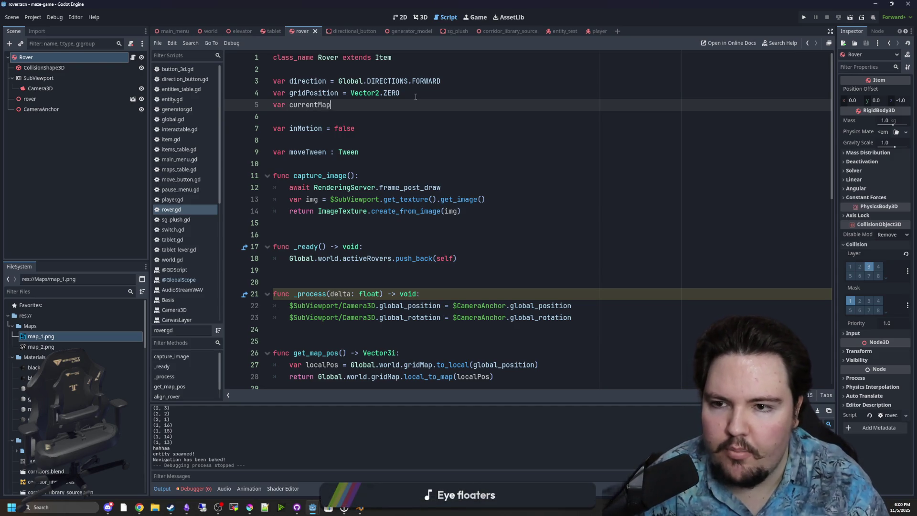
key("BackSpace")
key("BackSpace")
key("BackSpace")
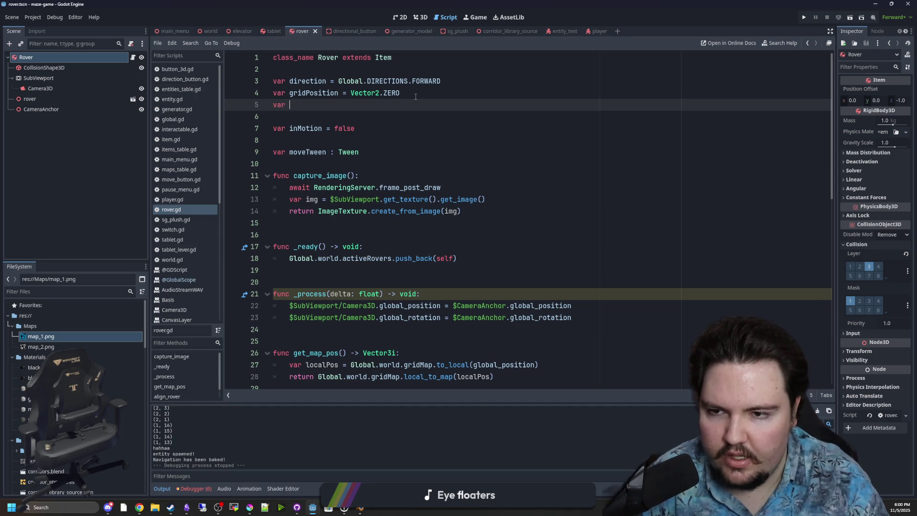
type("global")
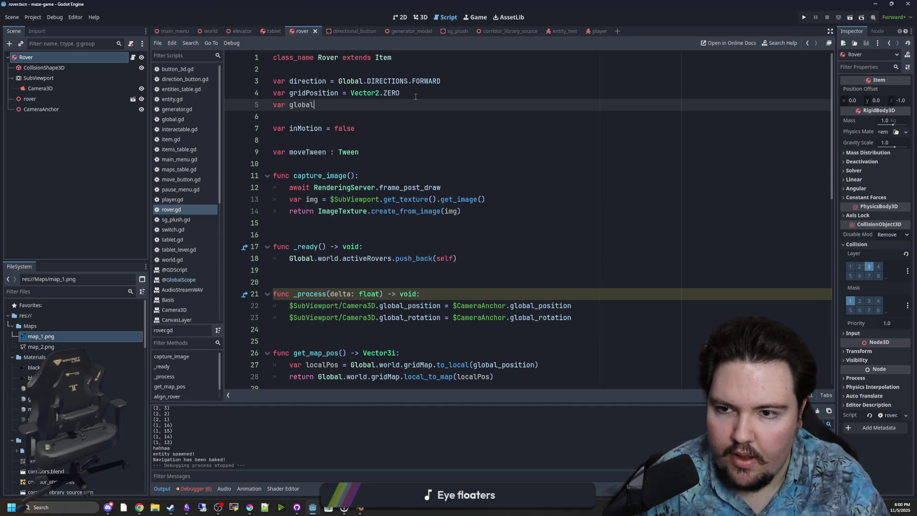
type("_MapPos")
type("Vector3i")
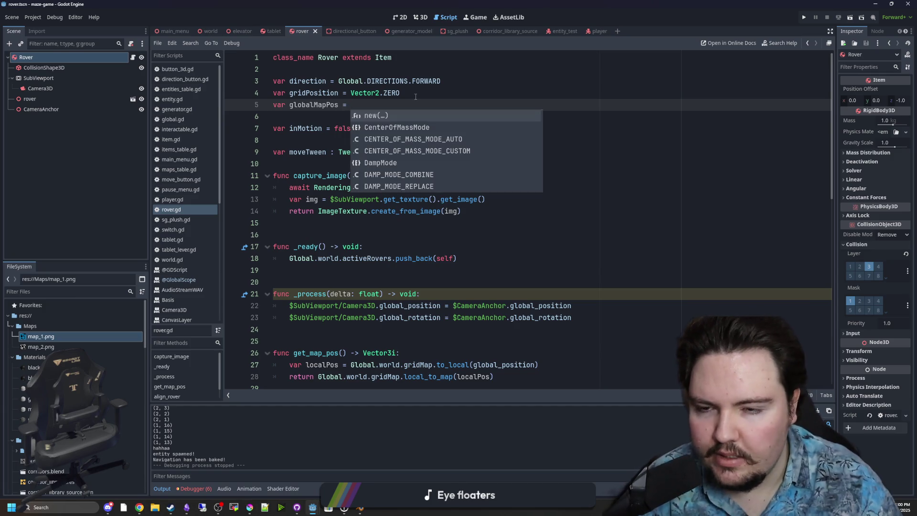
type(".ZERO")
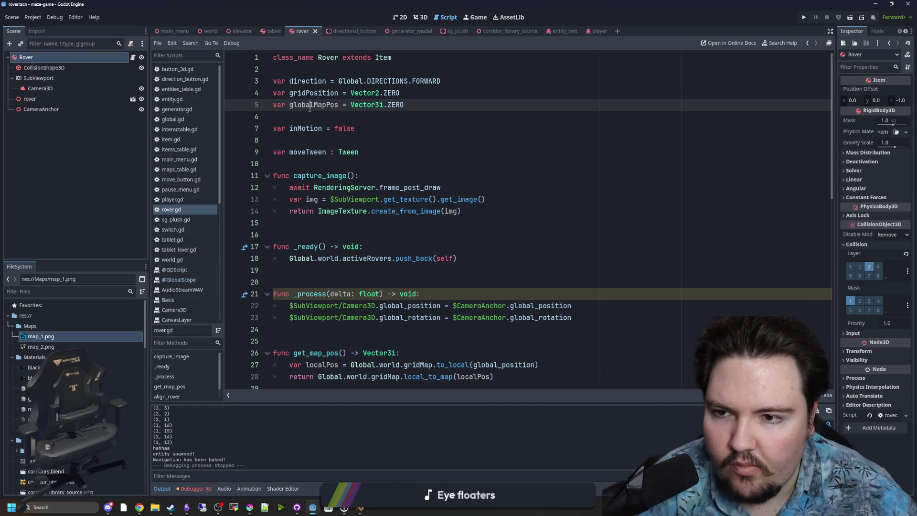
- Add 'globalMapPos = centerPos' after the position tween, and 'inMotion = true' before the tween
scroll(420, 191, "down", 6)
scroll(420, 245, "down", 2)
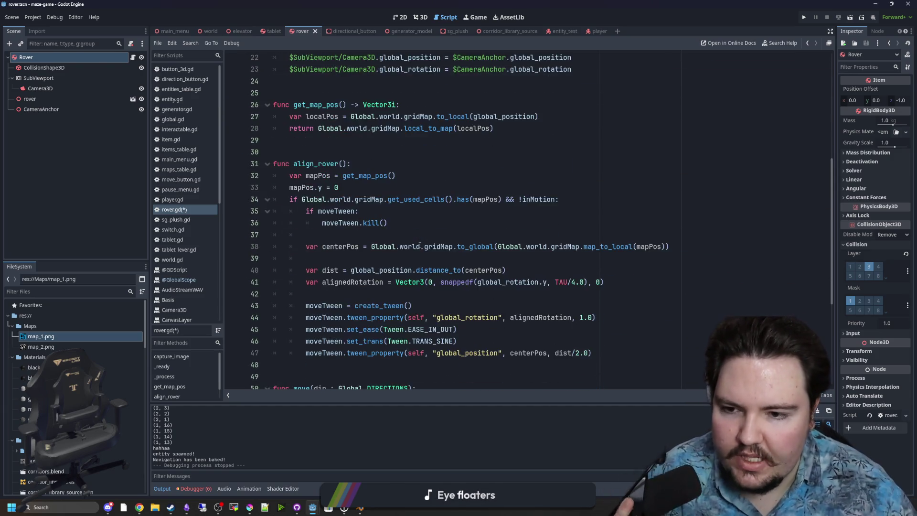
left_click(608, 315)
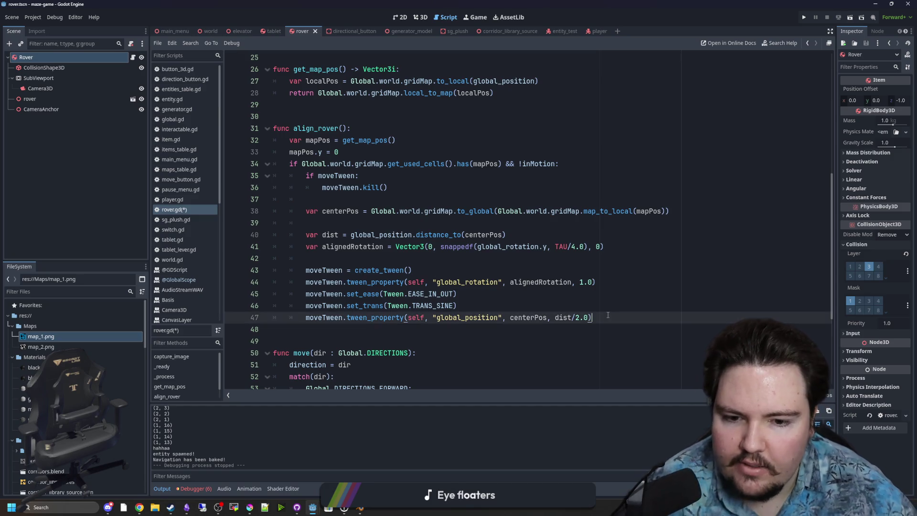
key("Return")
type("globalMapPos ")
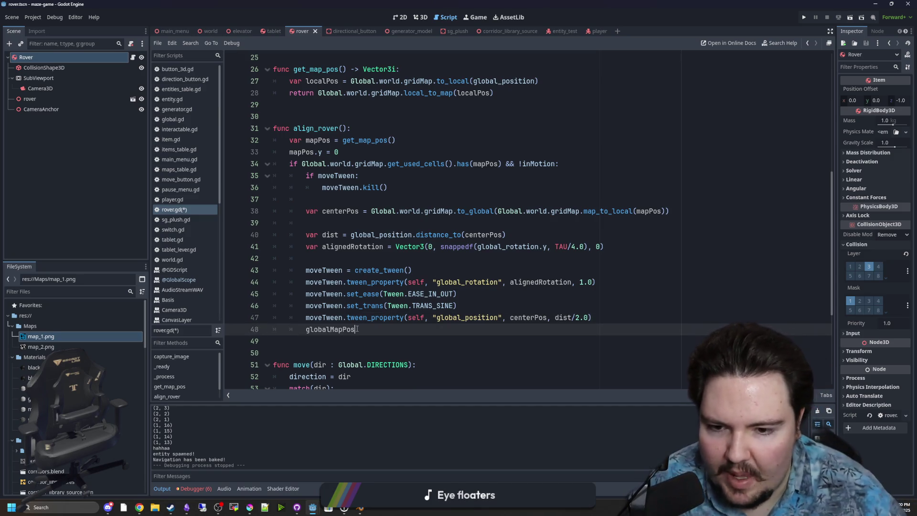
type("= centerPos")
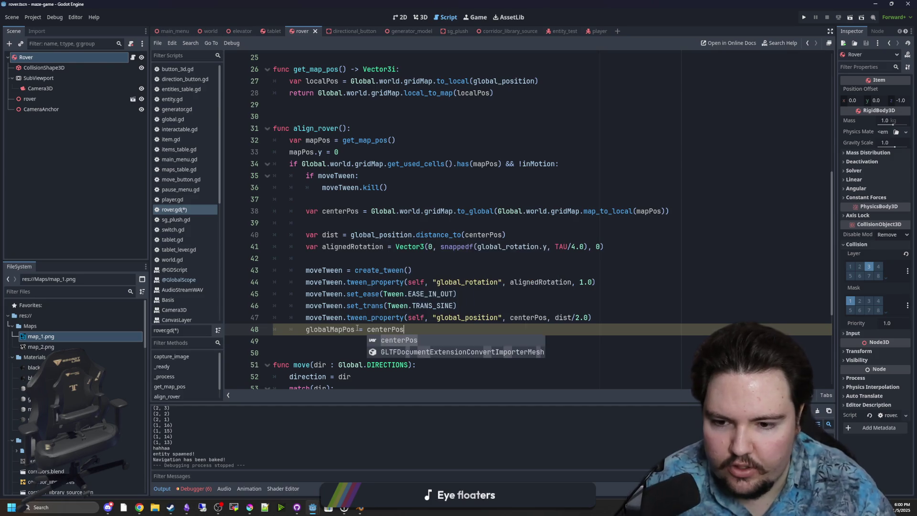
key("Escape")
left_click(383, 257)
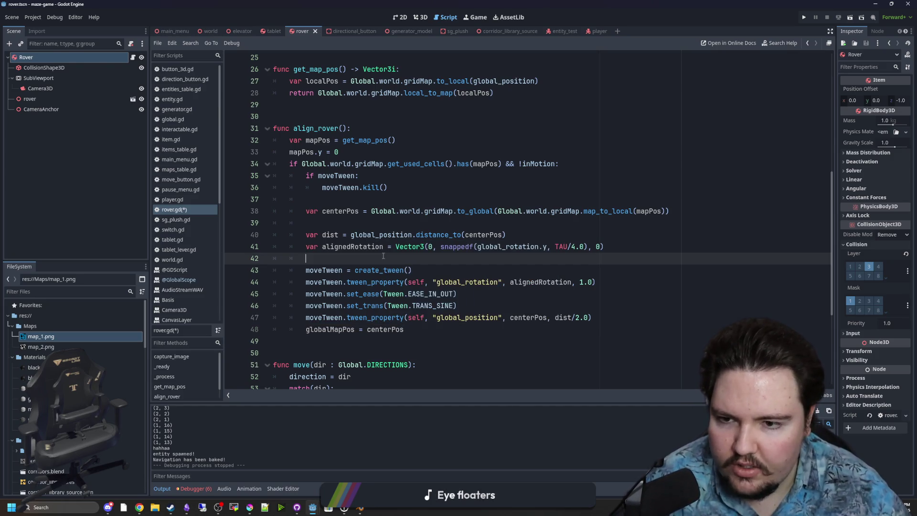
type("inMotion = true")
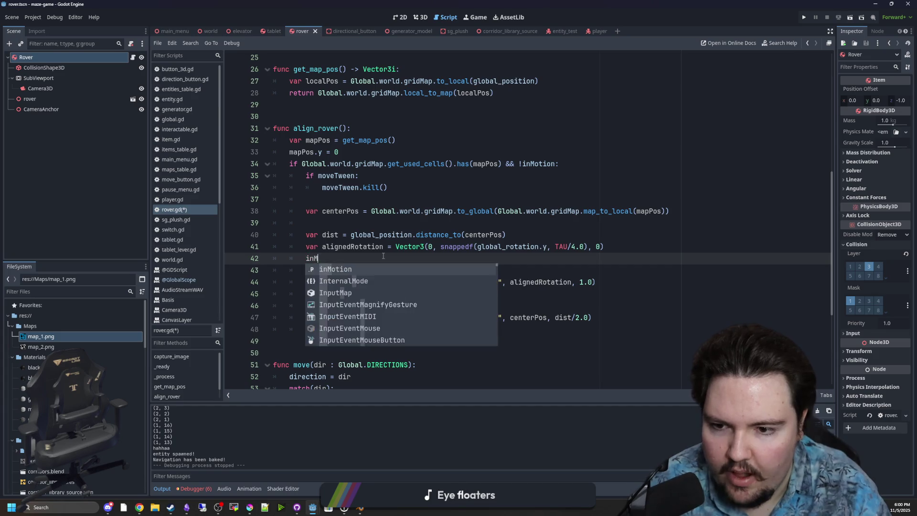
- Add 'moveTween.tween_callback(func(): inMotion = false)' after the position tween
key("Escape")
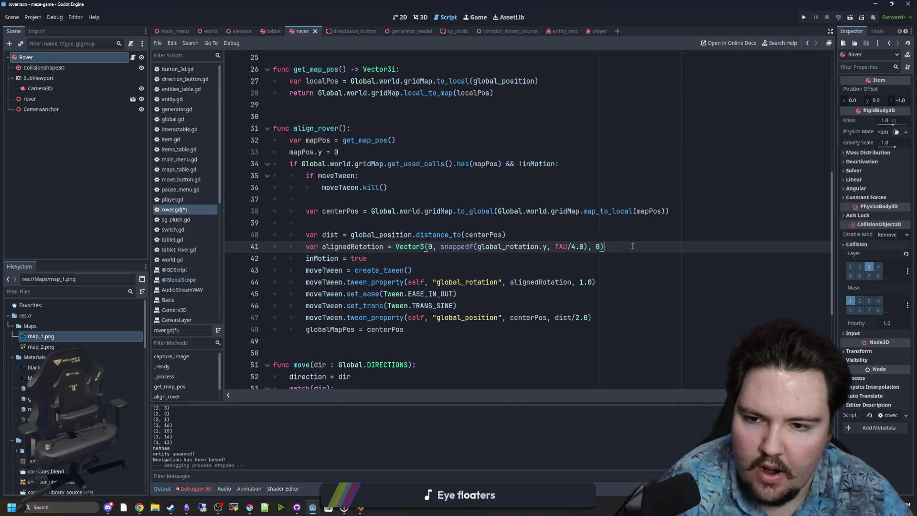
key("Home")
key("Return")
double_click(327, 270)
left_click(596, 331)
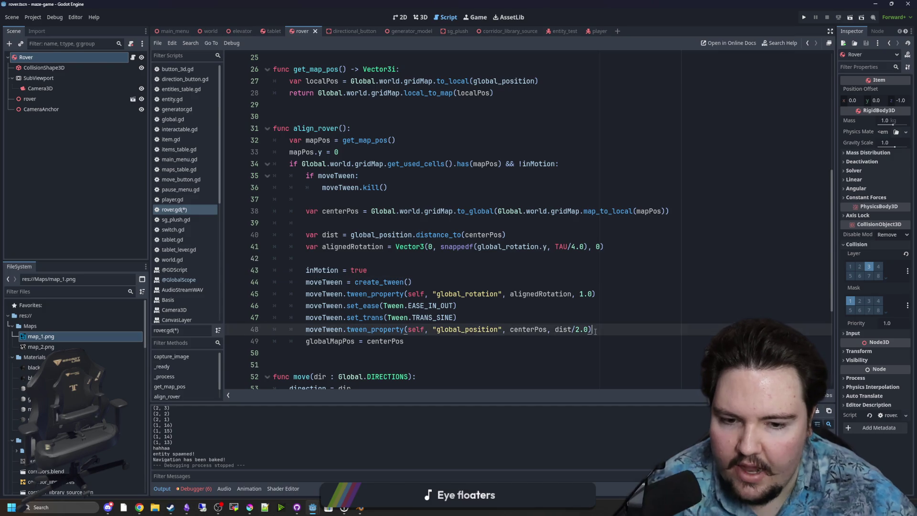
key("Return")
type("moveTw")
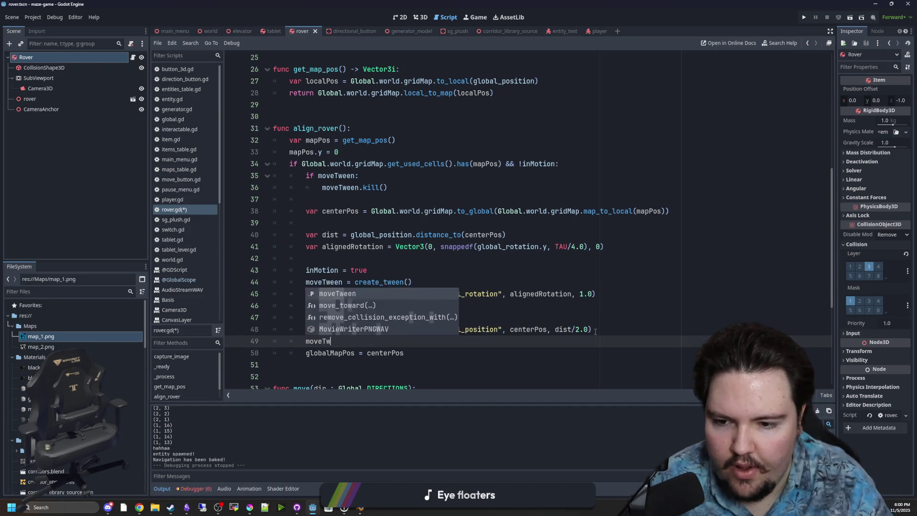
key("Return")
type(".tween_")
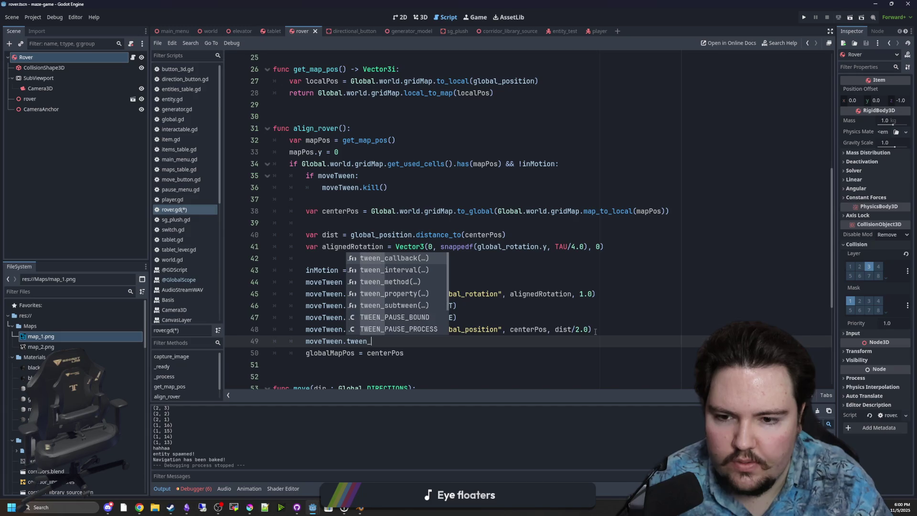
key("Return")
type("func(): inMotion")
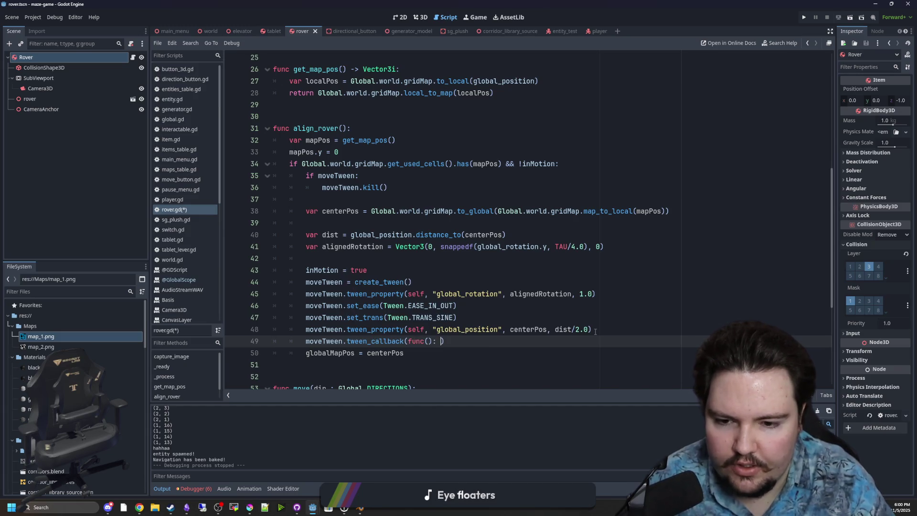
type(" = false")
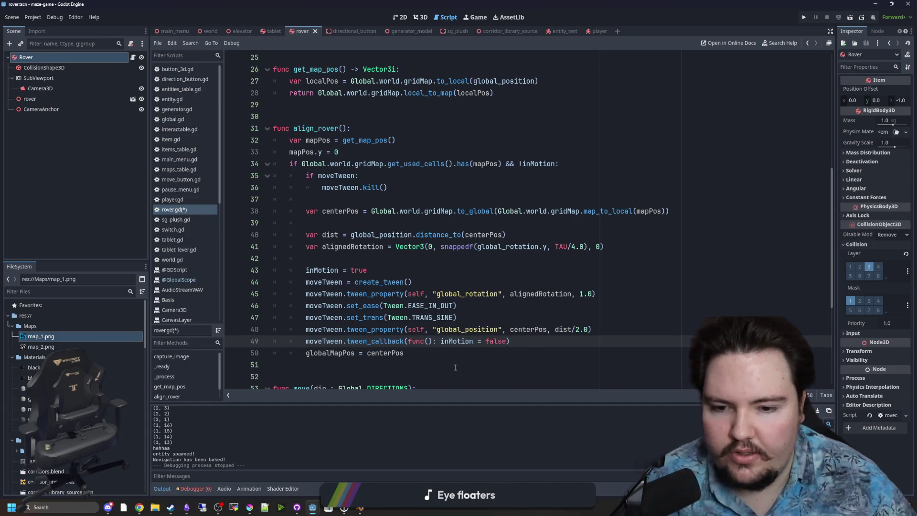
key("Down")
key("Down")
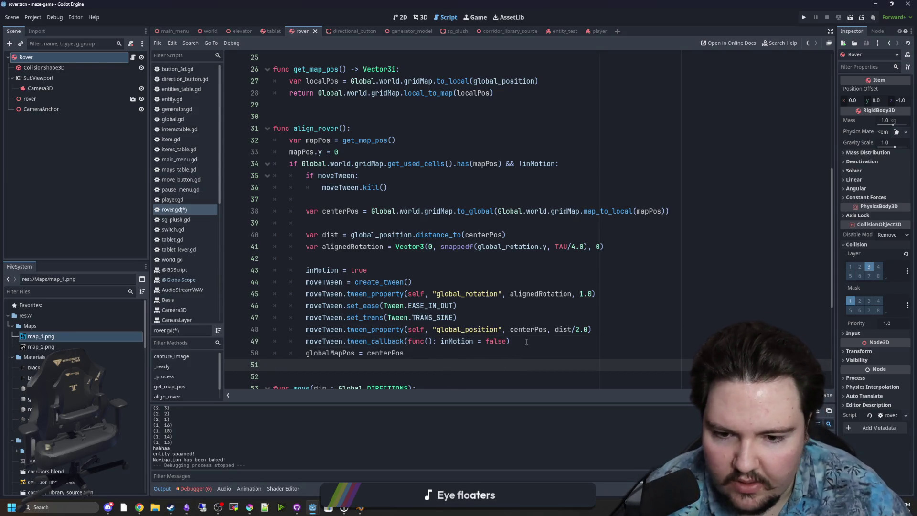
- Select the tween_callback and inMotion lines for reuse and save rover.gd
key("shift+Up")
key("Left")
key("Up")
key("shift+End")
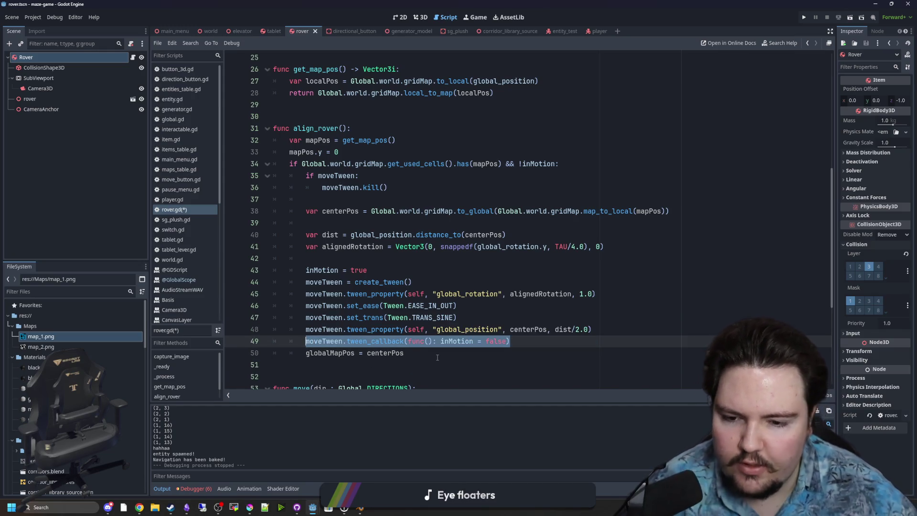
left_click_drag(510, 341, 286, 340)
left_click(506, 373)
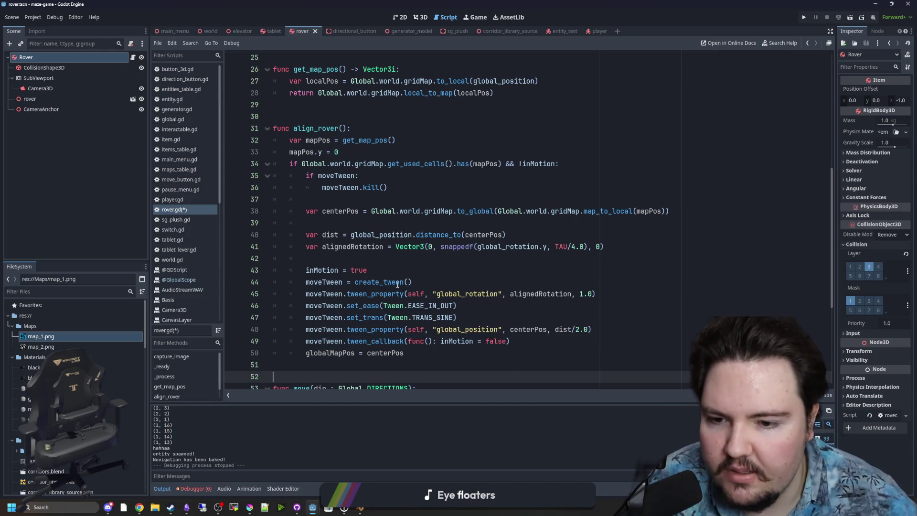
left_click_drag(431, 281, 292, 271)
key("ctrl+c")
left_click(431, 270)
key("ctrl+s")
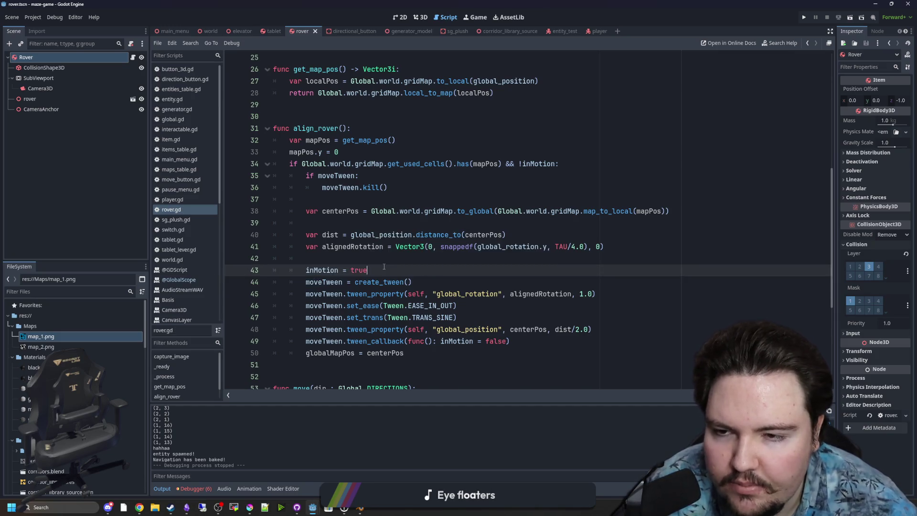
scroll(431, 274, "down", 3)
left_click(286, 258)
scroll(393, 249, "down", 3)
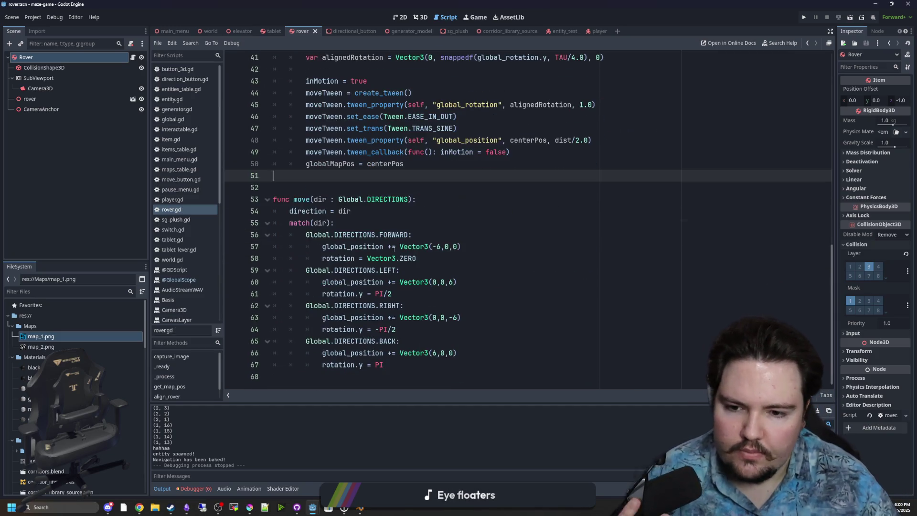
scroll(396, 249, "up", 2)
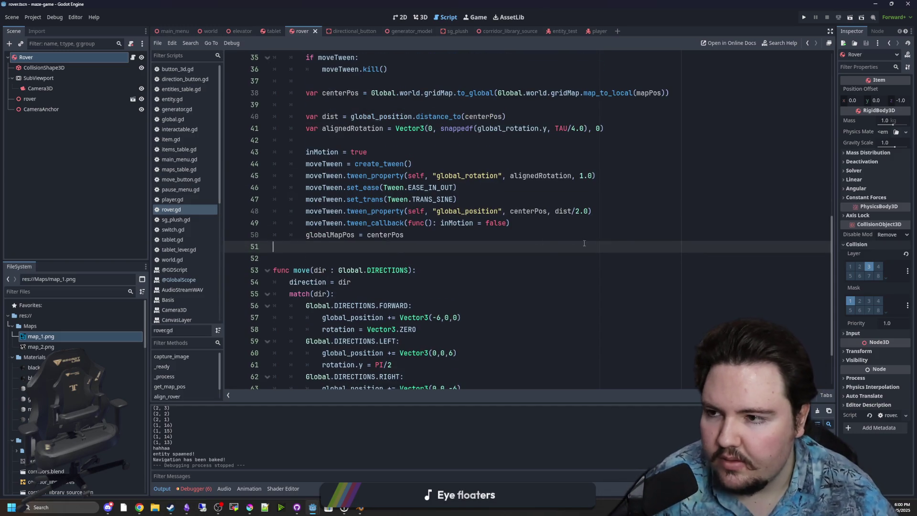
- Create func rotate_rover() containing the pasted, dedented inMotion = true and create_tween lines
key("Return")
key("Return")
key("Return")
key("Up")
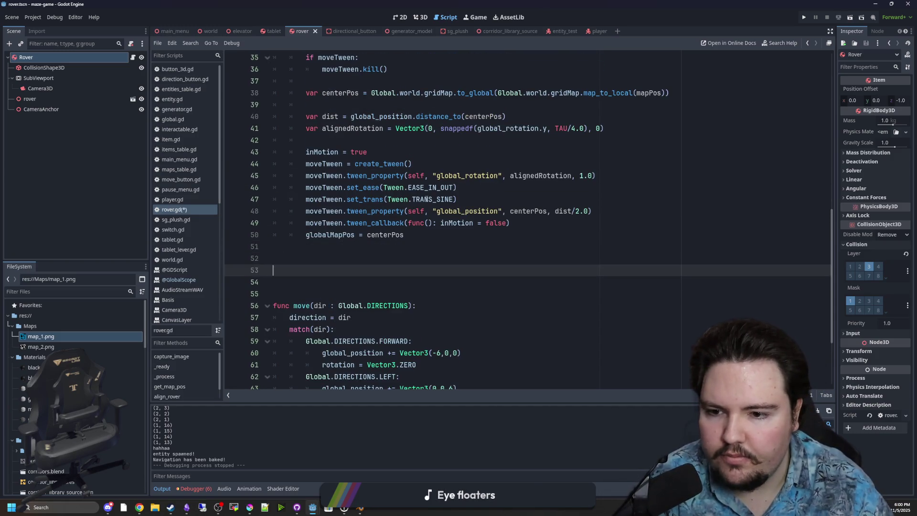
type("func rotate_")
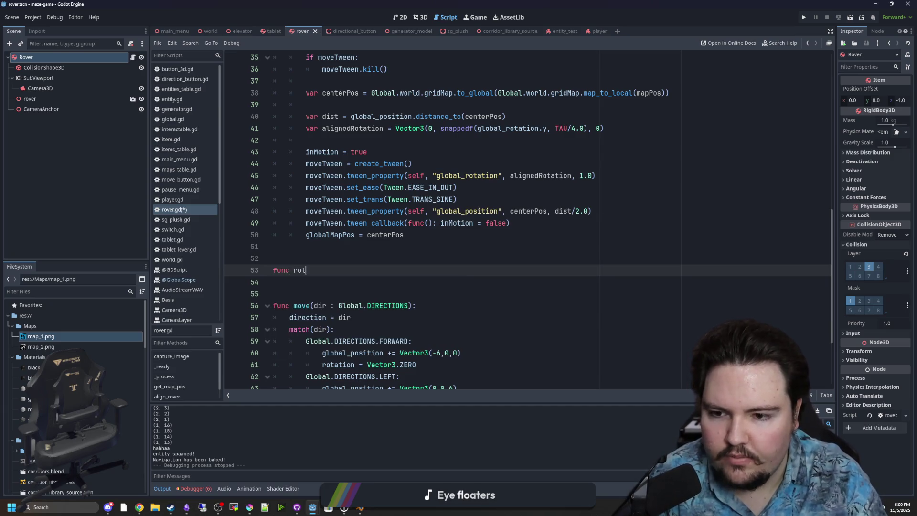
type("rover():")
key("Return")
key("ctrl+v")
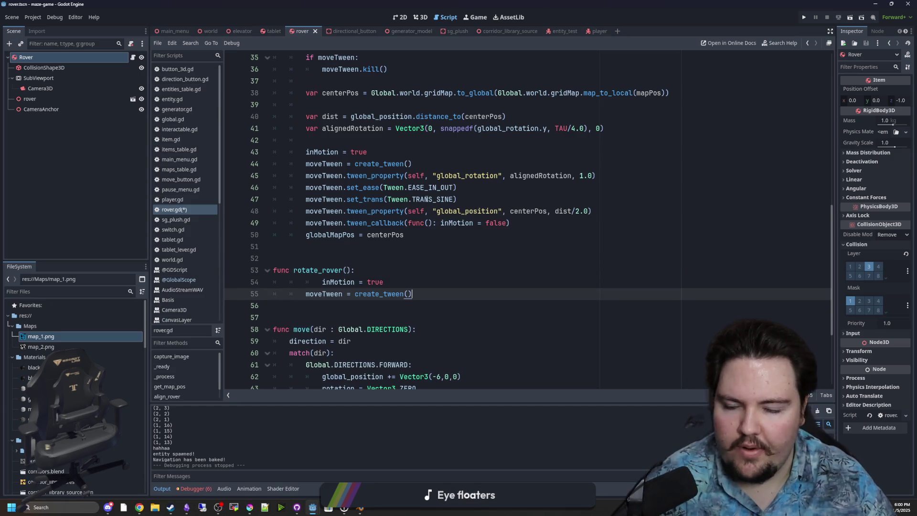
left_click(306, 282)
key("shift+Tab")
key("shift+Tab")
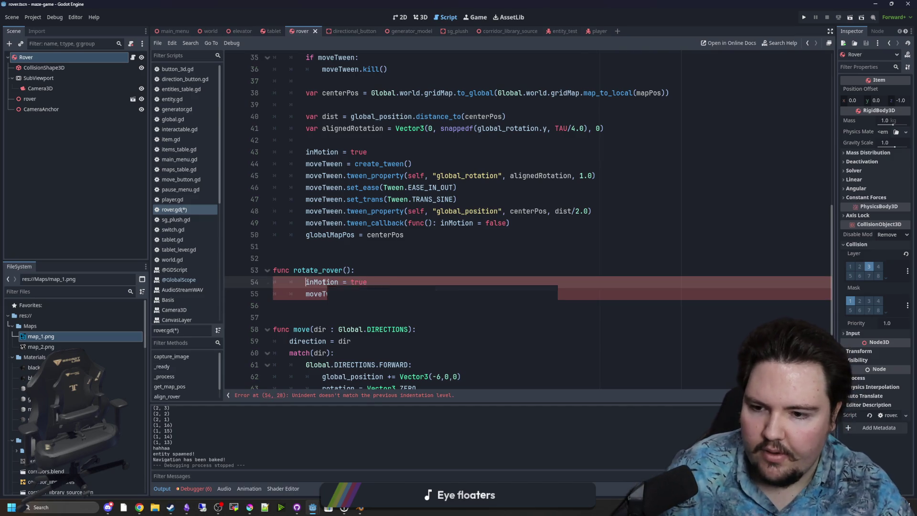
left_click(423, 291)
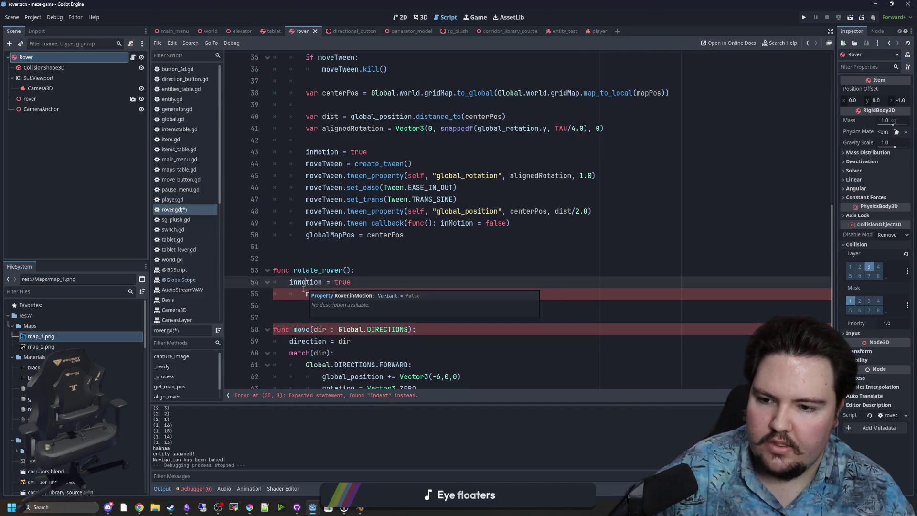
key("shift+Tab")
- Paste the moveTween kill check at the top of rotate_rover and fix its indentation
scroll(422, 288, "up", 5)
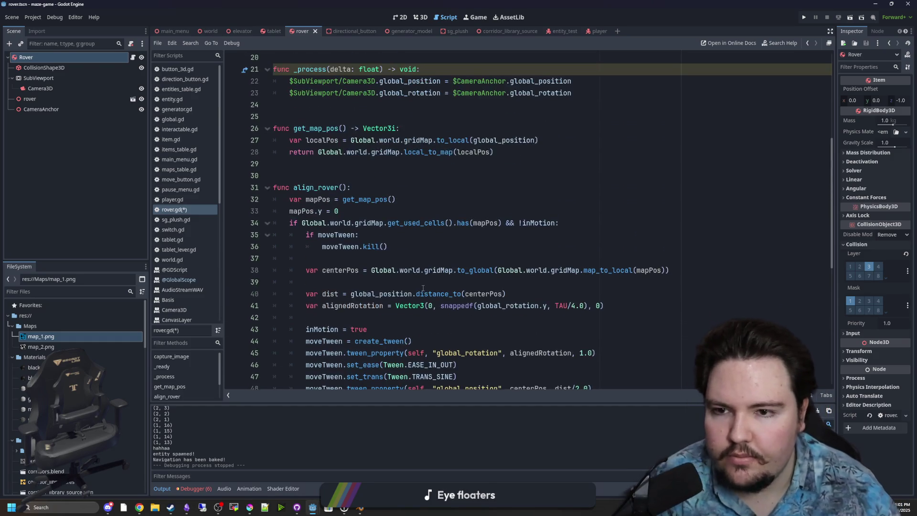
left_click_drag(411, 248, 274, 235)
key("ctrl+c")
scroll(400, 298, "down", 6)
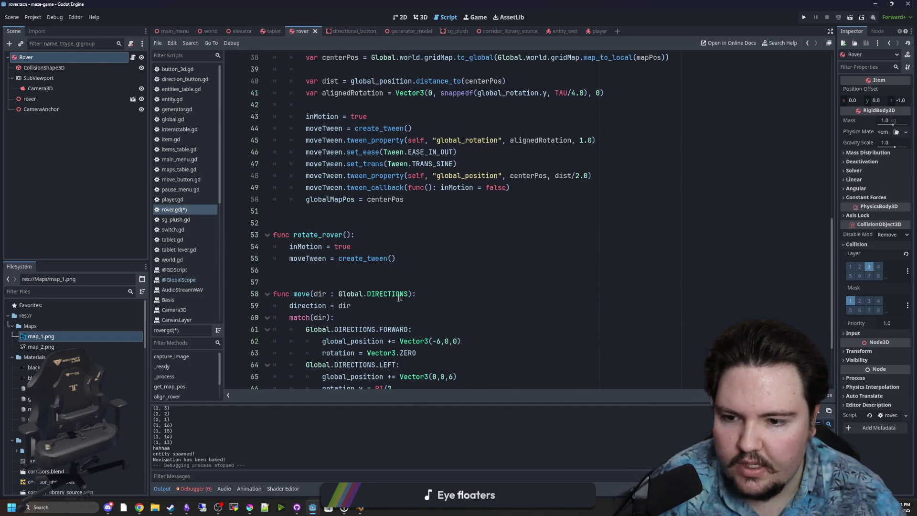
left_click(379, 234)
key("Return")
key("ctrl+v")
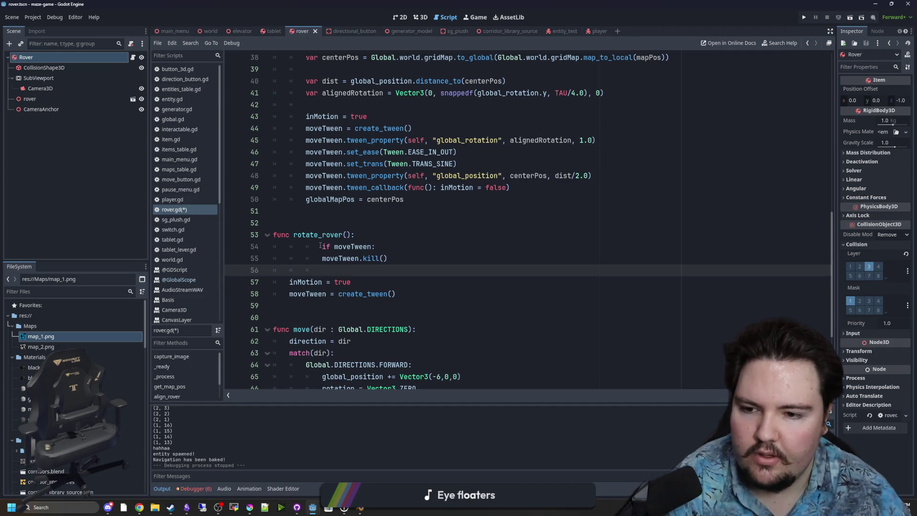
left_click(320, 246)
key("BackSpace")
key("BackSpace")
key("Down")
key("BackSpace")
- Add 'moveTween.tween_property(self, "global_rotation", )' on line 59
left_click(402, 292)
key("Return")
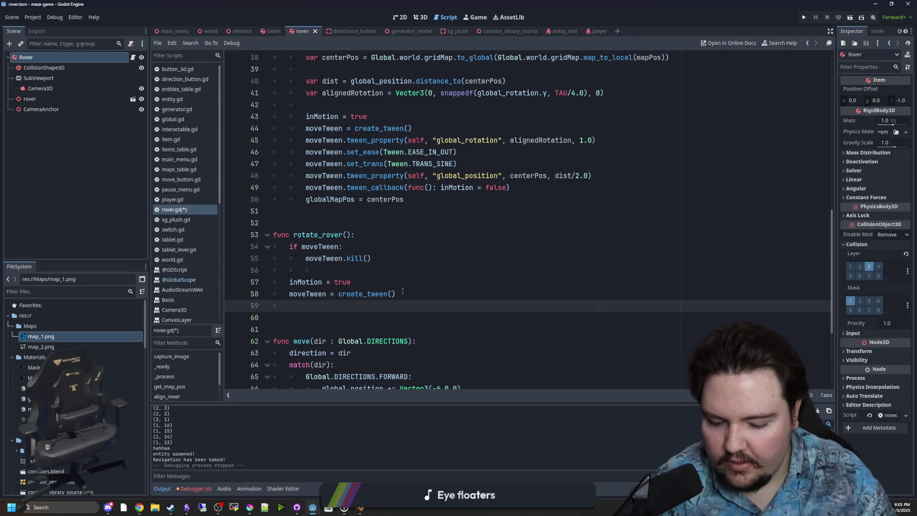
type("moveTween")
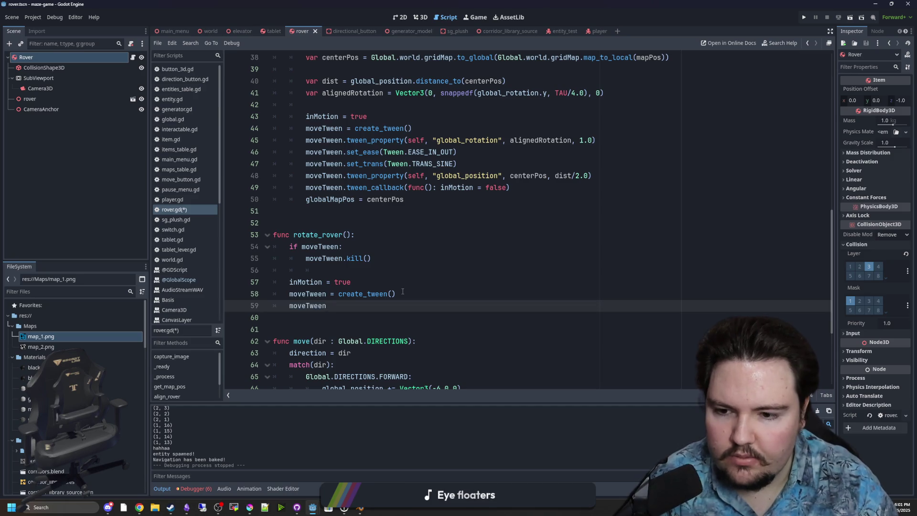
type(".")
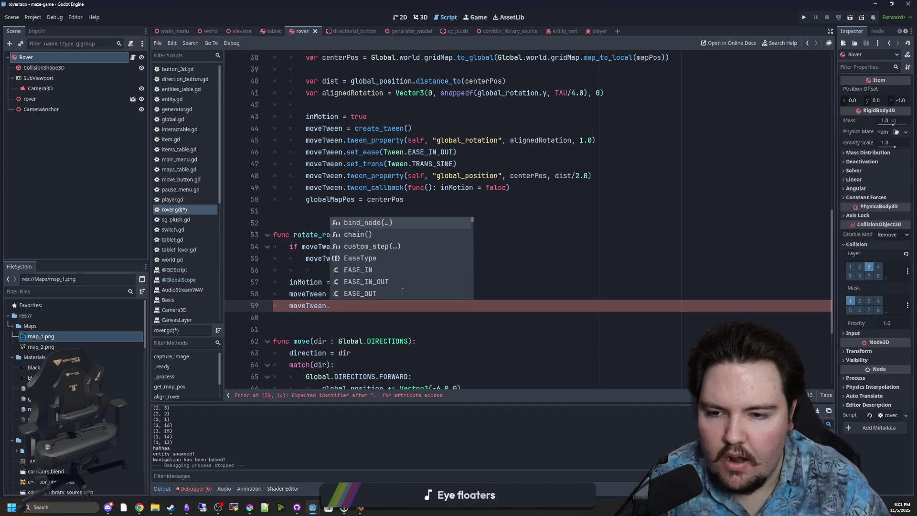
type("create")
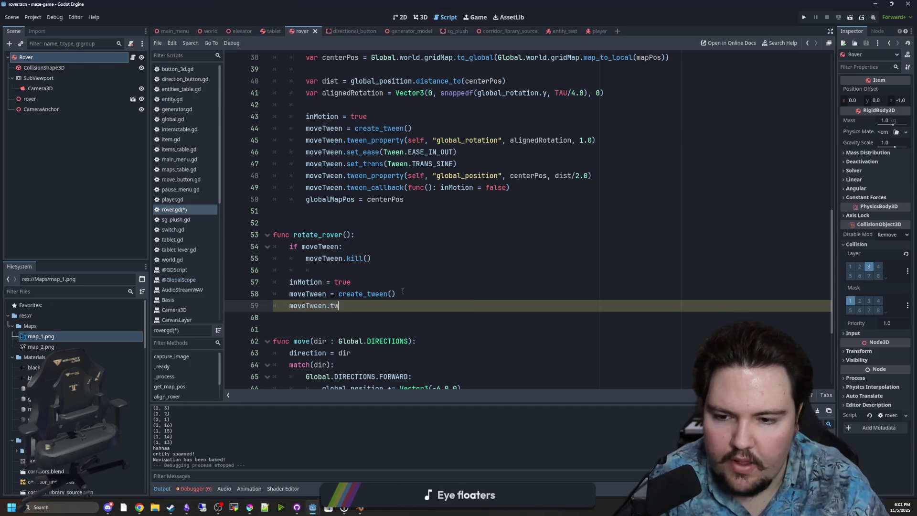
type("een")
key("Down")
key("Down")
key("Down")
key("Return")
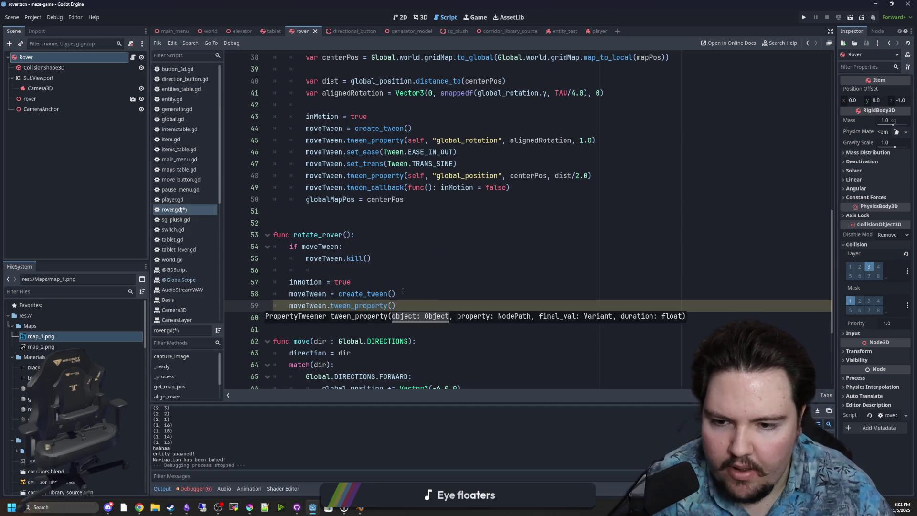
type("selfc")
key("BackSpace")
key("BackSpace")
key("BackSpace")
type(", \"global")
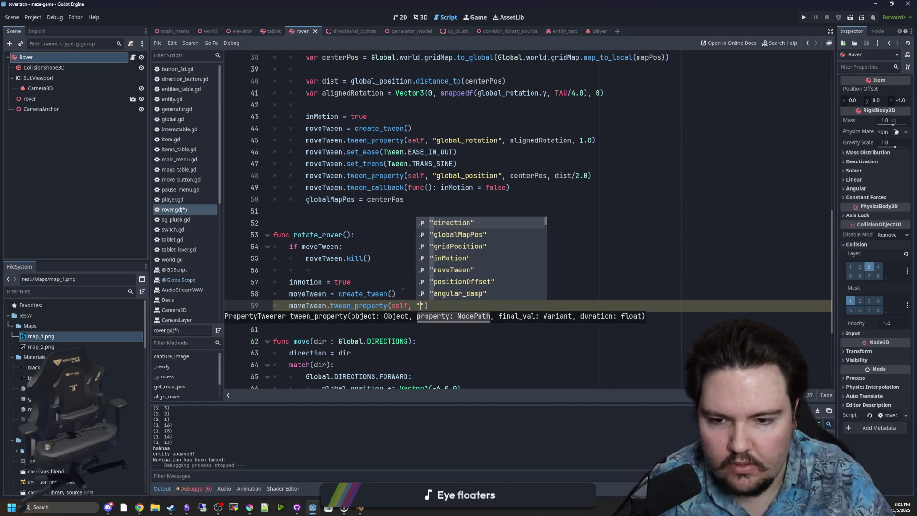
type("_rotation")
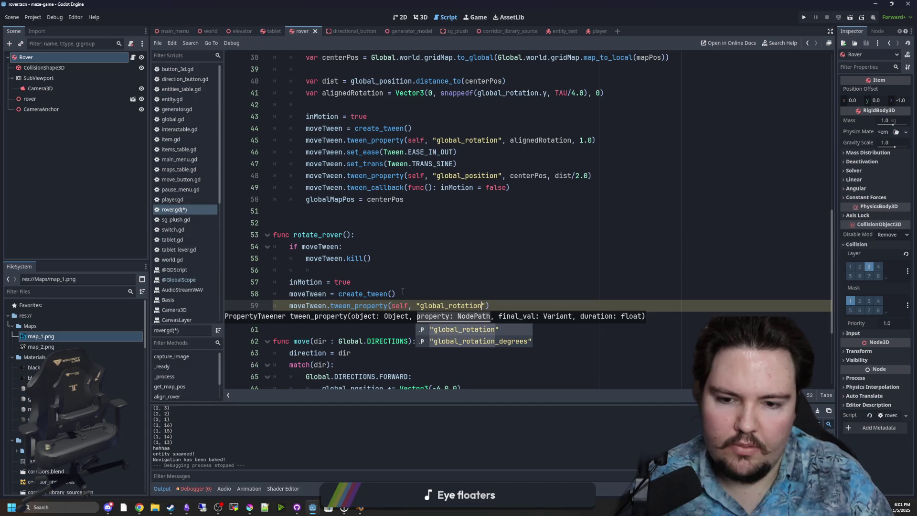
key("Return")
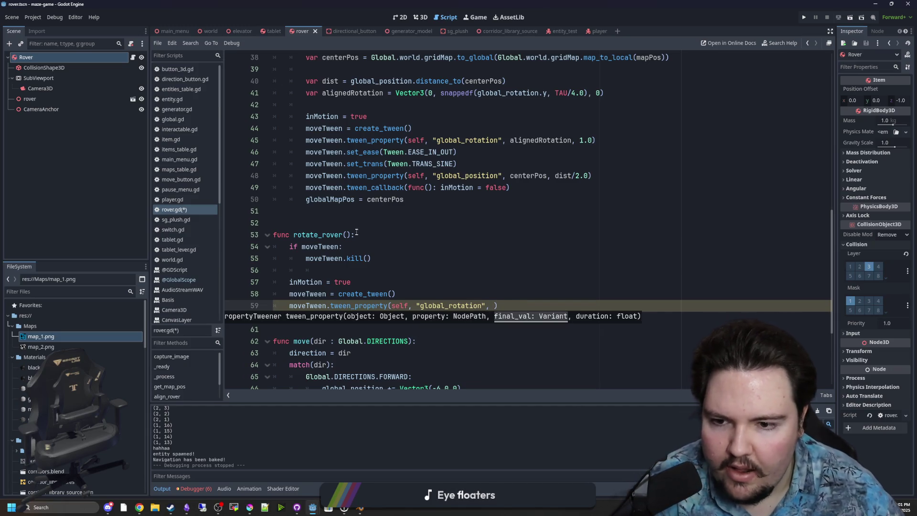
left_click(347, 235)
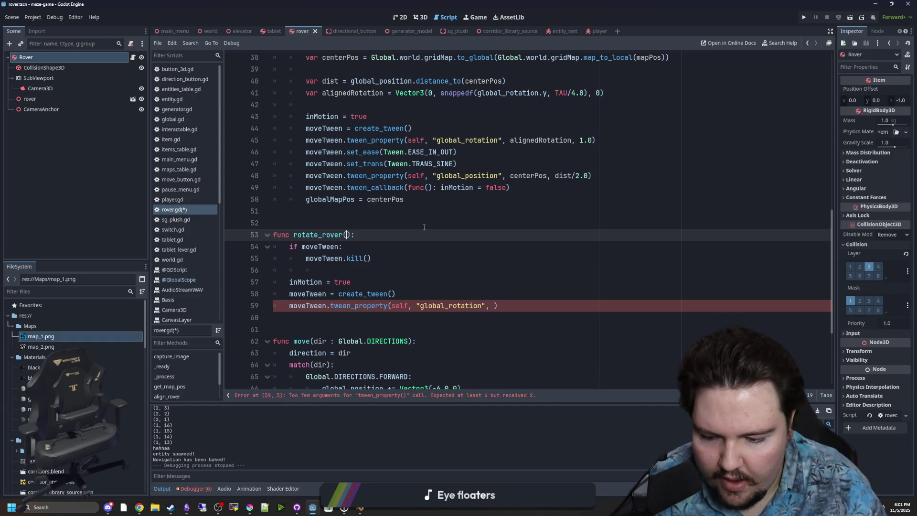
- Give rotate_rover the parameters amount and dir : float
type("amount, ")
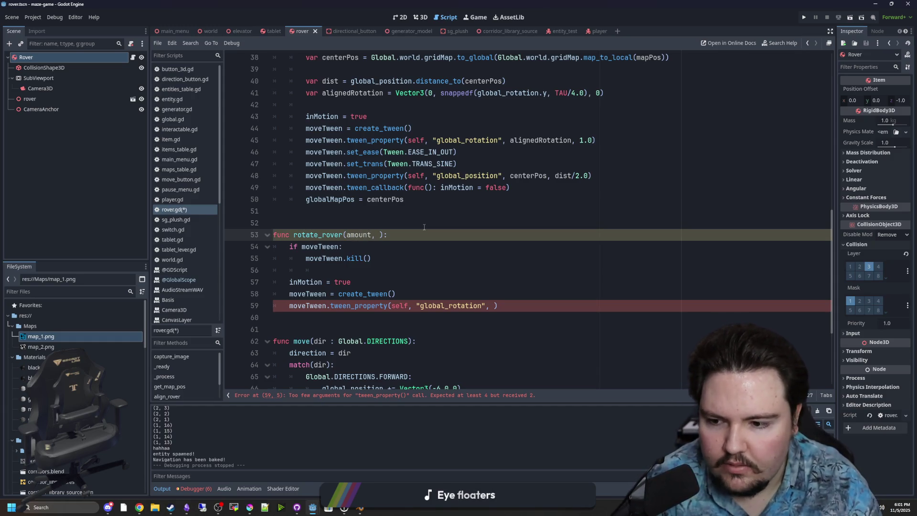
type("dir")
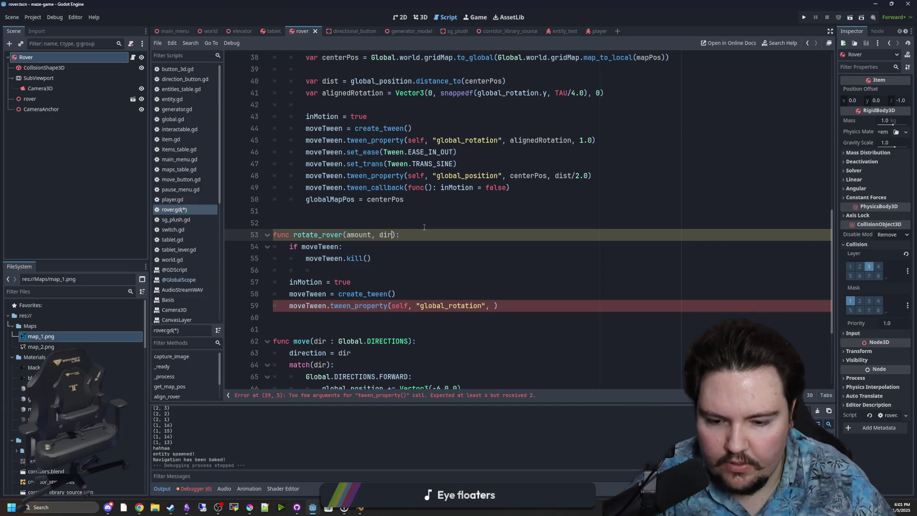
type("float")
left_click(421, 225)
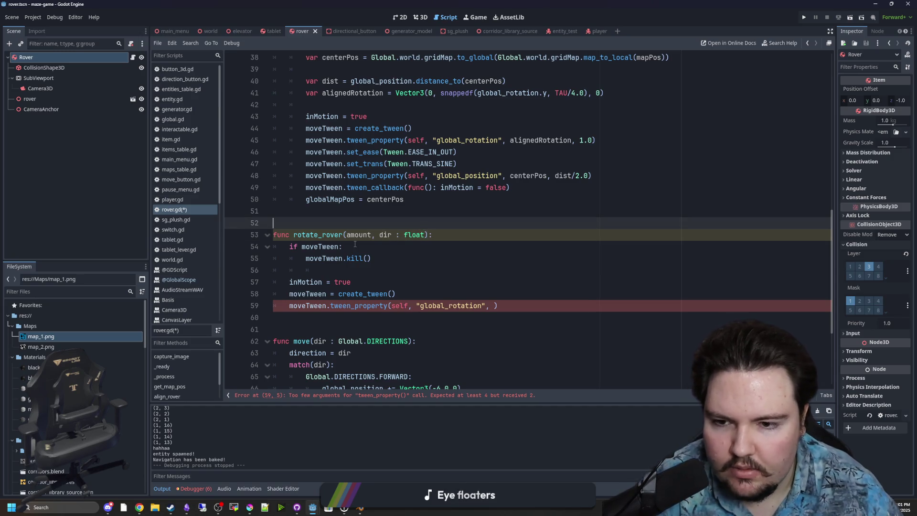
left_click(374, 232)
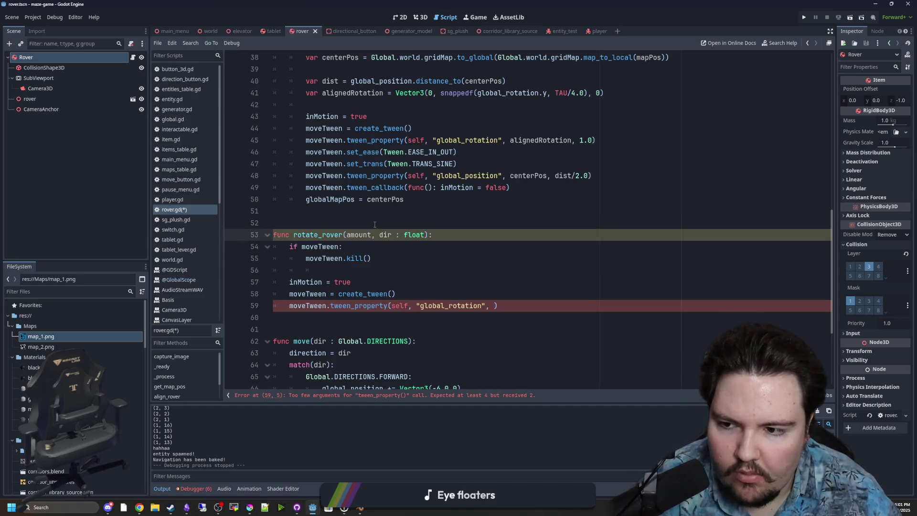
left_click(375, 225)
left_click(415, 247)
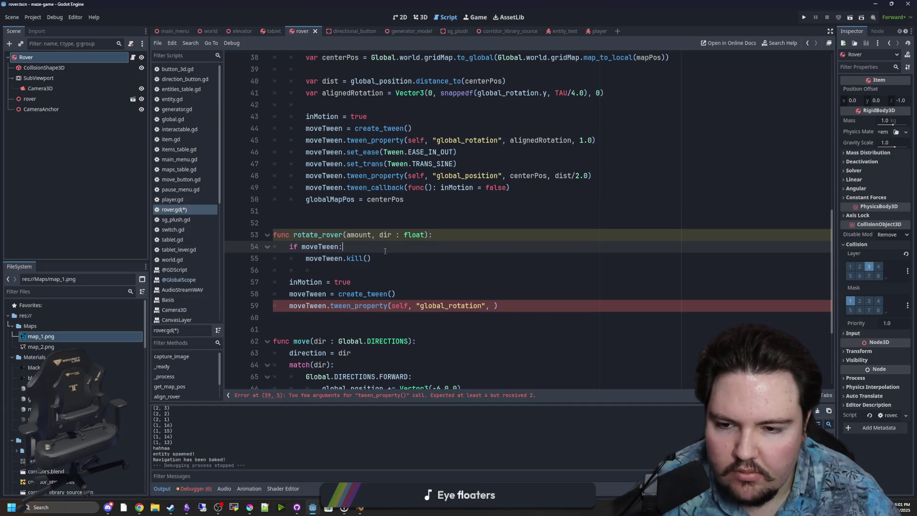
- Tween "global_rotation:y" to global_rotation.y + dir*amount over 1.0 seconds
left_click(496, 305)
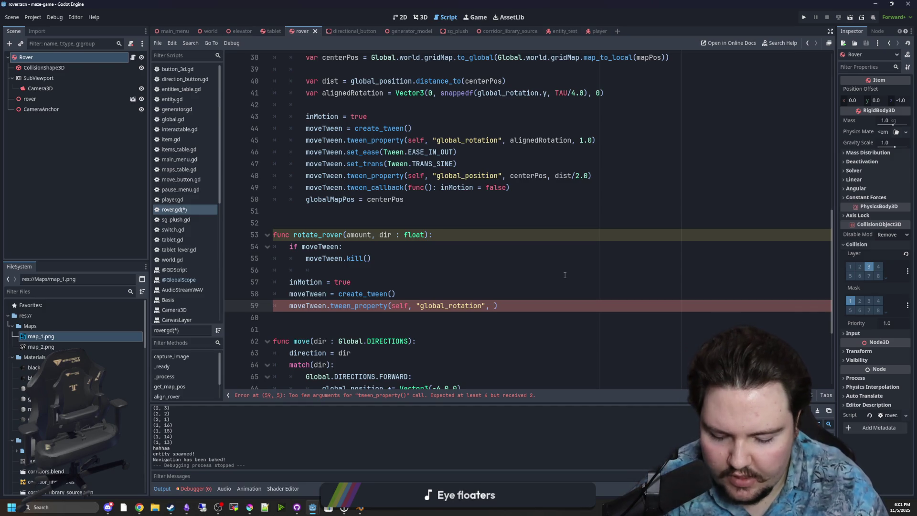
type("Vector")
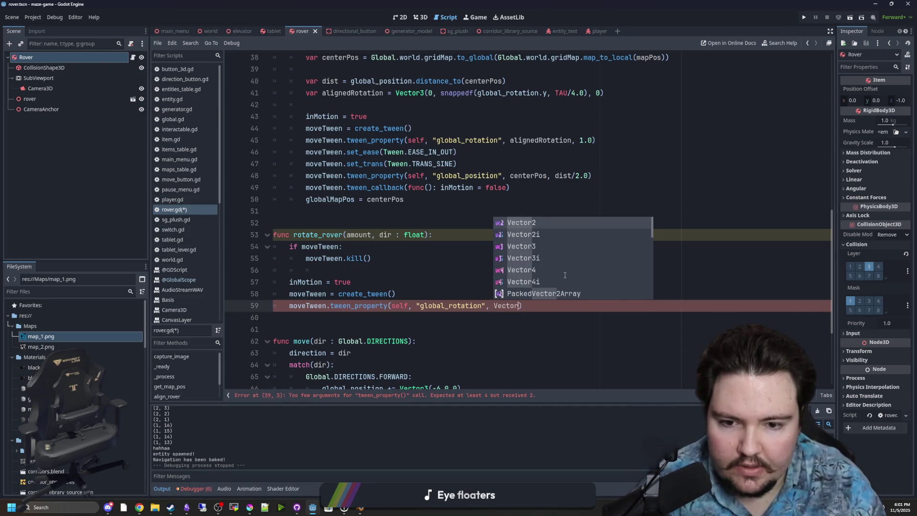
key("BackSpace")
key("BackSpace")
key("BackSpace")
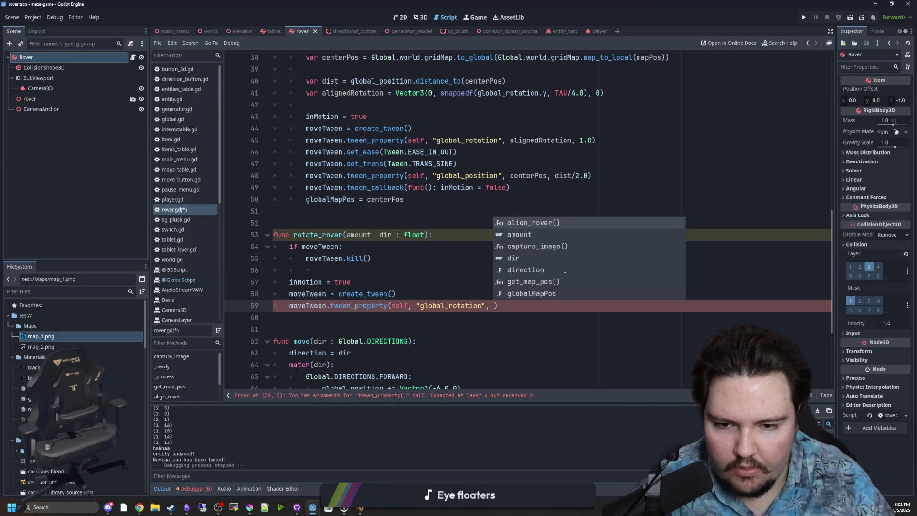
key("Left")
key("Left")
key("Left")
type(":y")
key("Right")
key("Right")
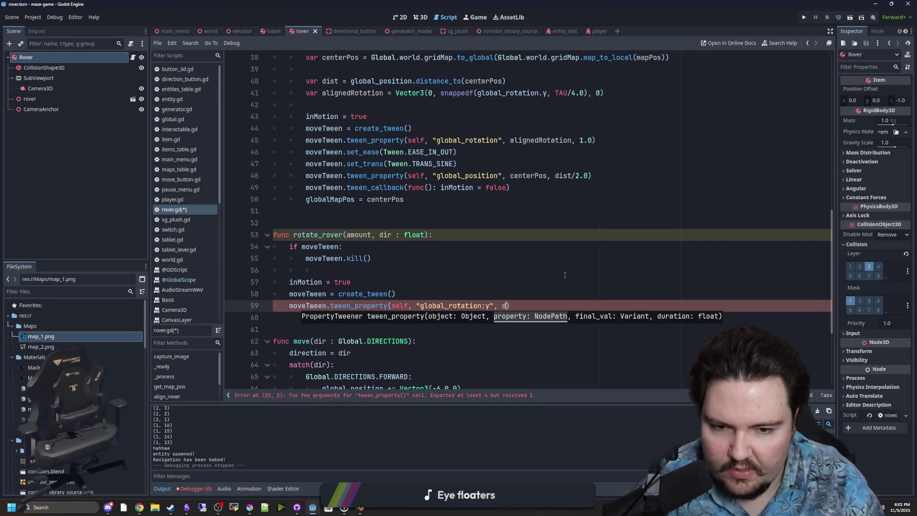
type("ir*")
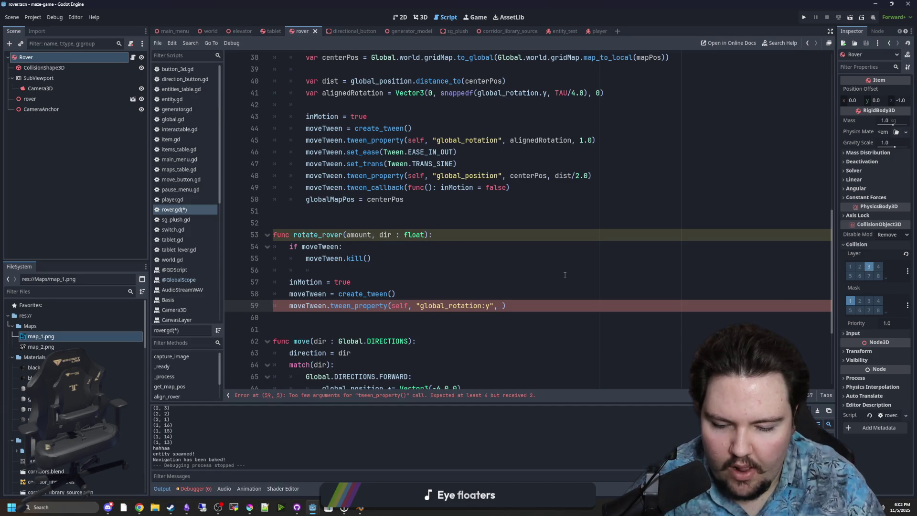
type("obla")
key("BackSpace")
key("BackSpace")
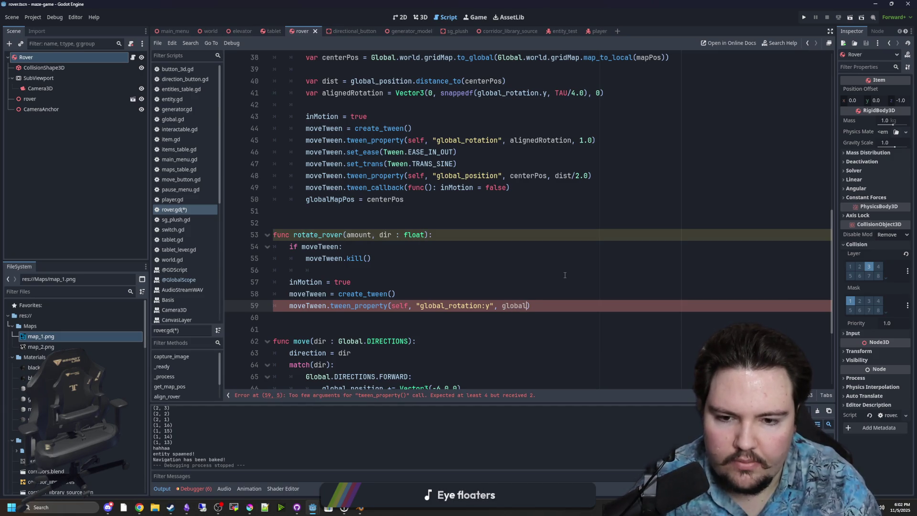
type("al_rotation.y + dir")
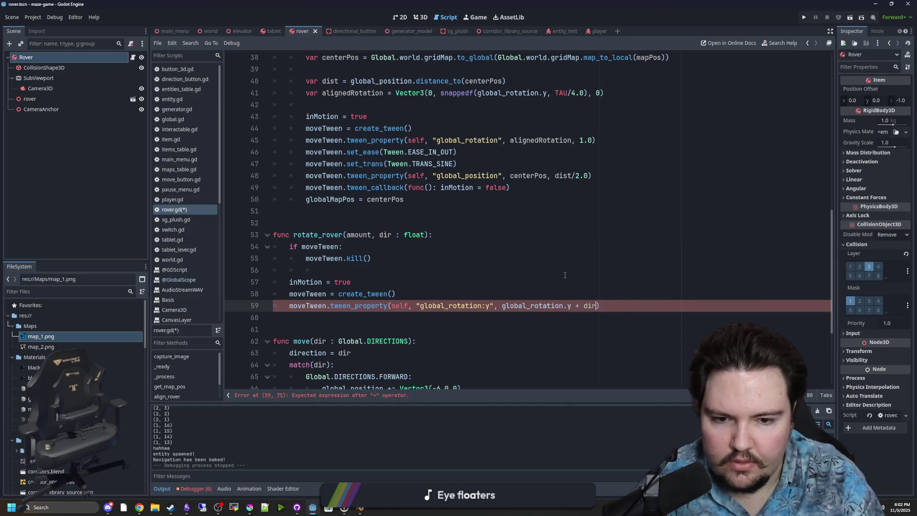
type("*amount")
left_click(565, 275)
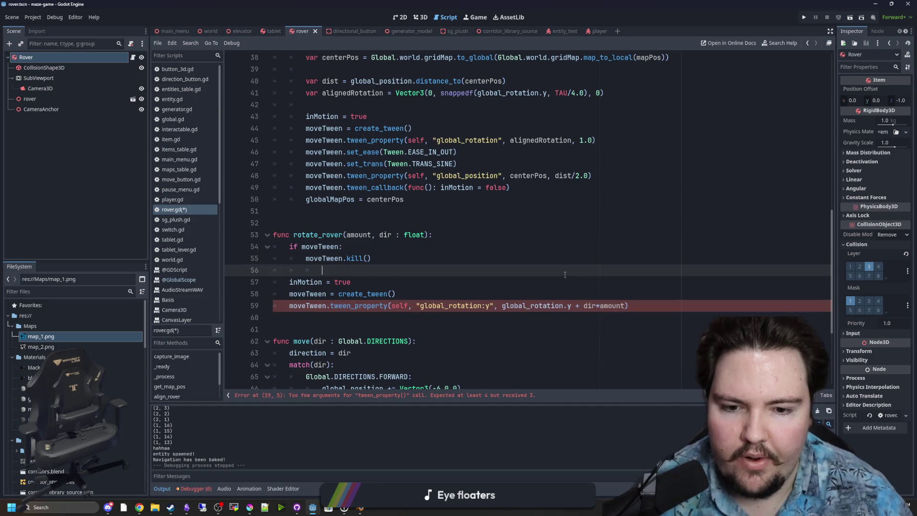
left_click(630, 305)
type(", 1.0")
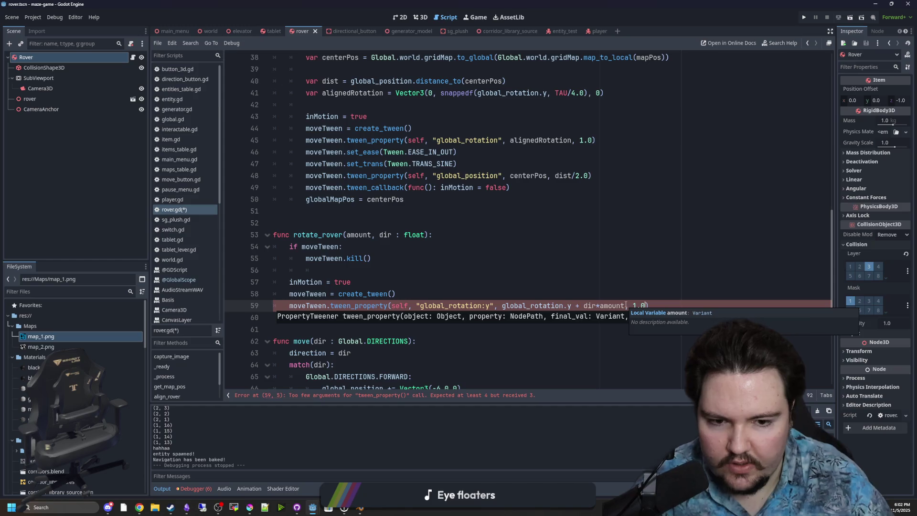
left_click(612, 269)
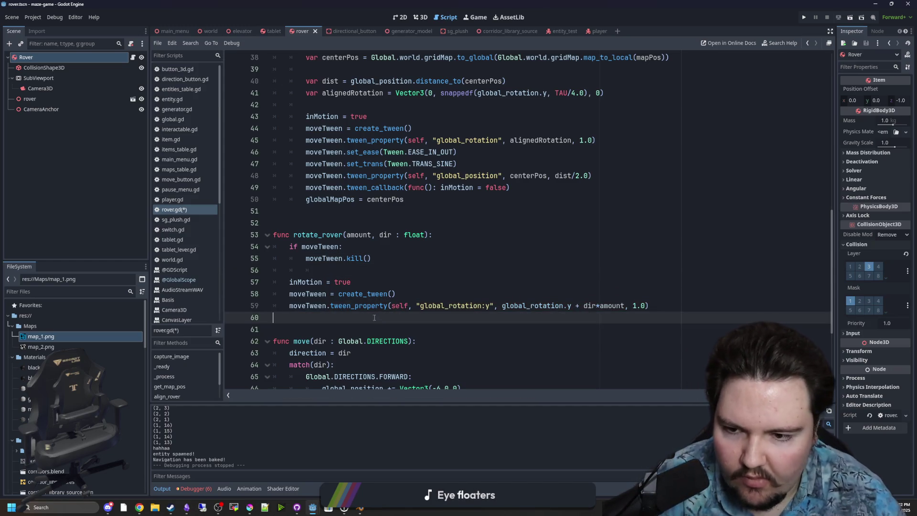
left_click(325, 269)
- Paste the tween_callback resetting inMotion after the rotation tween and save rover.gd
left_click(694, 305)
key("Return")
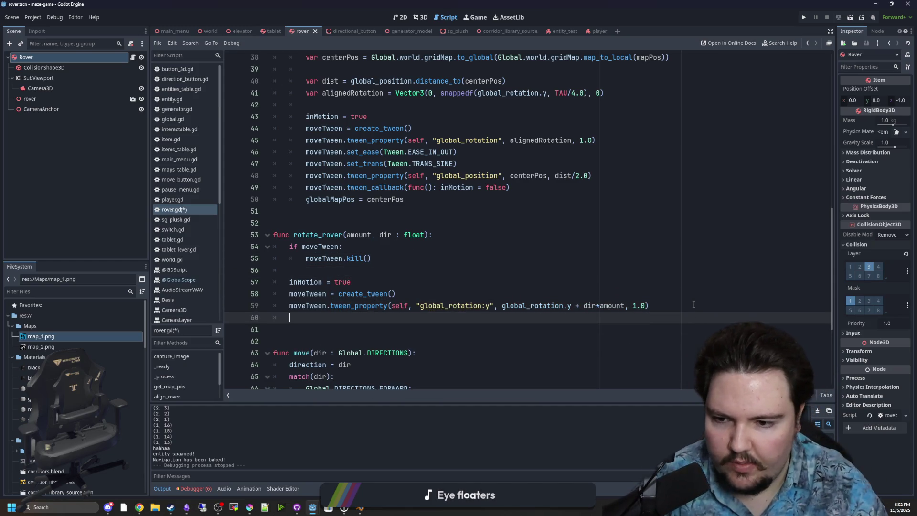
type("movet")
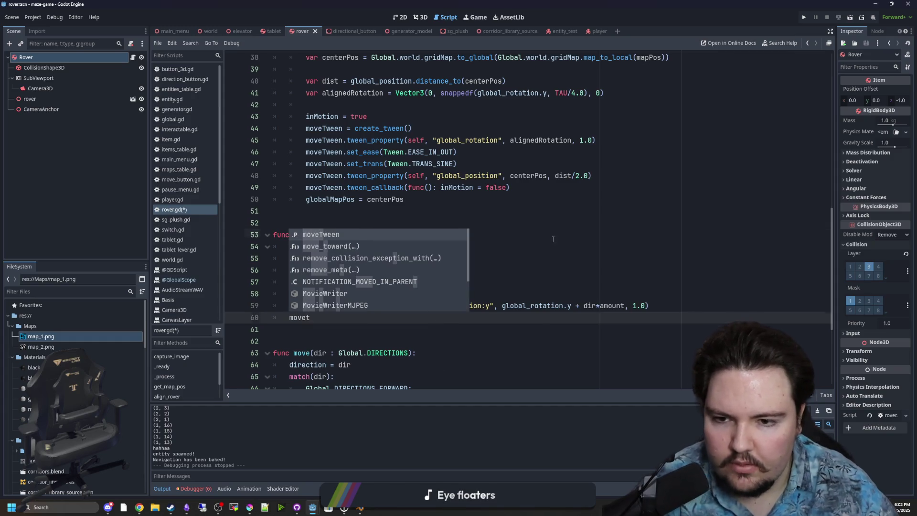
key("Escape")
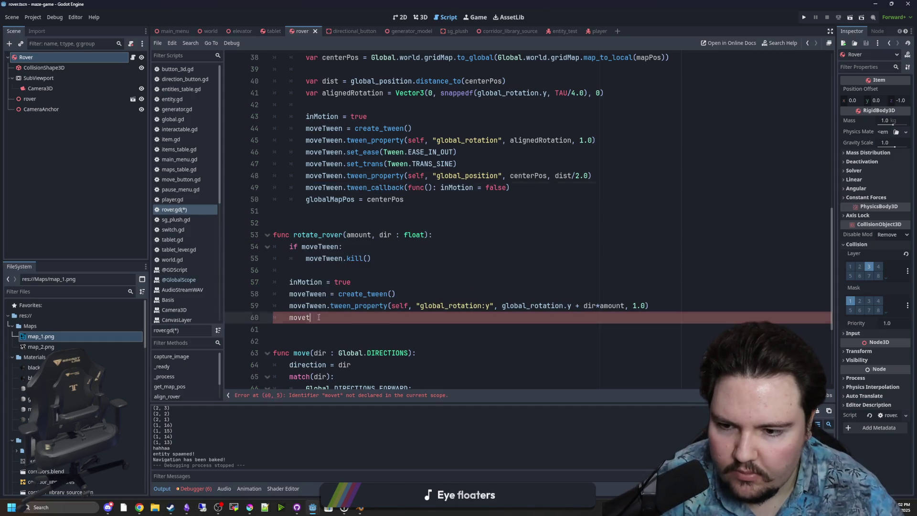
double_click(301, 318)
type("moveTween.tween_callback(func(): inMotion = false)")
left_click(455, 270)
key("ctrl+s")
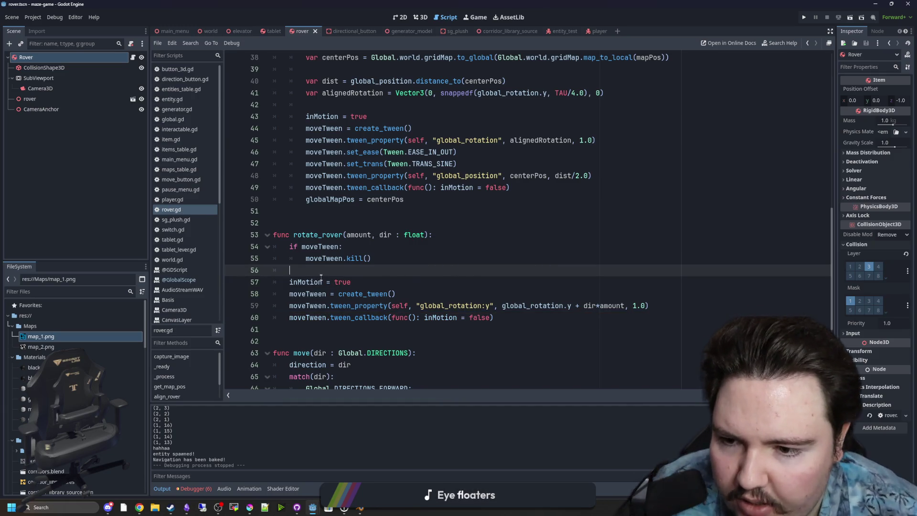
double_click(315, 246)
double_click(312, 235)
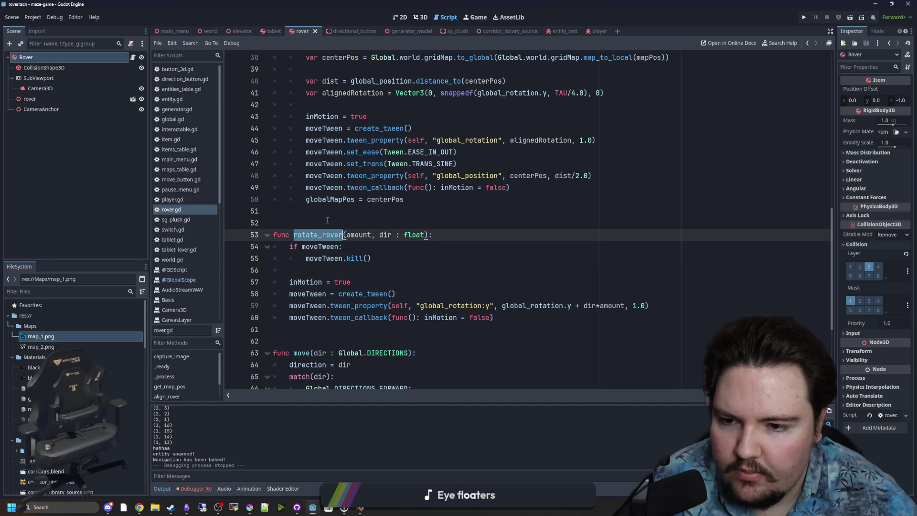
left_click(327, 223)
- In the tablet scene, connect the MoveLeft button's pressed() signal to tablet.gd
left_click(274, 31)
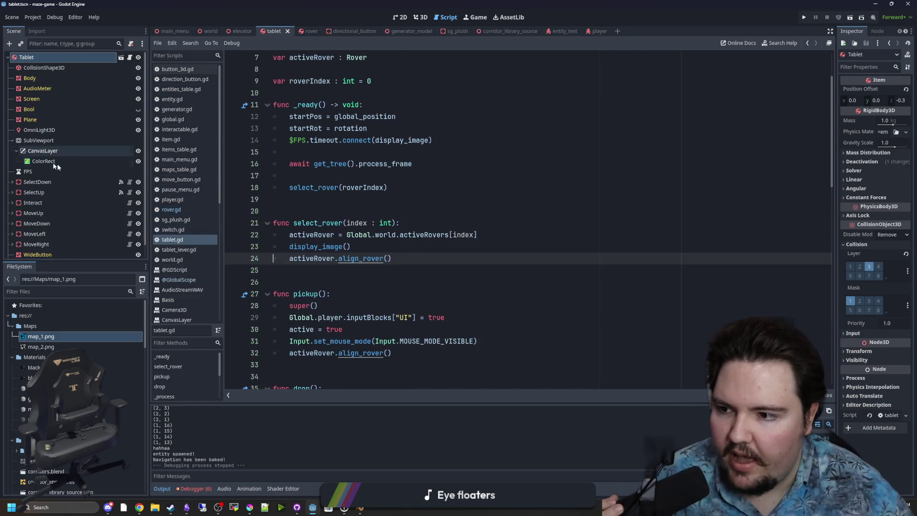
left_click(420, 17)
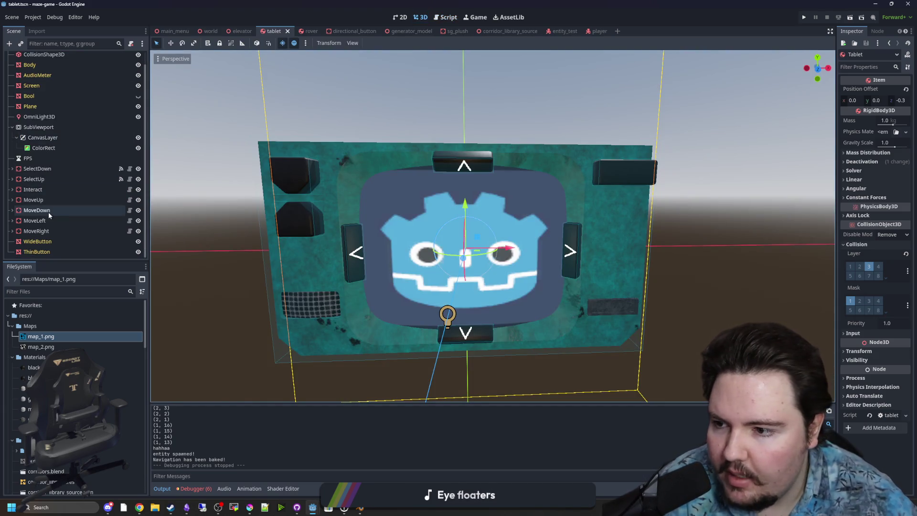
left_click(129, 57)
scroll(58, 191, "down", 1)
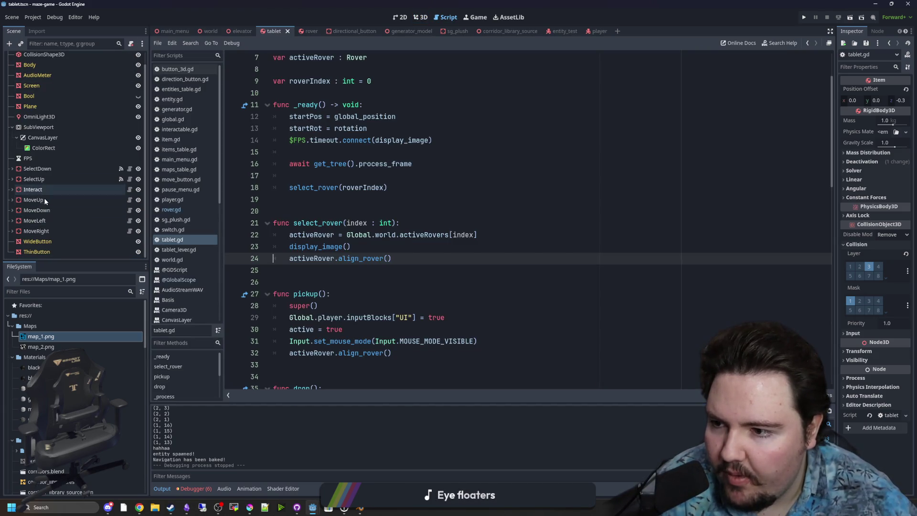
left_click(48, 206)
left_click(53, 221)
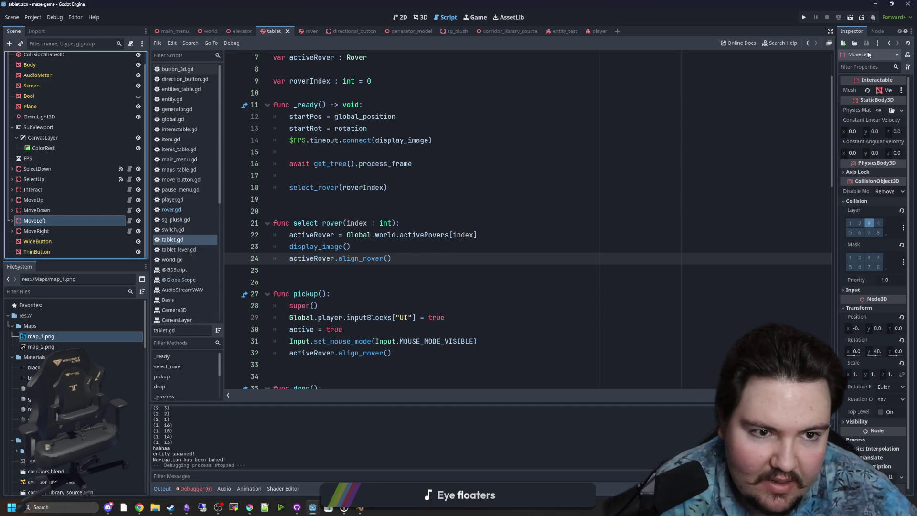
left_click(878, 32)
left_click_drag(836, 98, 779, 98)
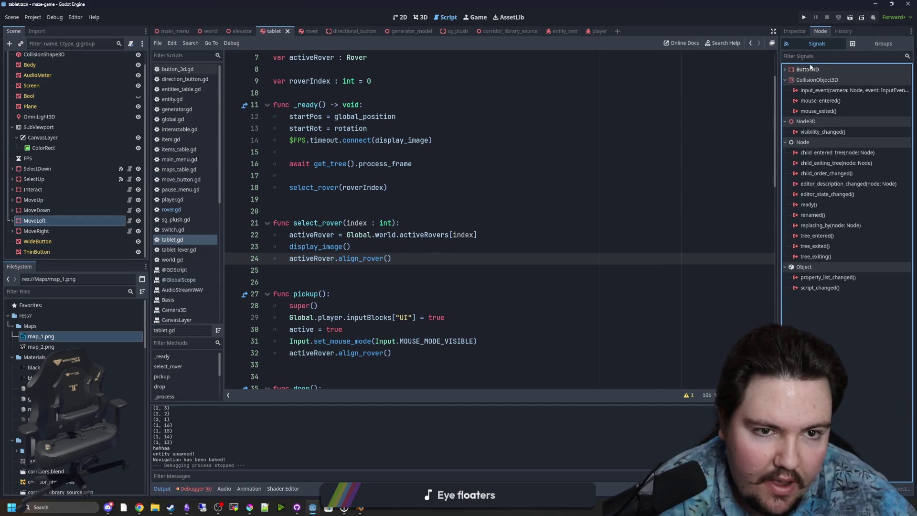
right_click(821, 81)
left_click(827, 85)
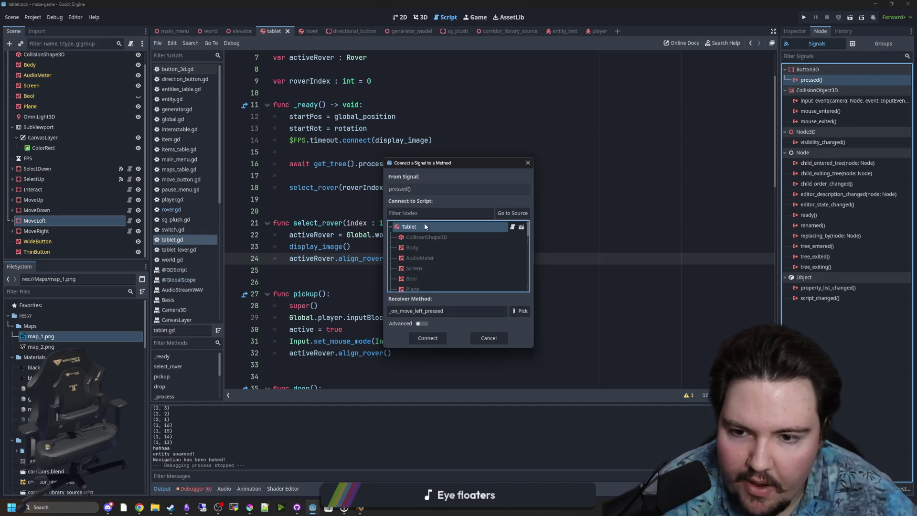
left_click(427, 336)
- Make the move-left handler call activeRover.rotate_rover(PI/4.0, -1)
left_click_drag(429, 365, 290, 365)
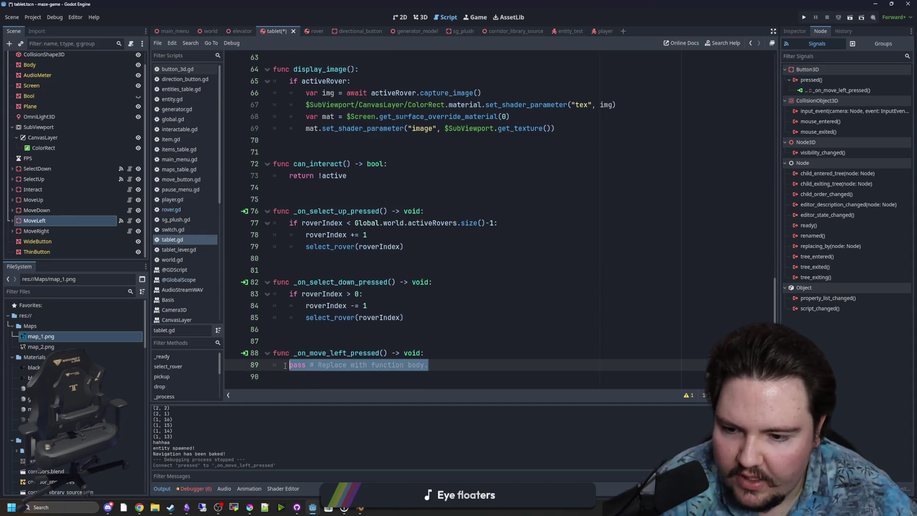
type("ACTIVErotate_rover")
type("ACTI")
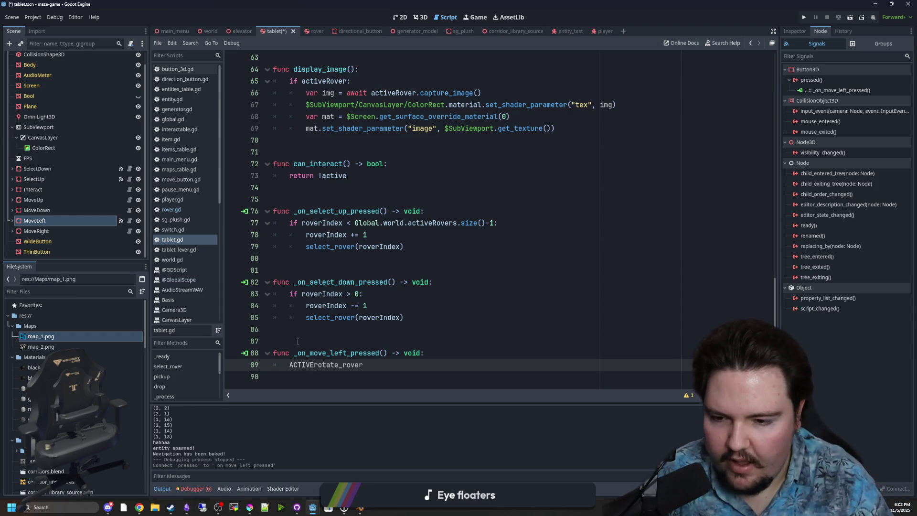
key("BackSpace")
key("BackSpace")
key("BackSpace")
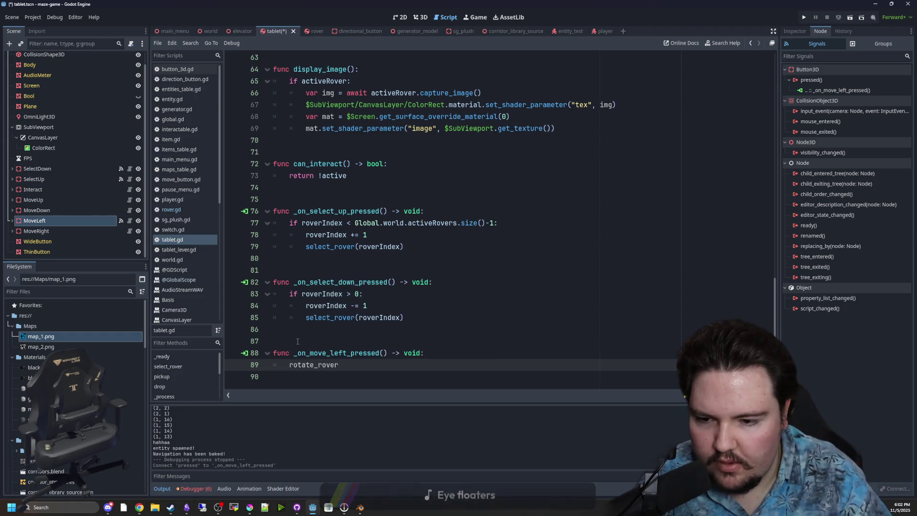
type("activeRover.")
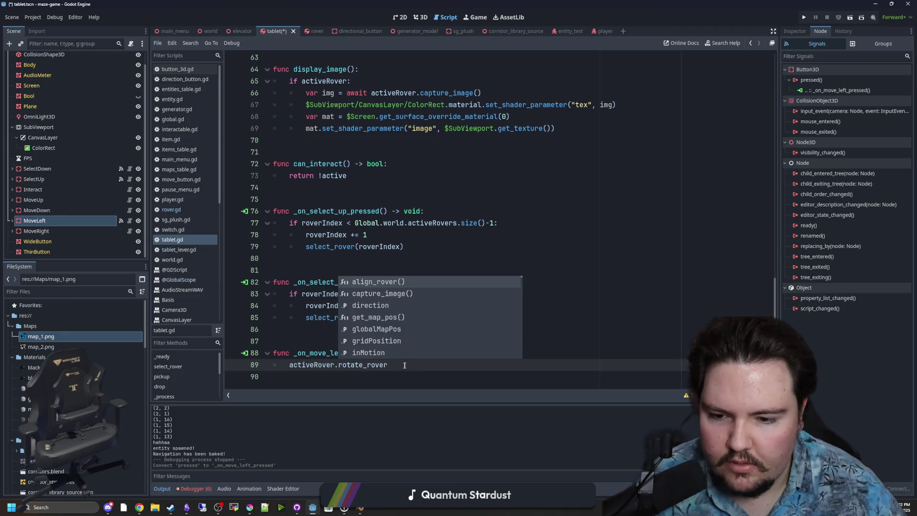
left_click(412, 364)
type("(")
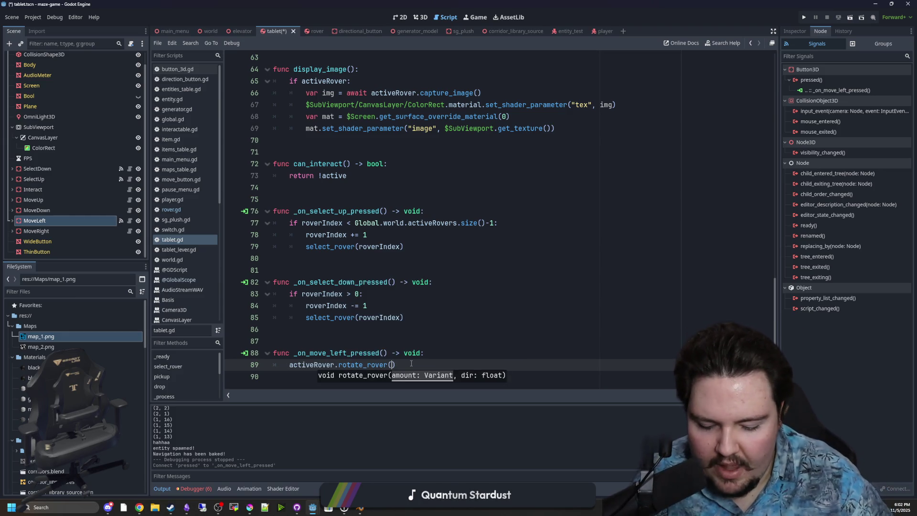
type("PI/4.0")
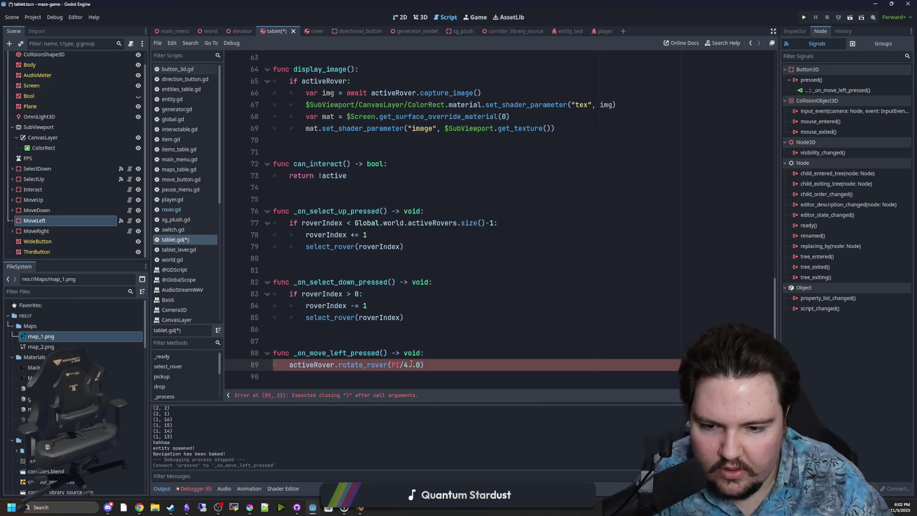
type(")")
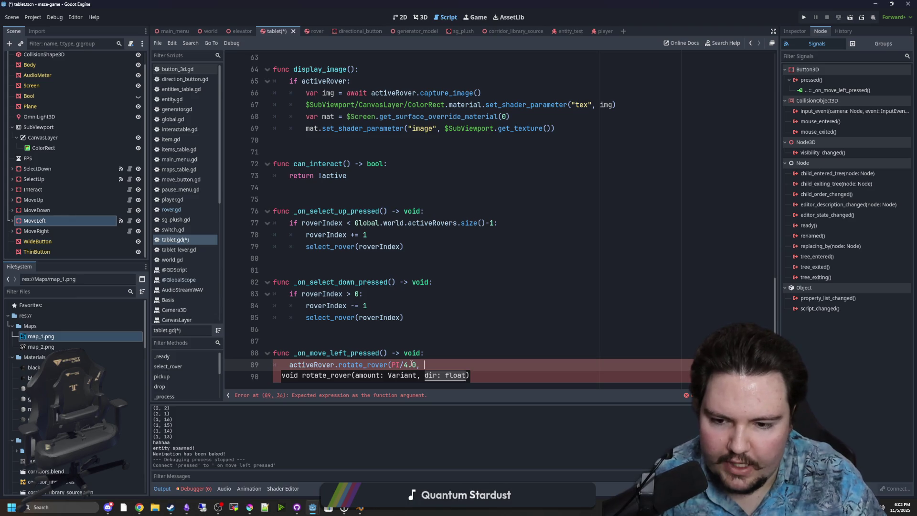
type("-1)")
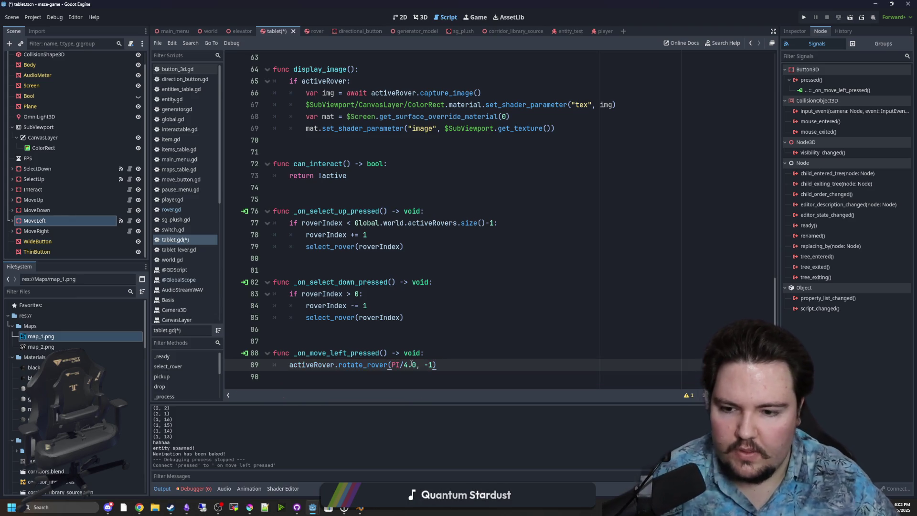
left_click(421, 336)
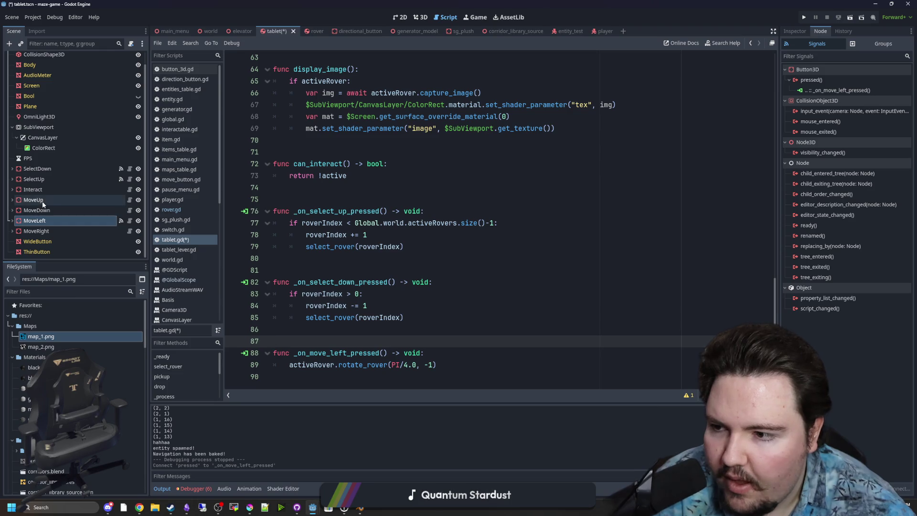
- Connect MoveRight's pressed() to a handler calling rotate_rover(PI/4.0, 1), and save the script
left_click(41, 231)
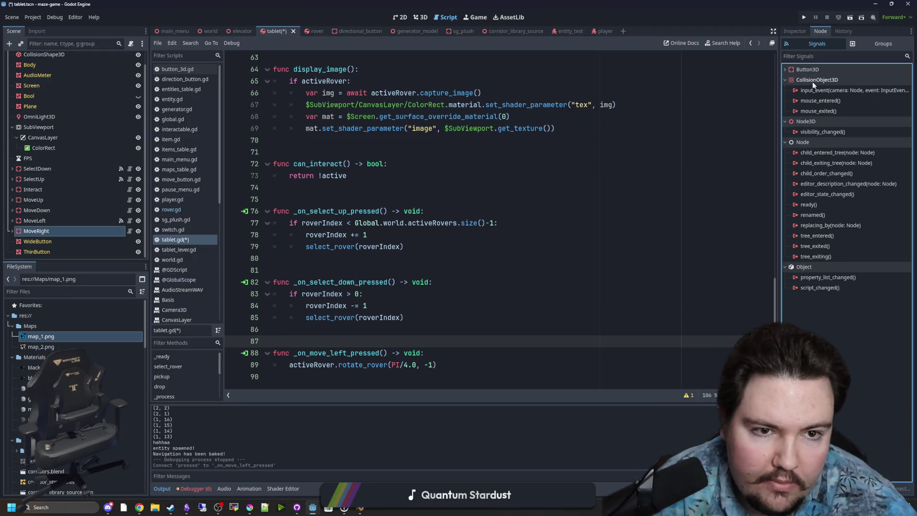
right_click(810, 79)
left_click(825, 84)
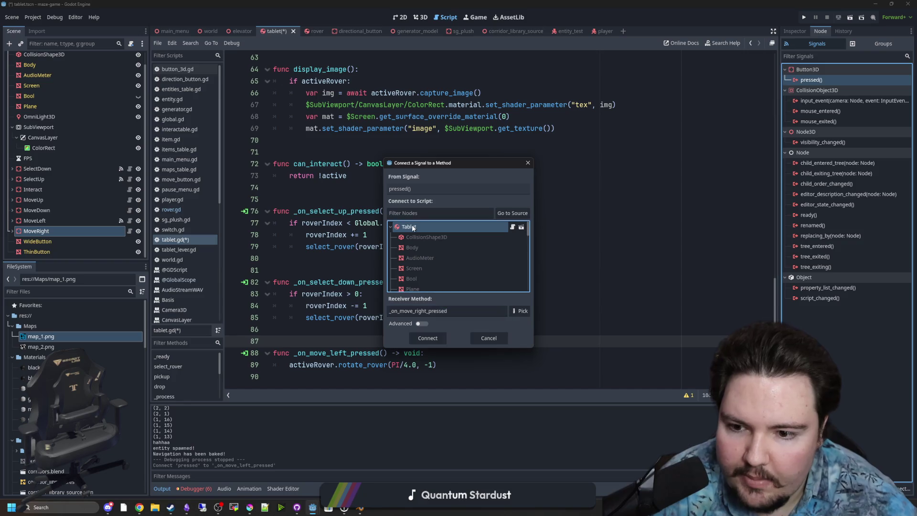
left_click(412, 338)
left_click_drag(453, 319, 288, 317)
key("ctrl+c")
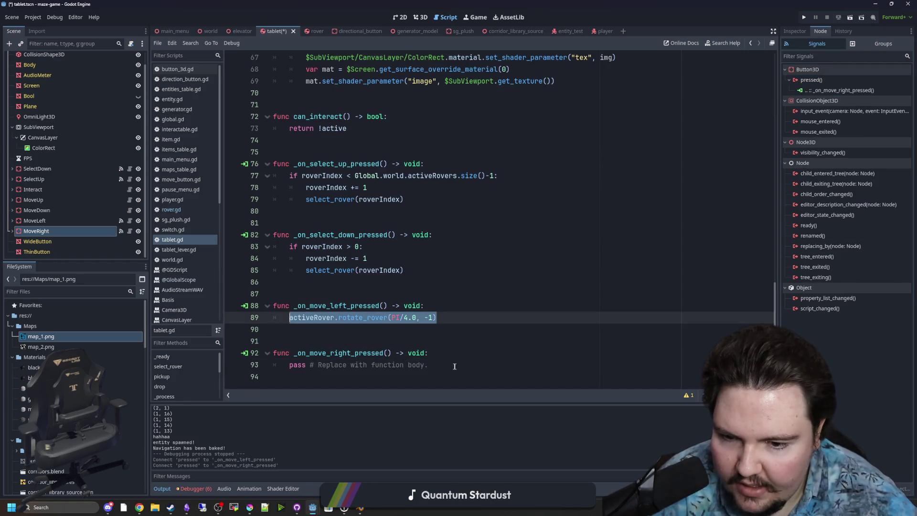
mouse_move(429, 365)
left_mouse_down()
mouse_move(311, 354)
mouse_move(286, 366)
left_mouse_up()
key("ctrl+v")
key("Left")
key("Left")
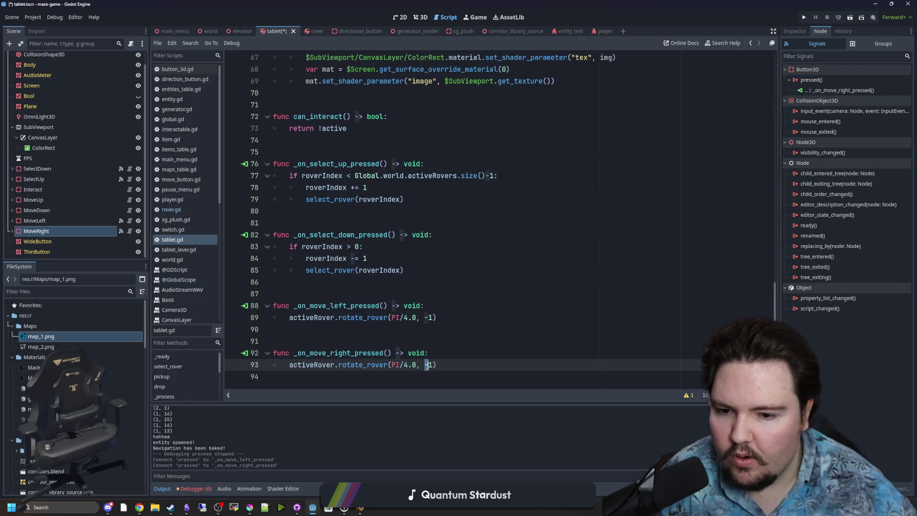
key("BackSpace")
key("Up")
key("Up")
key("ctrl+s")
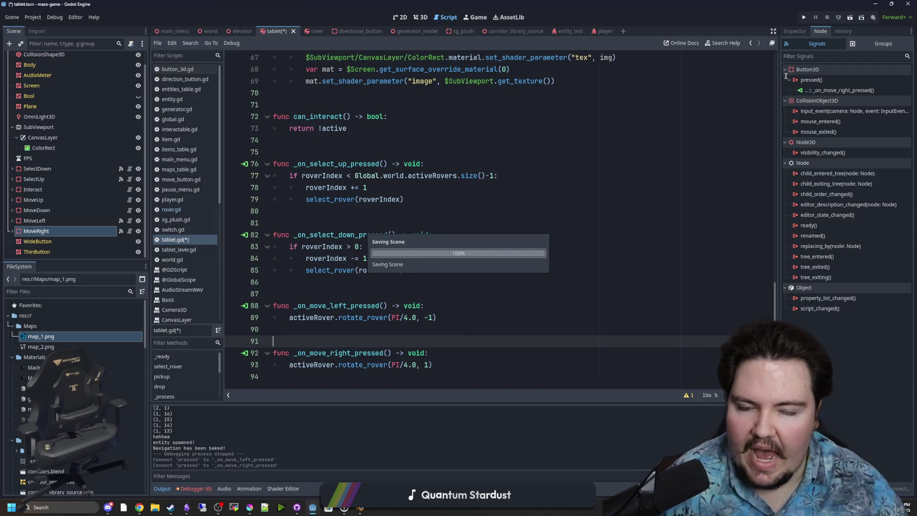
- Run the game, press PLAY, and use the tablet's right arrow to turn the rover's camera view
left_click(804, 18)
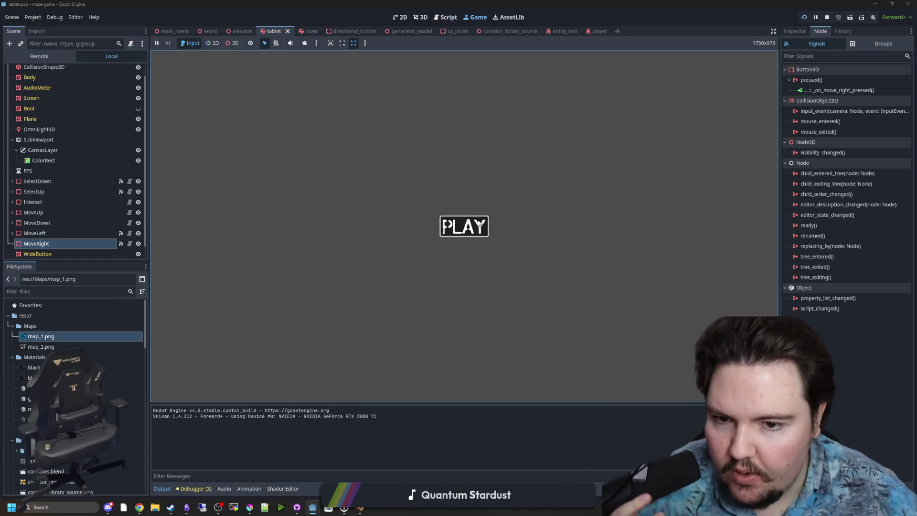
left_click(479, 224)
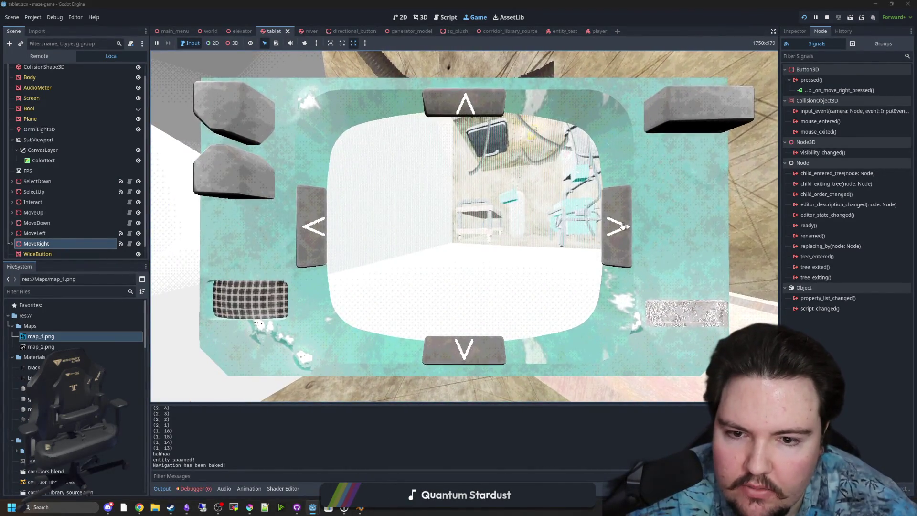
left_click(623, 226)
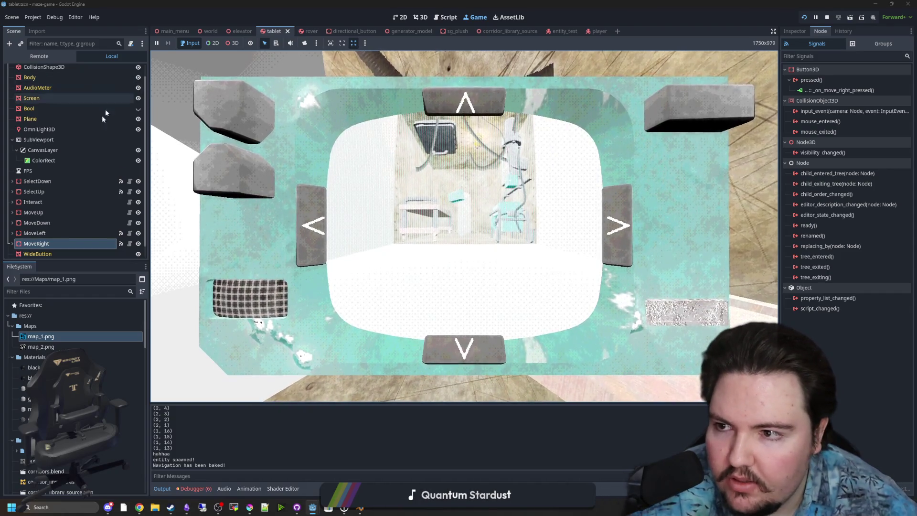
scroll(100, 239, "down", 1)
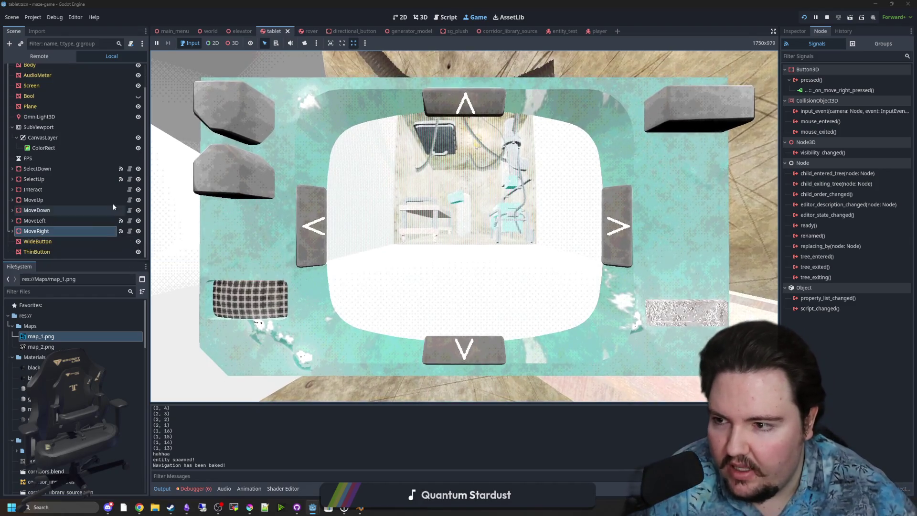
scroll(99, 134, "up", 2)
- Change both turn handlers' rotation amount from PI/4.0 to PI/2.0 and save
key("ctrl+F3")
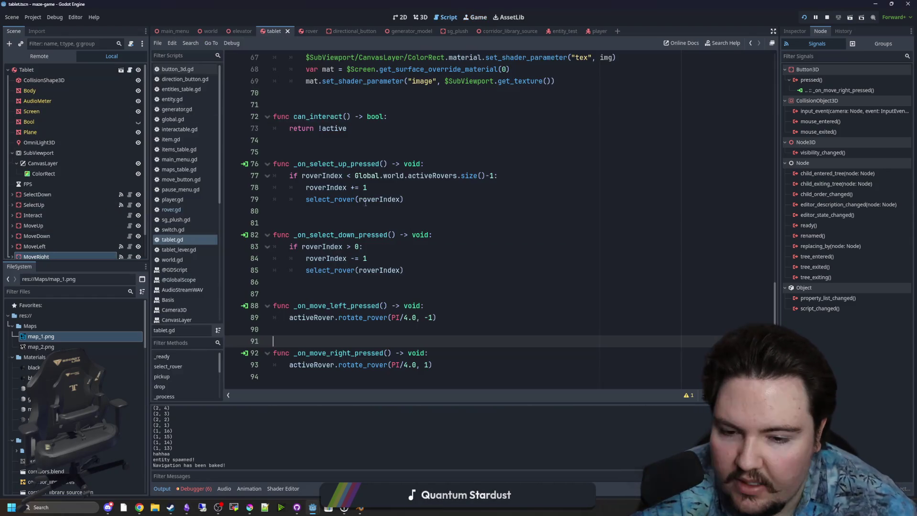
left_click(405, 317)
type("2")
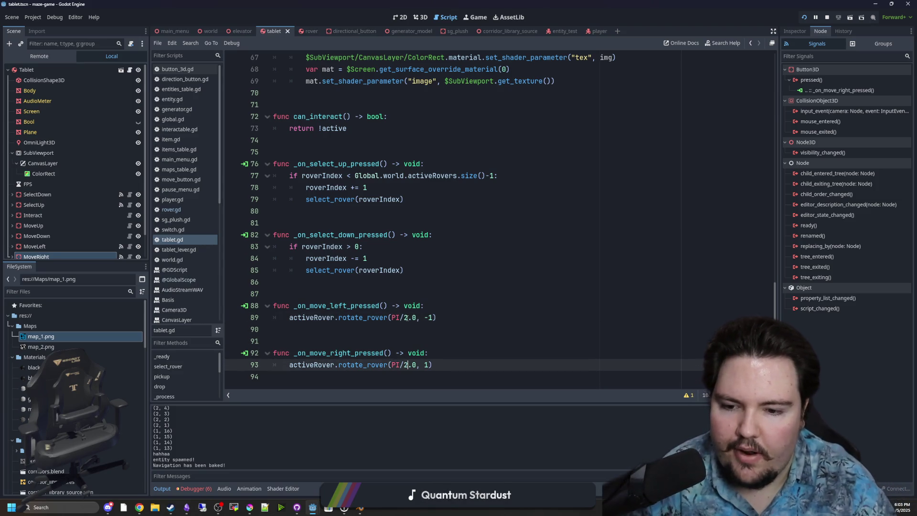
left_click(410, 342)
key("ctrl+s")
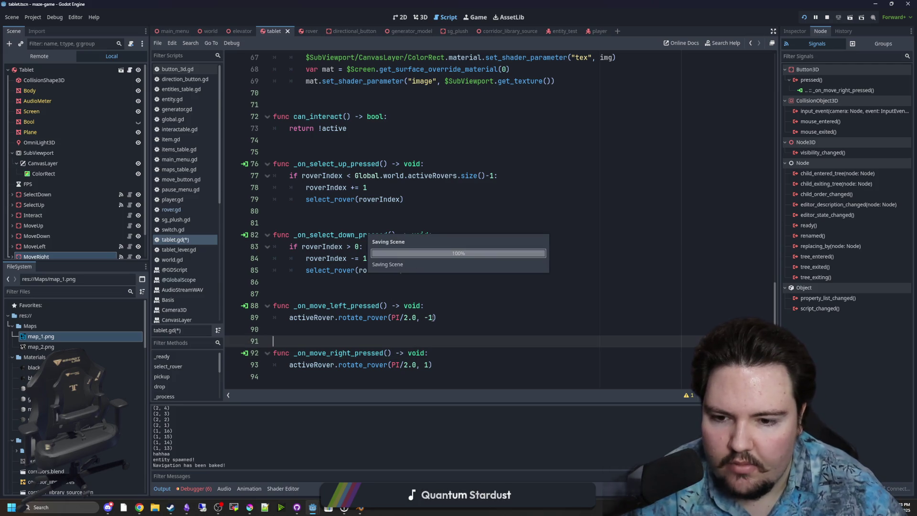
- Swap the turn directions so left uses 1 and right uses -1, then save
left_click(428, 318)
key("BackSpace")
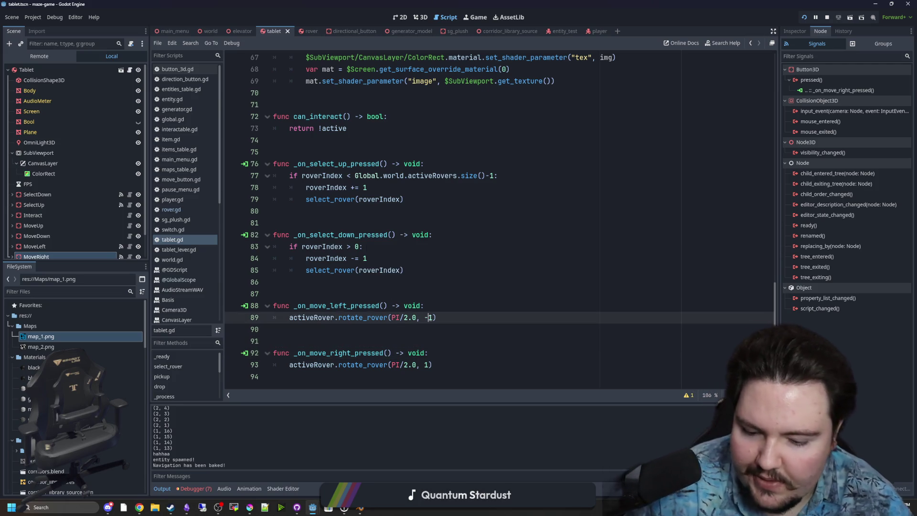
key("Down")
key("Down")
key("Down")
type("-")
key("ctrl+s")
left_click(453, 293)
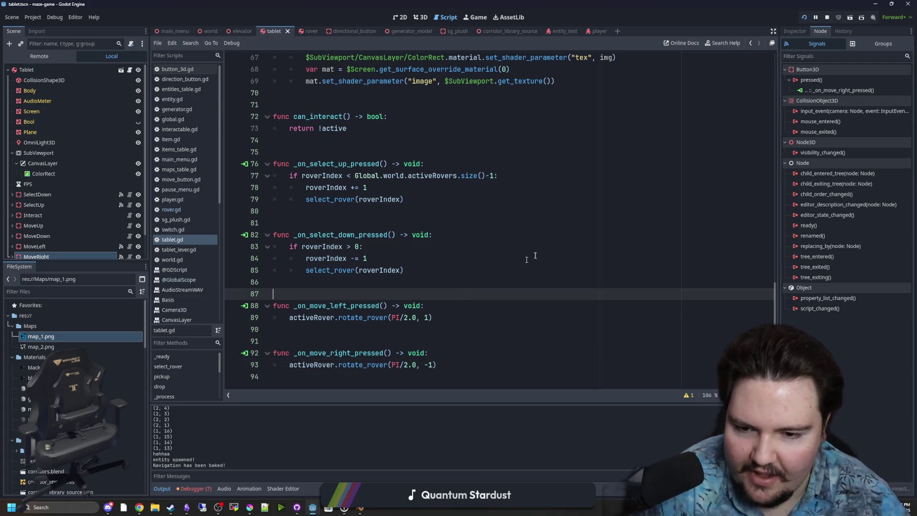
key("ctrl+s")
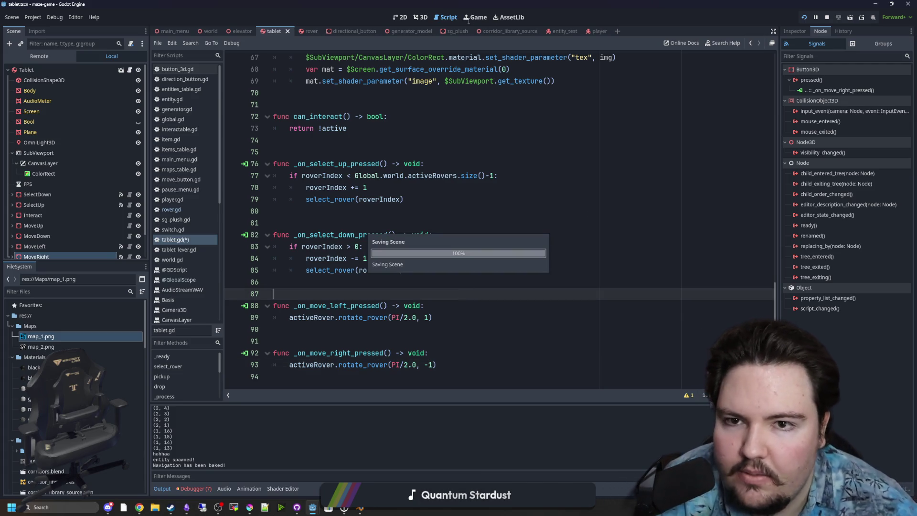
- Run the game and turn the rover left and right repeatedly with the tablet's < and > buttons
left_click(468, 20)
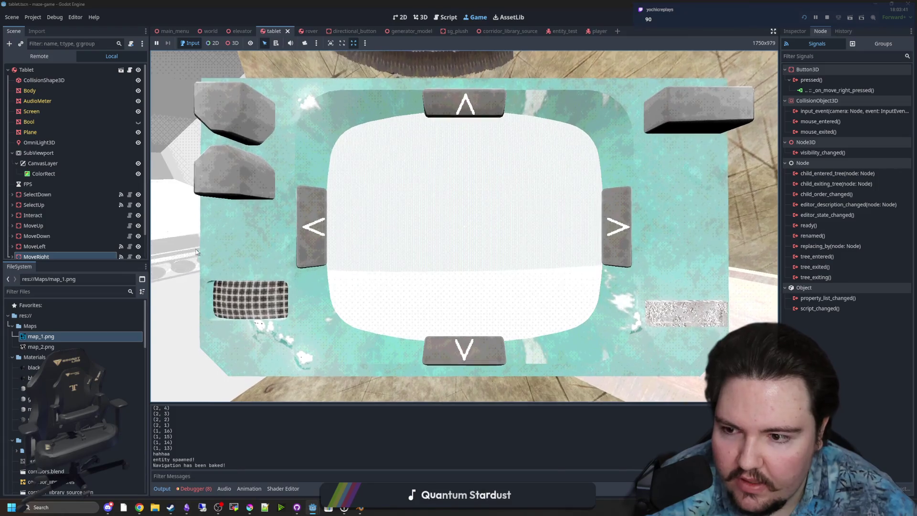
left_click(610, 244)
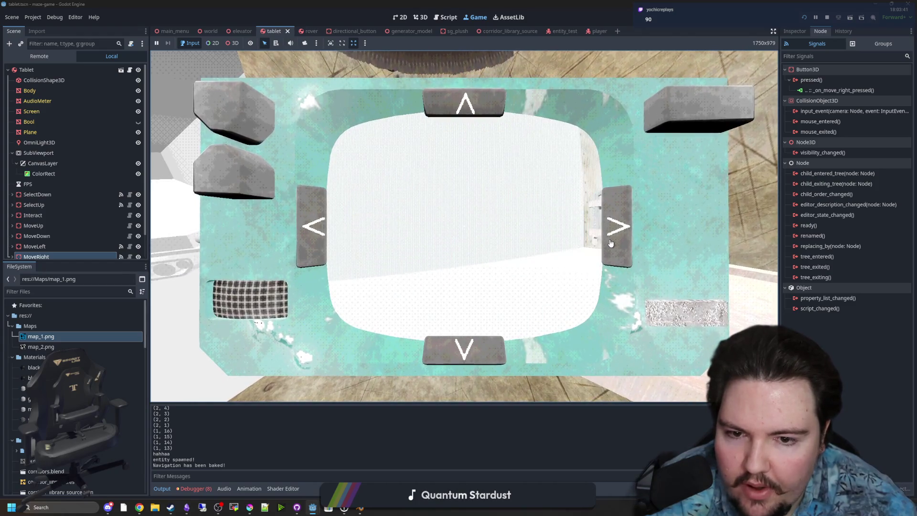
left_click(311, 243)
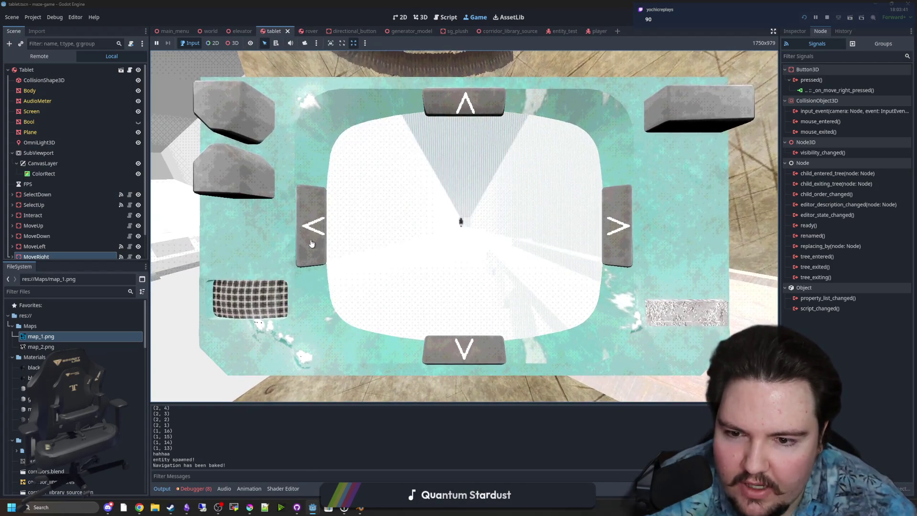
left_click(616, 236)
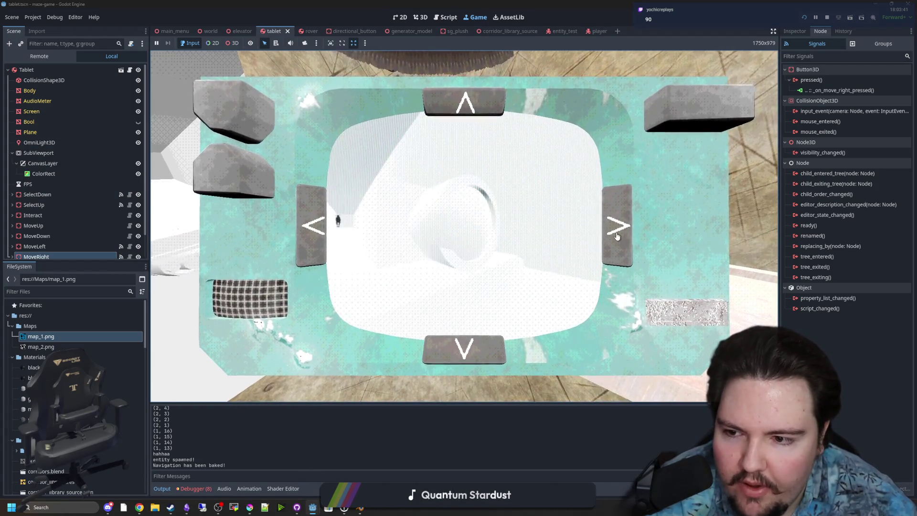
left_click(326, 225)
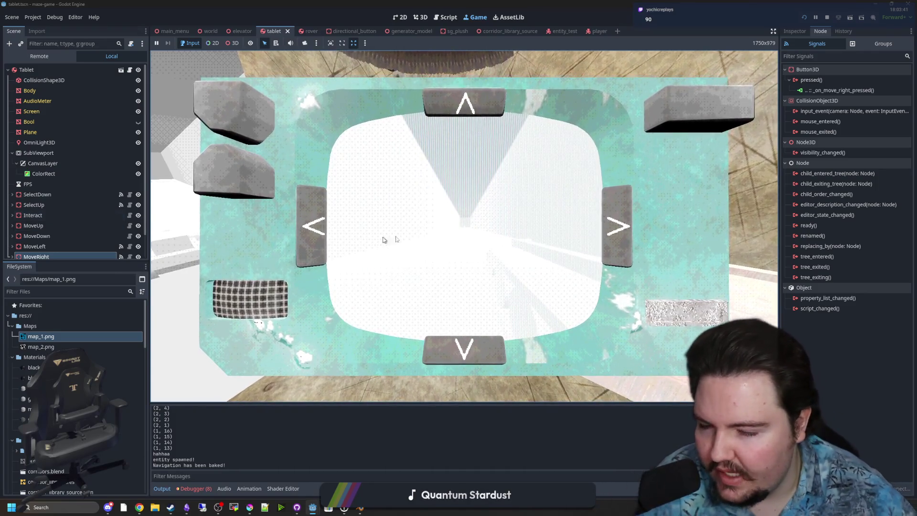
left_click(629, 239)
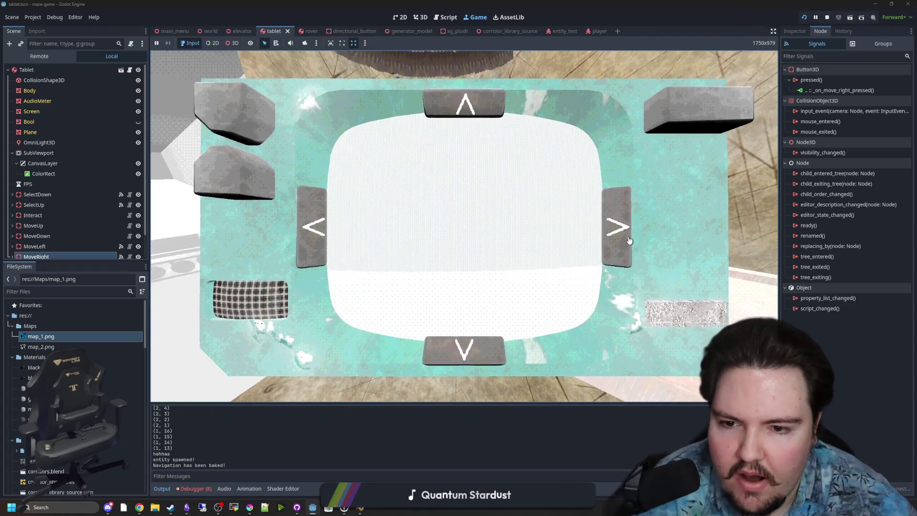
left_click(306, 240)
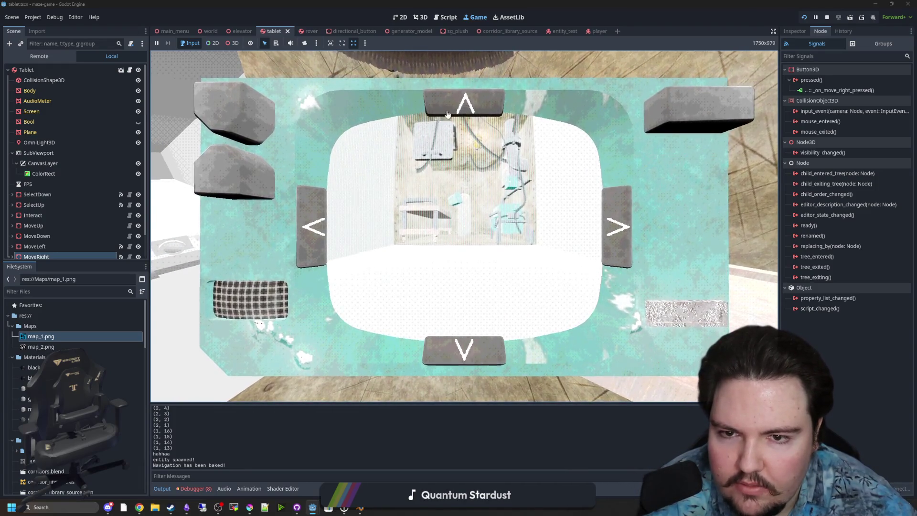
left_click(312, 234)
left_click(477, 352)
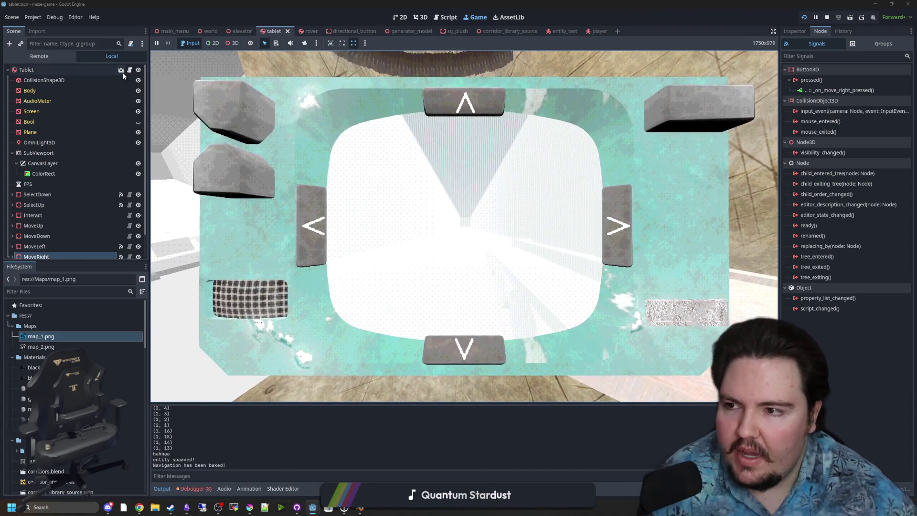
scroll(114, 246, "down", 2)
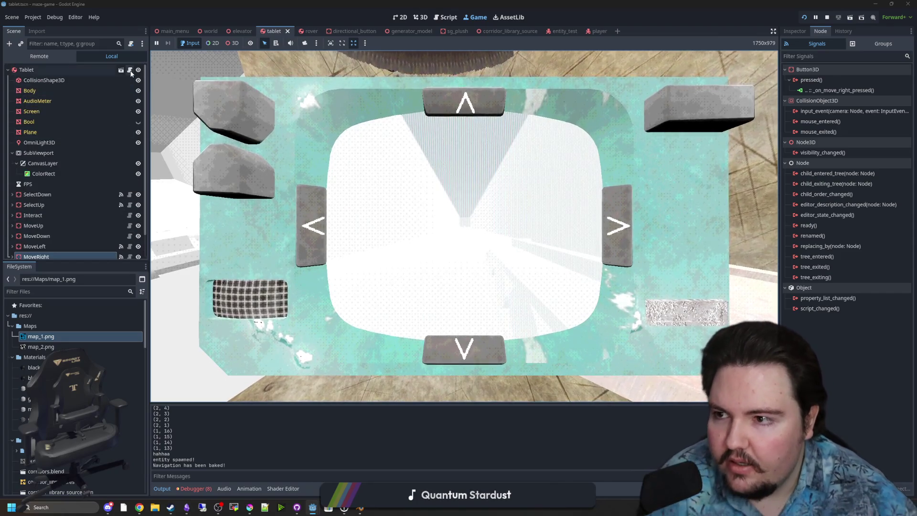
key("ctrl+F3")
- Connect MoveDown's pressed() to a handler calling rotate_rover(PI, -1), and save
left_click(74, 211)
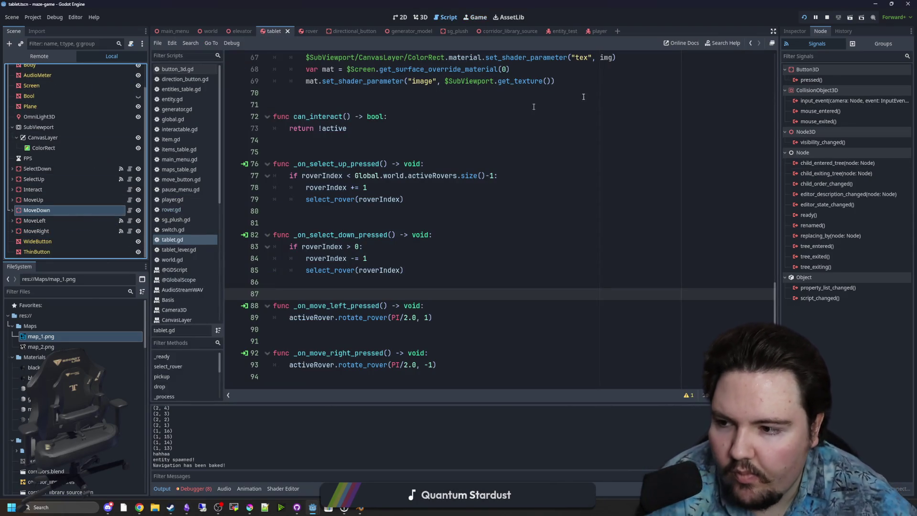
right_click(820, 80)
left_click(841, 91)
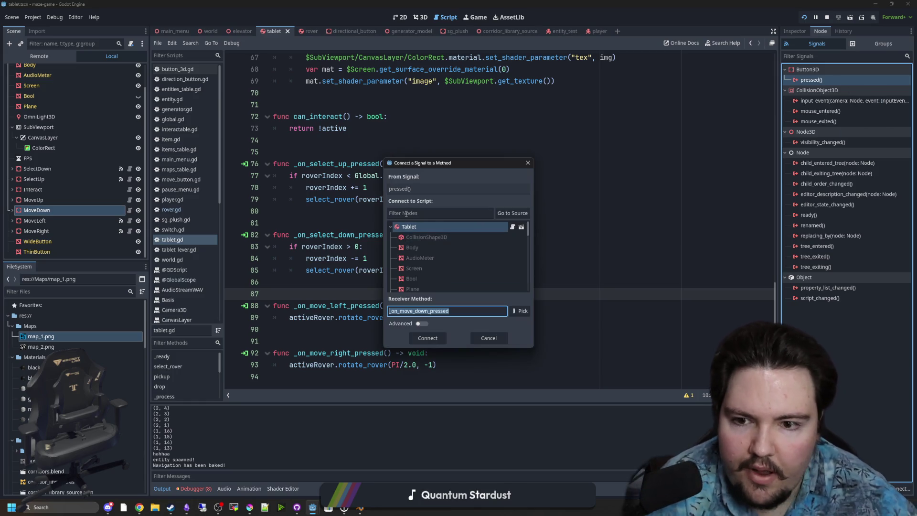
left_click(411, 335)
left_click(434, 330)
left_click_drag(435, 317, 289, 318)
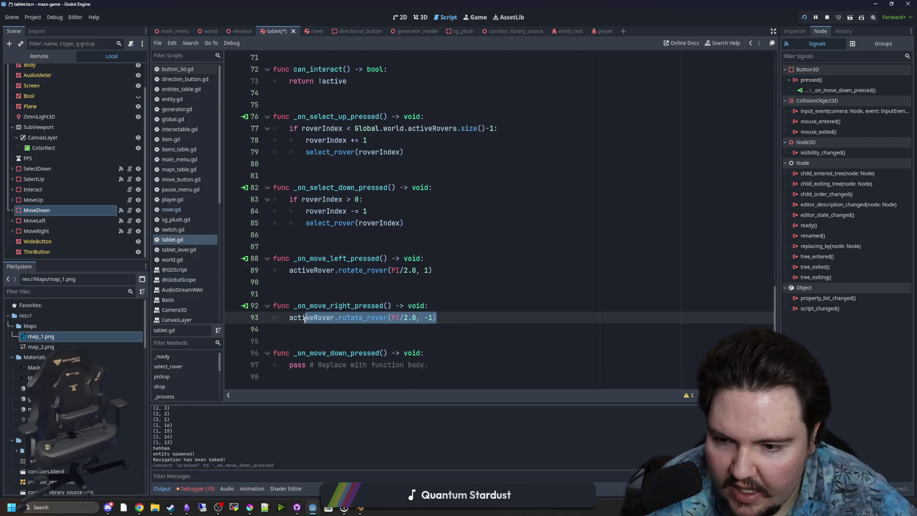
left_click_drag(429, 365, 290, 365)
type("activeRover.rotate_rover(PI/2.0, -1)")
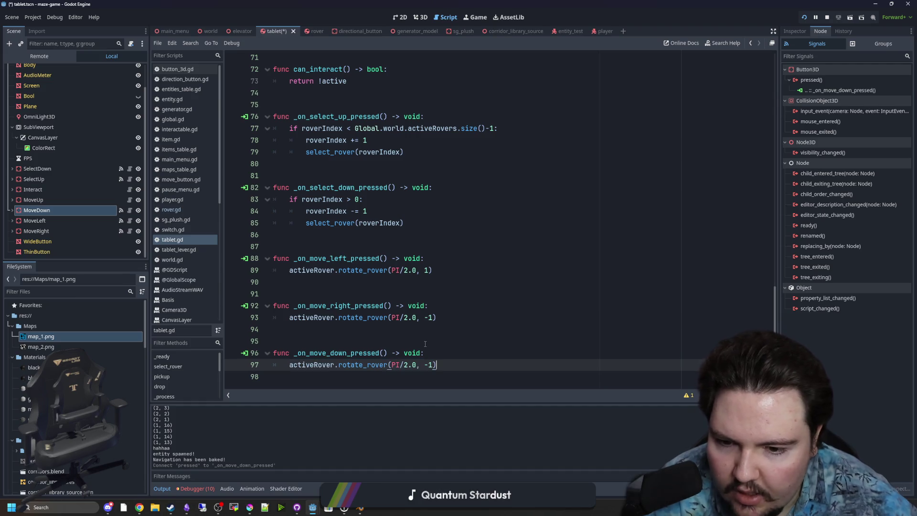
left_click(429, 365)
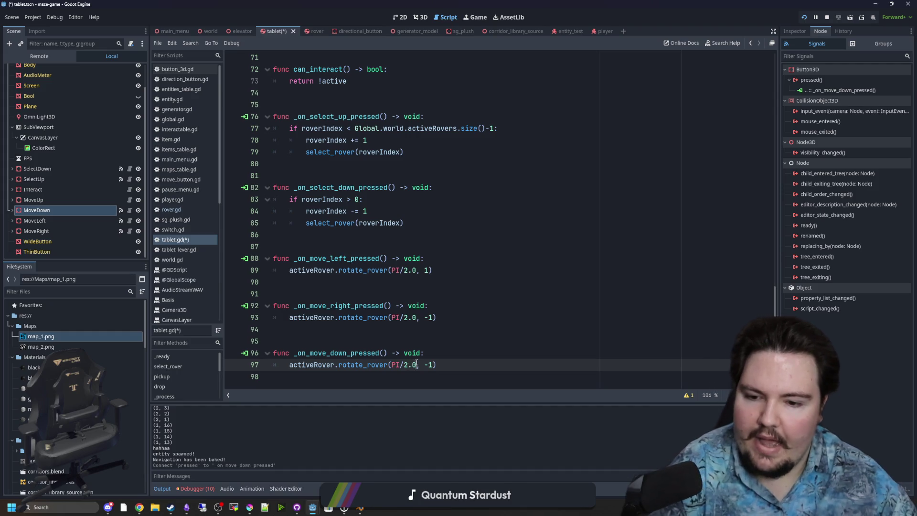
key("BackSpace")
left_click(424, 331)
key("ctrl+s")
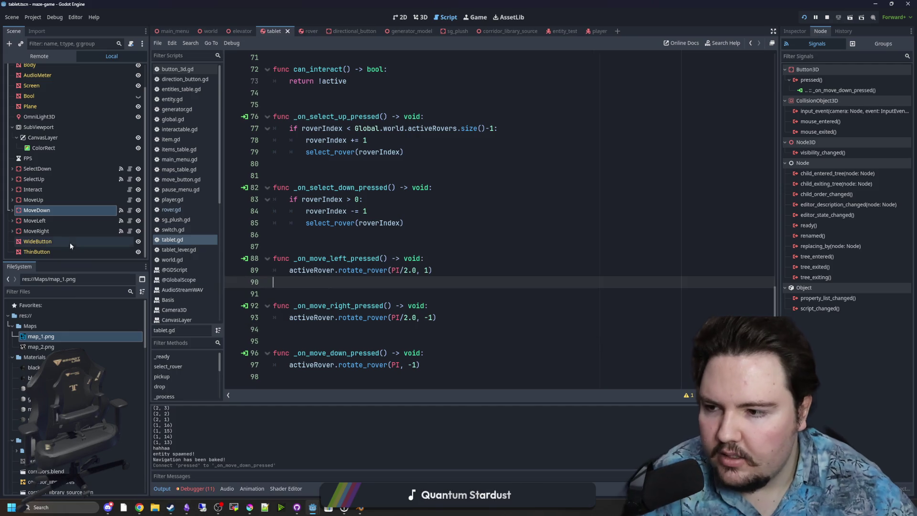
- Connect MoveUp's pressed() signal to a new _on_move_up_pressed handler
left_click(72, 200)
right_click(825, 81)
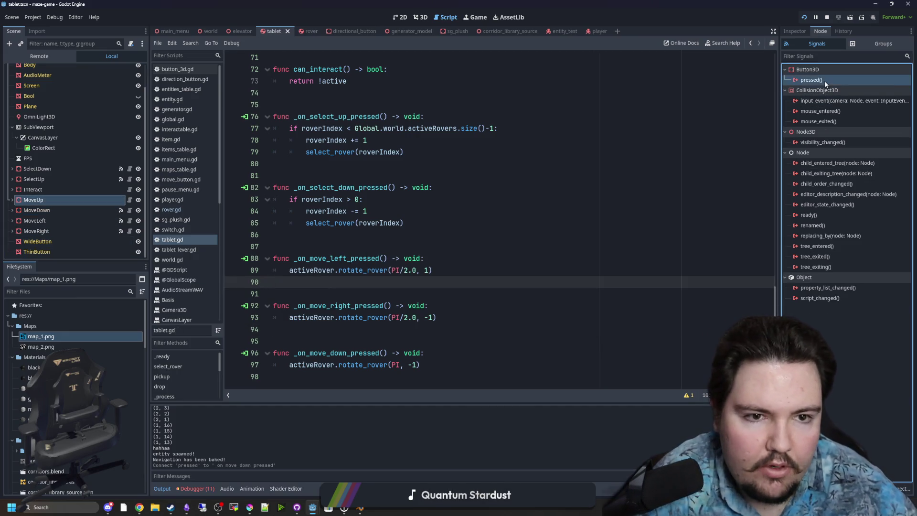
left_click(832, 90)
double_click(423, 228)
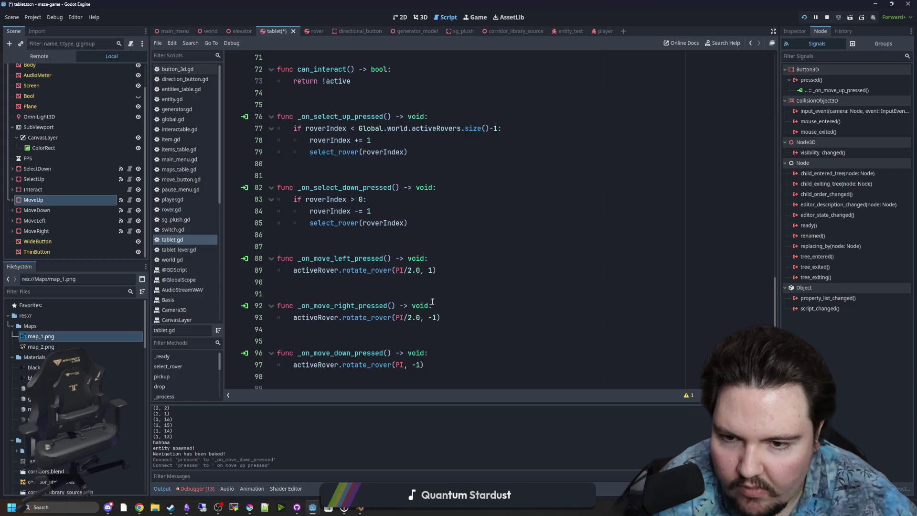
left_click(371, 317)
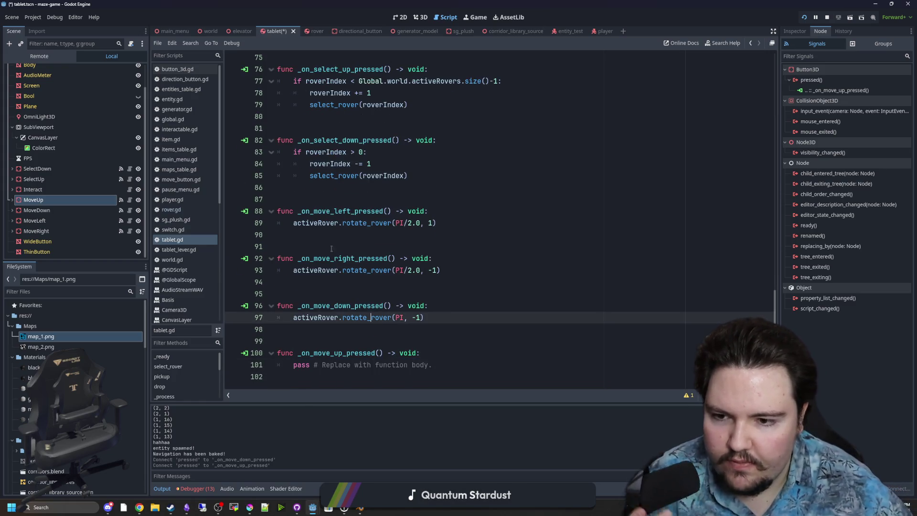
left_click(329, 235)
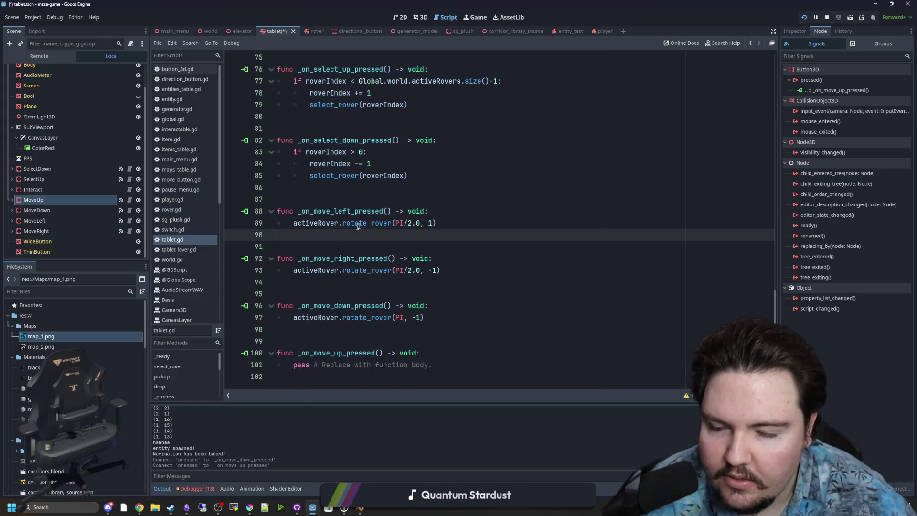
key("Up")
key("shift+End")
- Add and then remove a trial new-function line below move_rover in tablet.gd
left_click(344, 193)
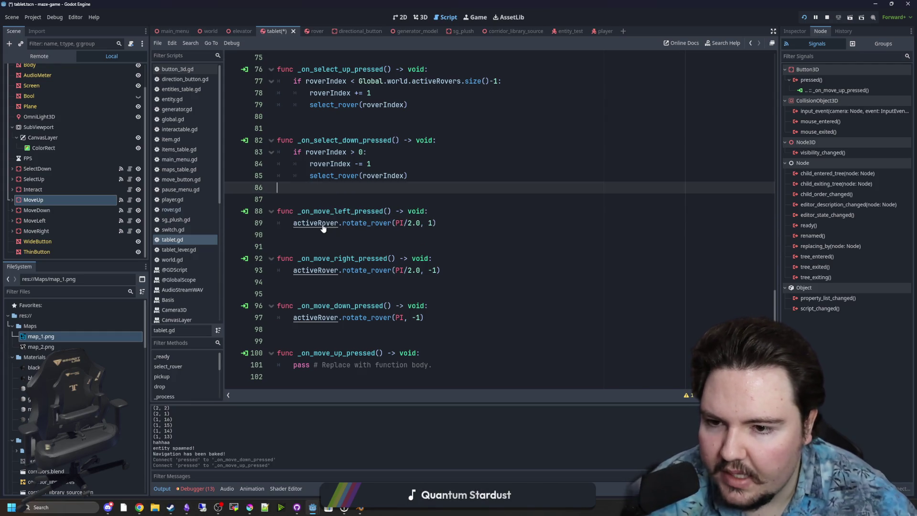
scroll(334, 229, "up", 20)
scroll(344, 229, "down", 8)
scroll(356, 241, "down", 9)
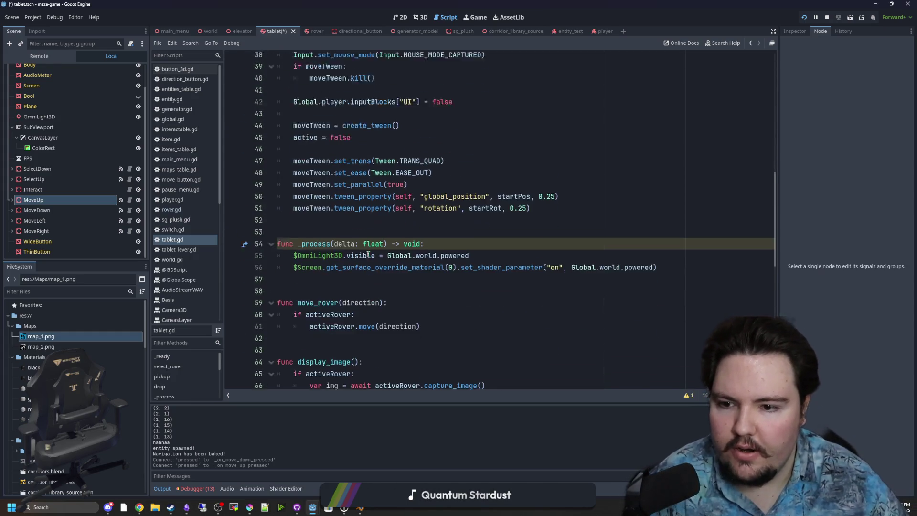
left_click(366, 179)
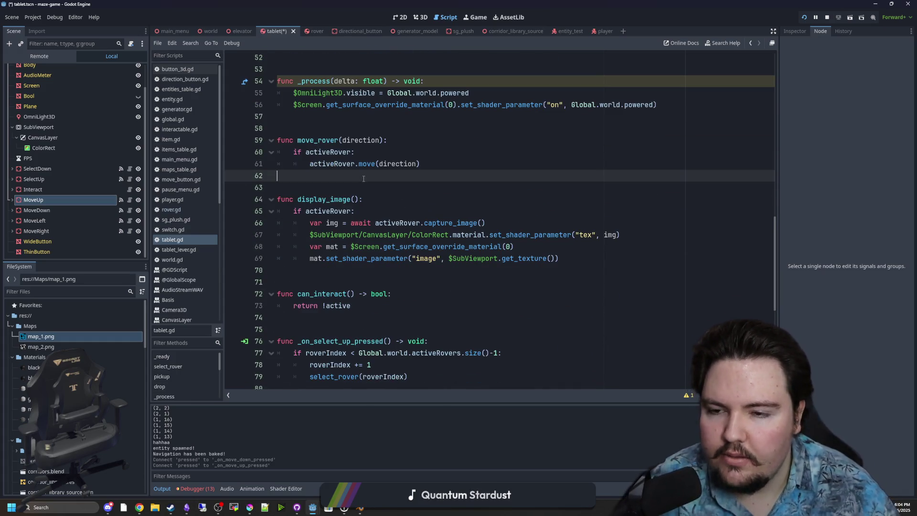
key("Return")
key("Return")
key("Return")
type("func")
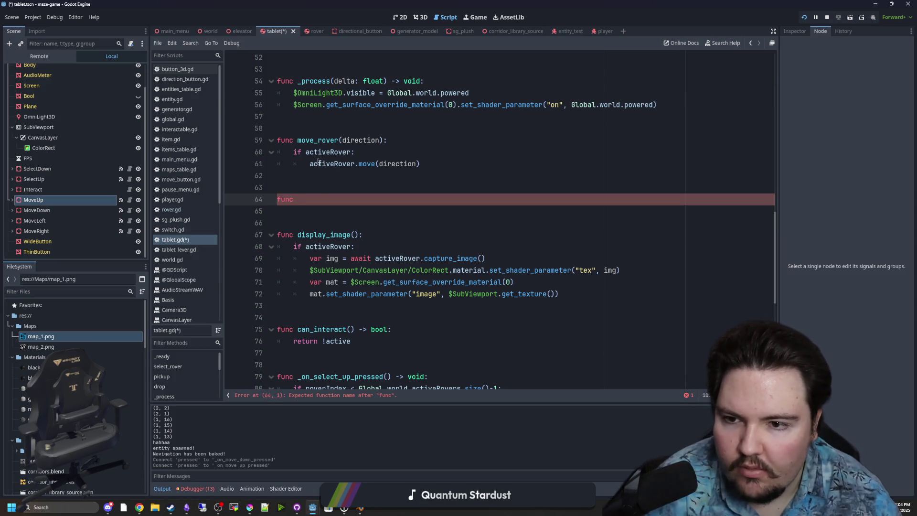
key("BackSpace")
key("BackSpace")
key("BackSpace")
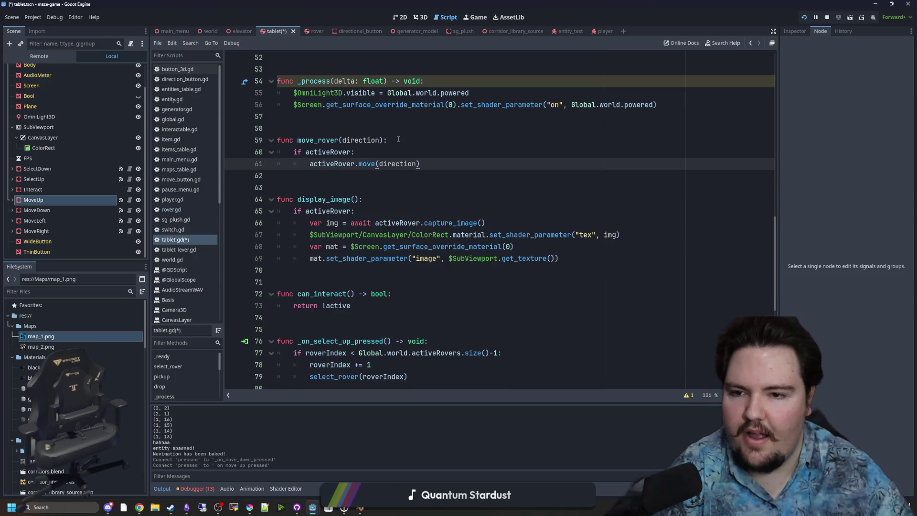
- Delete the move_rover function from tablet.gd, save, and open rover.gd
left_click(368, 175)
scroll(374, 176, "up", 3)
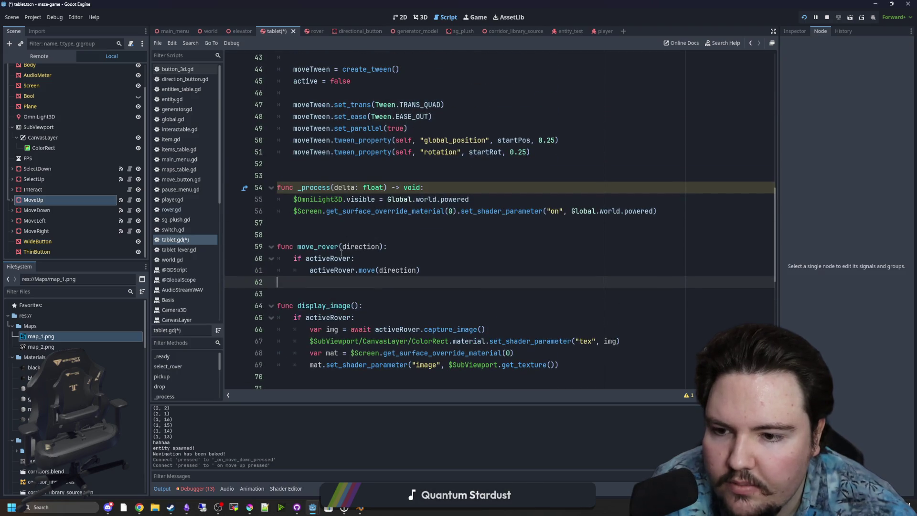
scroll(361, 249, "down", 1)
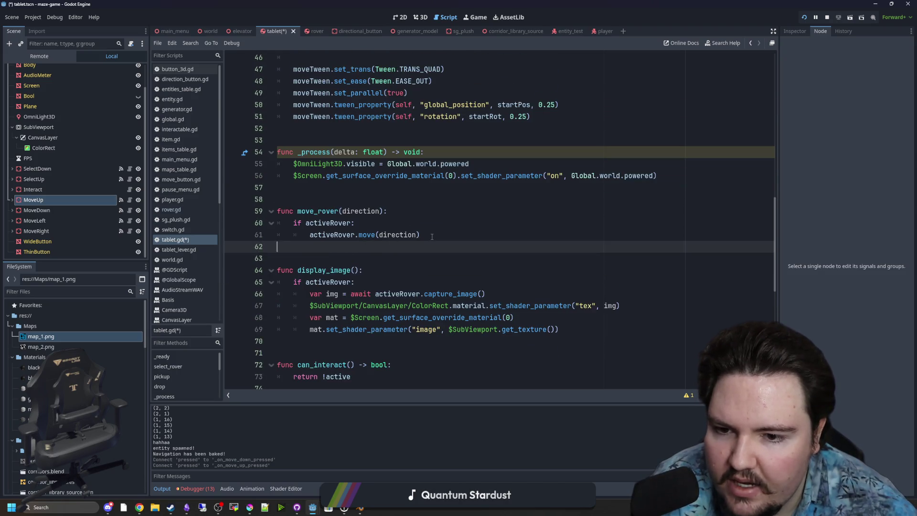
left_click_drag(432, 237, 273, 218)
key("BackSpace")
key("BackSpace")
key("BackSpace")
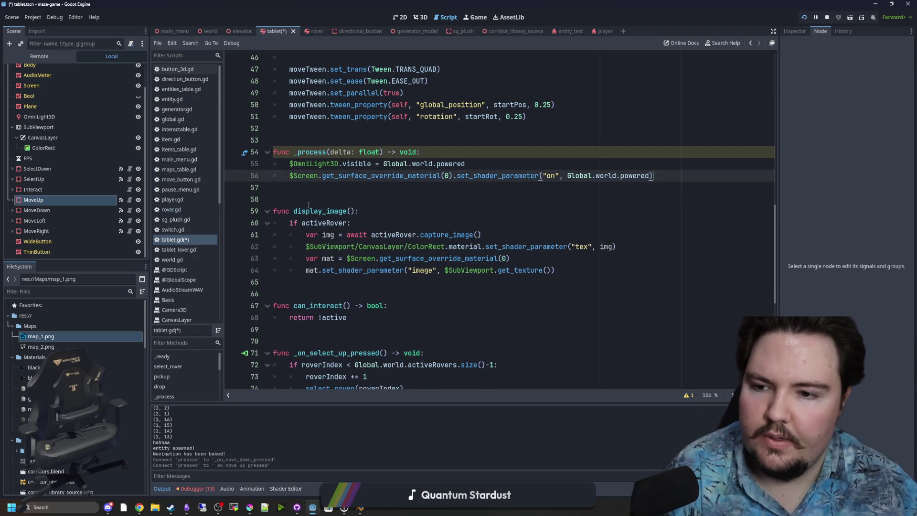
scroll(349, 211, "up", 6)
left_click(382, 197)
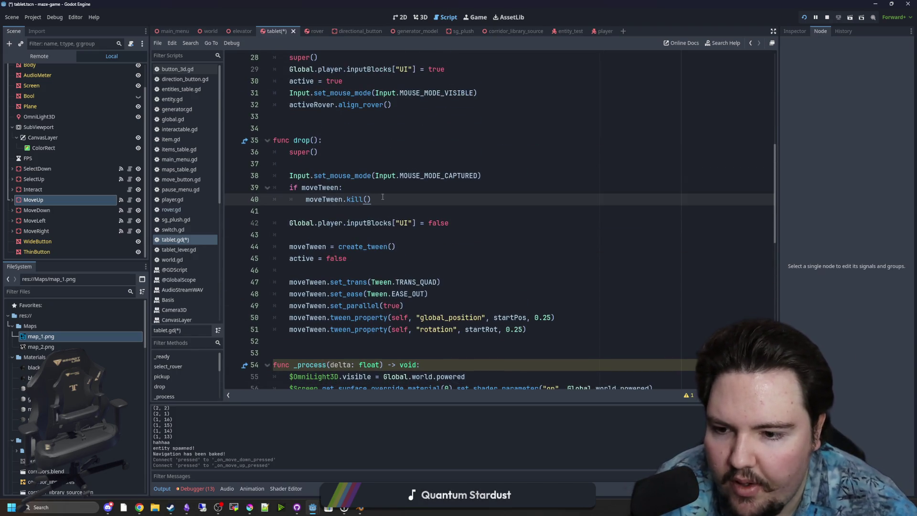
scroll(383, 197, "up", 5)
left_click(361, 201)
key("ctrl+s")
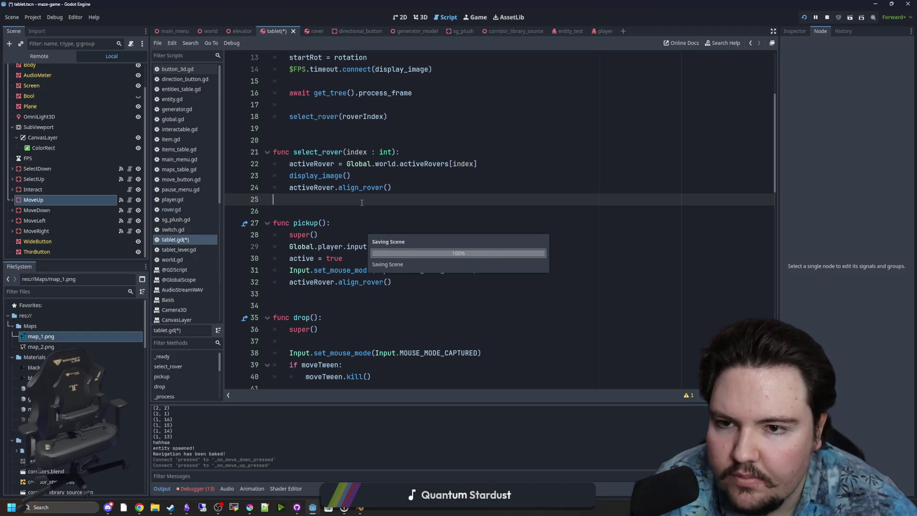
scroll(375, 211, "up", 4)
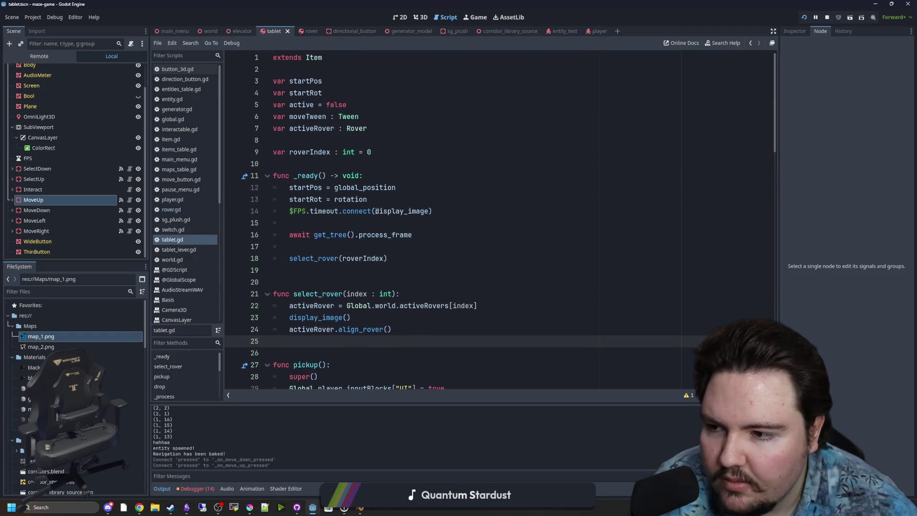
left_click(350, 268)
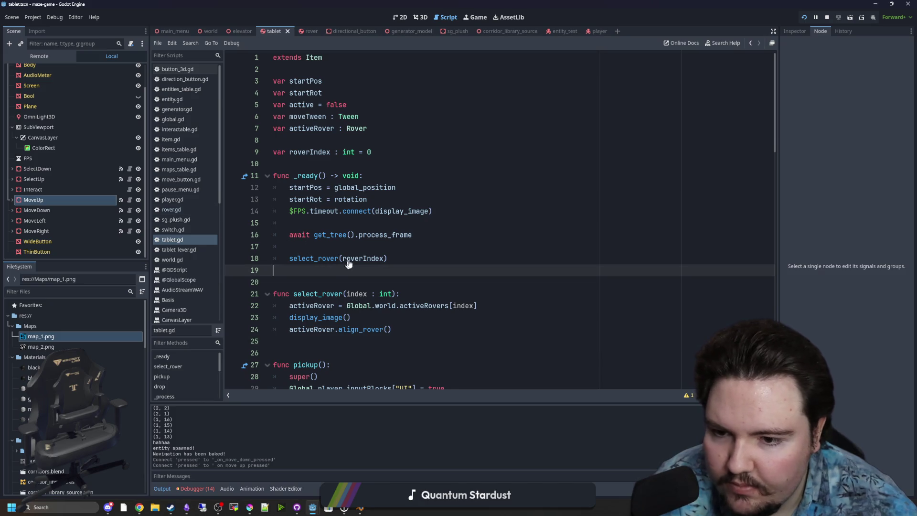
- Open rover.gd and add blank lines below rotate_rover for a new move_rover function
left_click(359, 128, "ctrl")
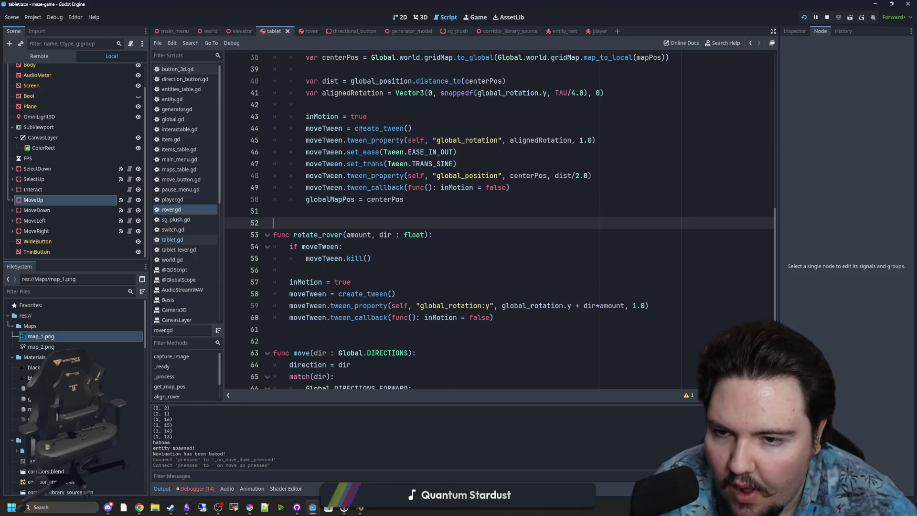
scroll(403, 280, "down", 3)
left_click(397, 211)
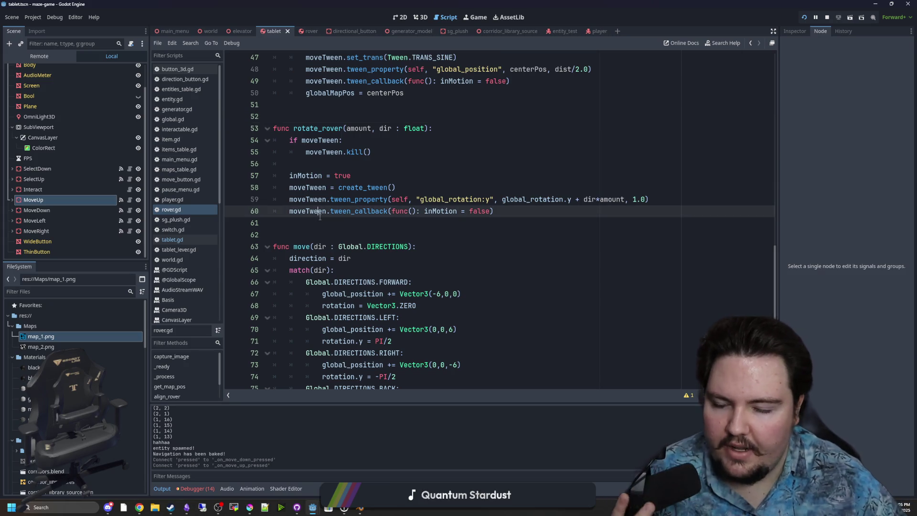
left_click(291, 225)
key("Return")
key("Return")
type("func move_rover():")
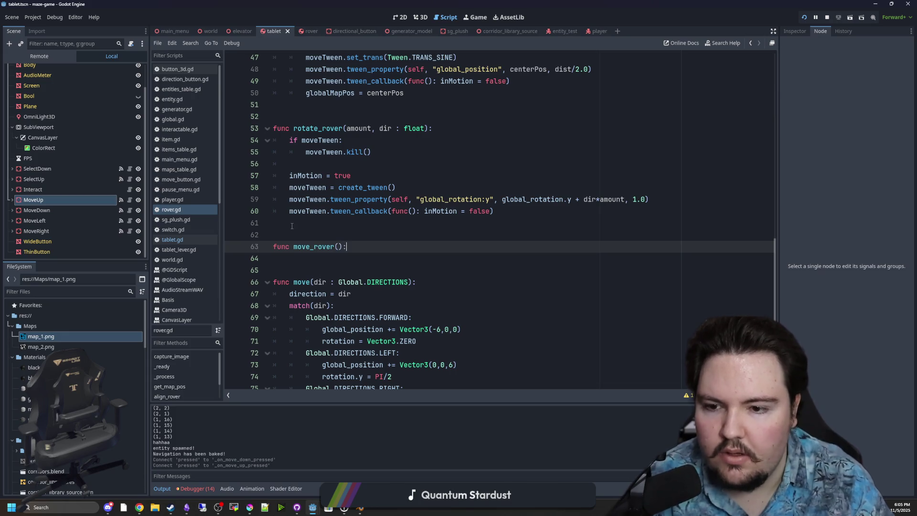
key("Return")
- Copy rotate_rover's tween code into move_rover and unindent it one level
left_click(329, 218)
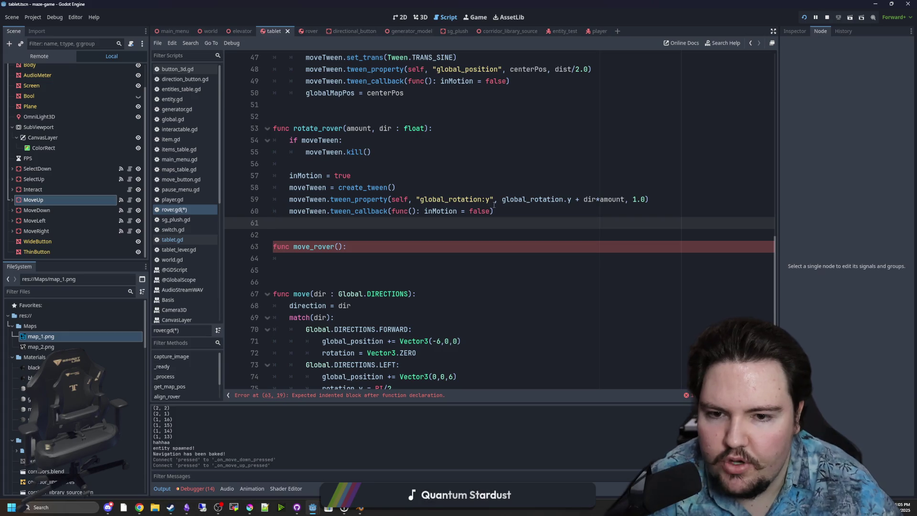
mouse_move(498, 211)
left_mouse_down()
mouse_move(275, 152)
mouse_move(274, 140)
left_mouse_up()
key("ctrl+c")
left_click(315, 258)
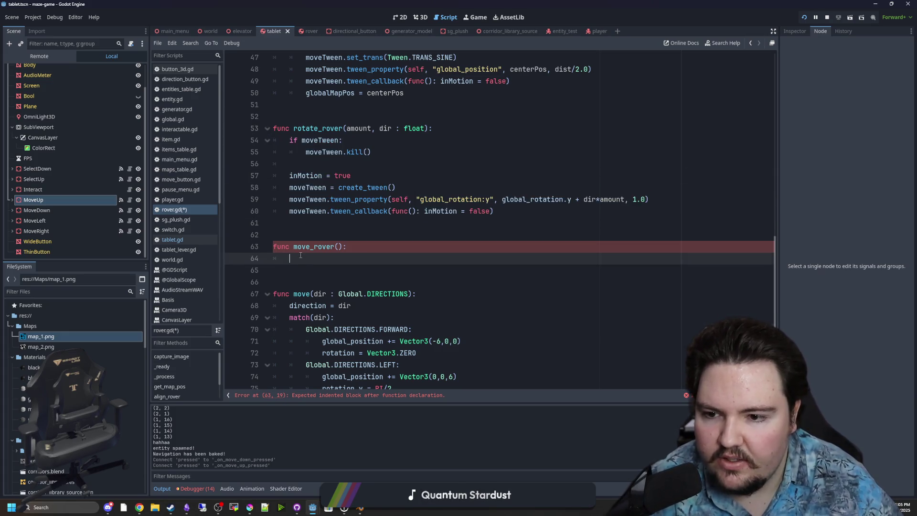
key("ctrl+v")
left_click(302, 258)
left_click_drag(302, 258, 495, 330)
key("shift+Tab")
- Add an 'if inMotion: return' guard at the top of rotate_rover
scroll(370, 214, "down", 2)
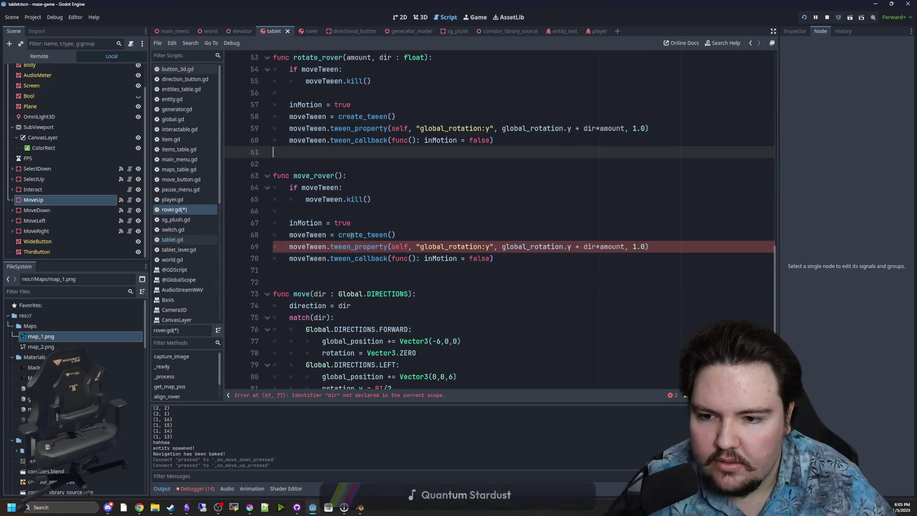
left_click(370, 215)
scroll(457, 197, "up", 4)
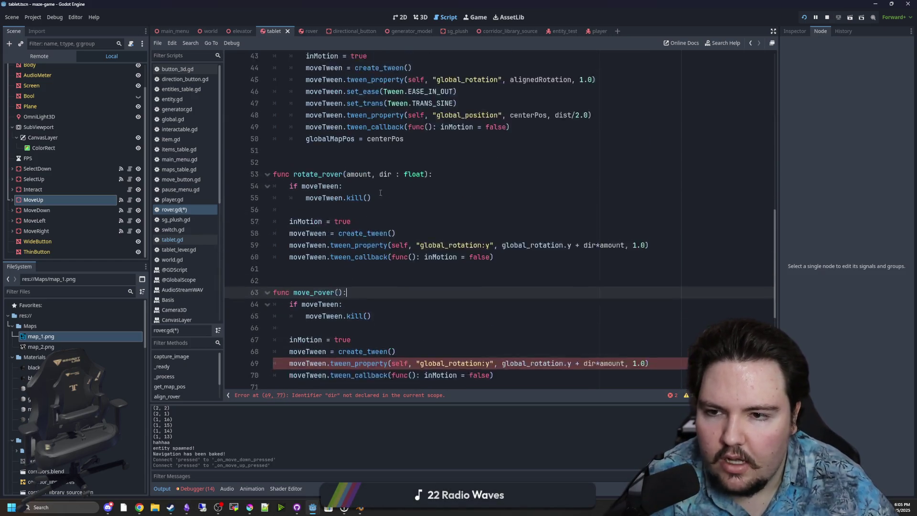
left_click(456, 197)
key("Return")
key("BackSpace")
key("BackSpace")
key("BackSpace")
type("f")
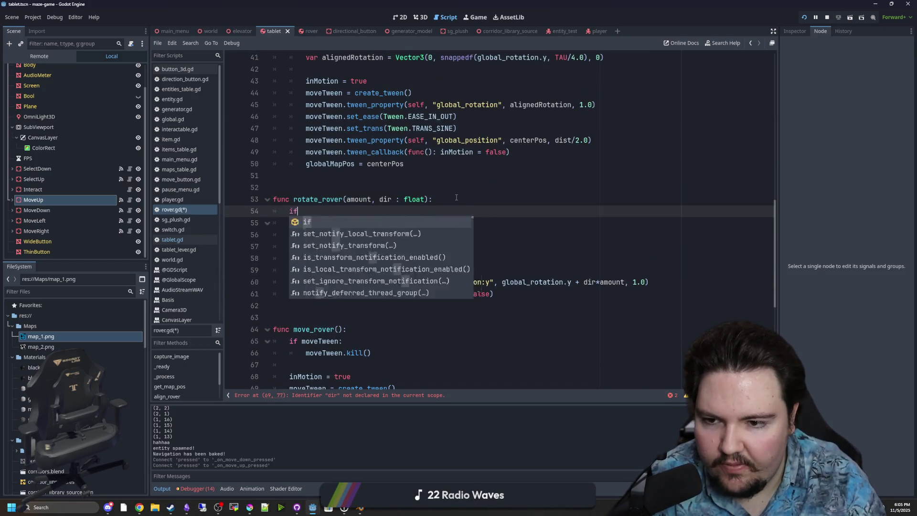
type(" inMotion: return")
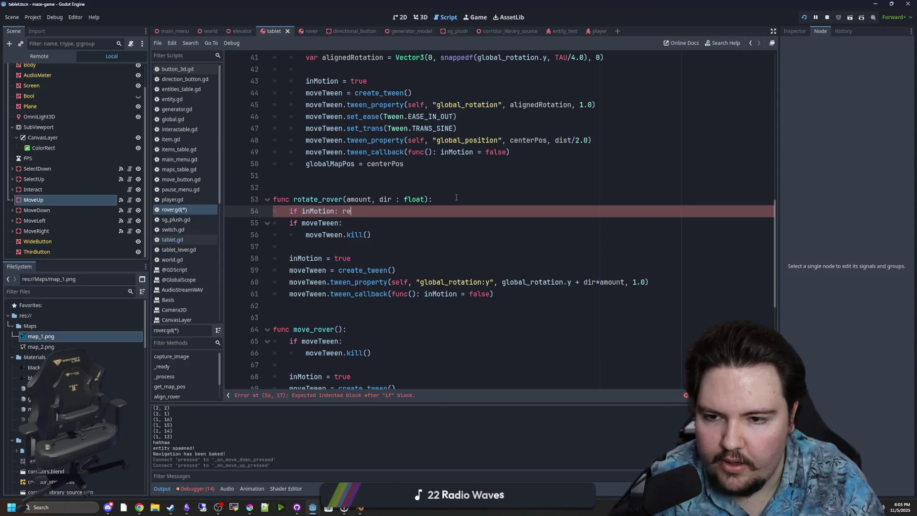
key("Return")
- Copy the 'if inMotion: return' guard into the top of move_rover
left_click_drag(368, 211, 283, 214)
key("ctrl+c")
scroll(286, 215, "down", 2)
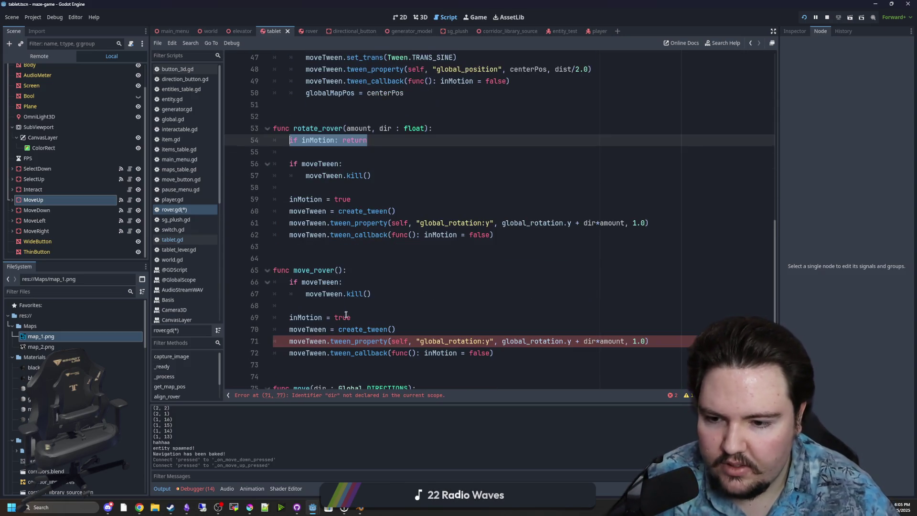
left_click(354, 271)
key("Return")
key("ctrl+v")
key("Return")
- Make move_rover's tween target global_position and delete the old rotation target value
scroll(358, 271, "down", 1)
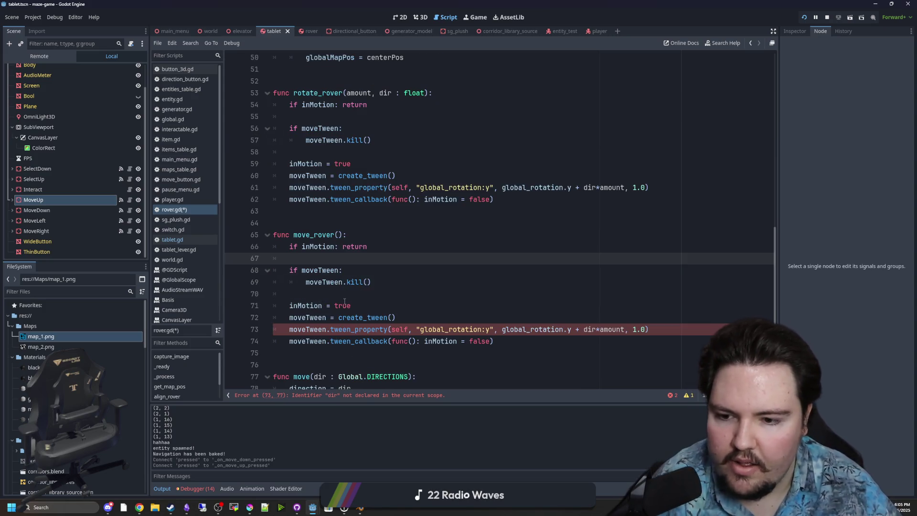
left_click(342, 306)
scroll(395, 276, "down", 1)
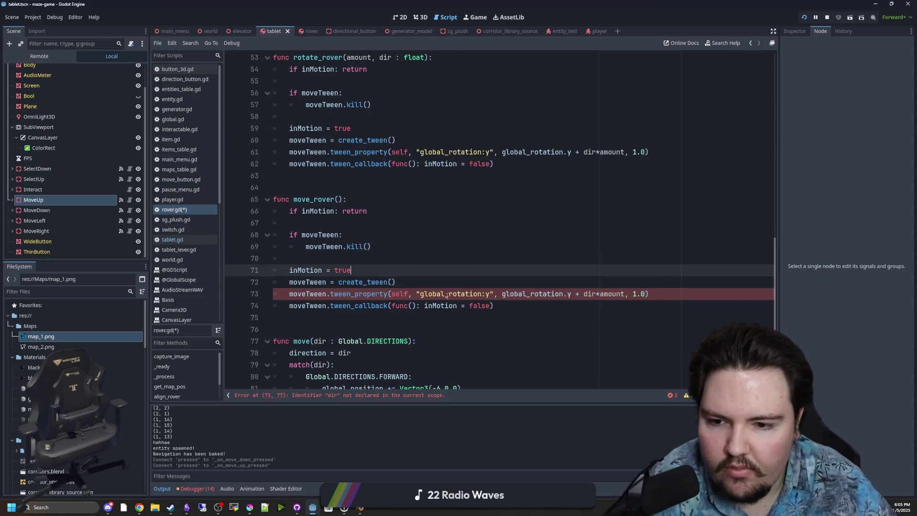
left_click(465, 294)
key("Delete")
key("Delete")
key("Delete")
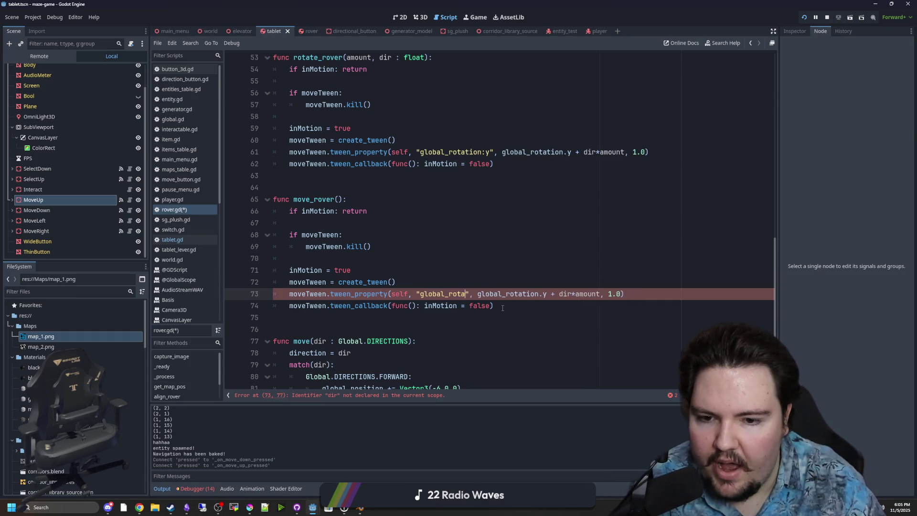
key("BackSpace")
key("BackSpace")
key("BackSpace")
type("position")
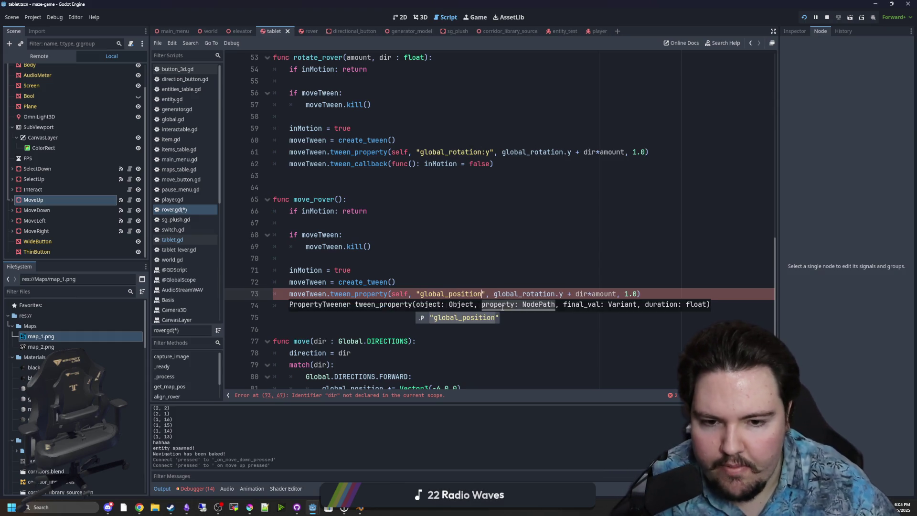
key("Escape")
key("Up")
left_click_drag(617, 294, 494, 294)
key("BackSpace")
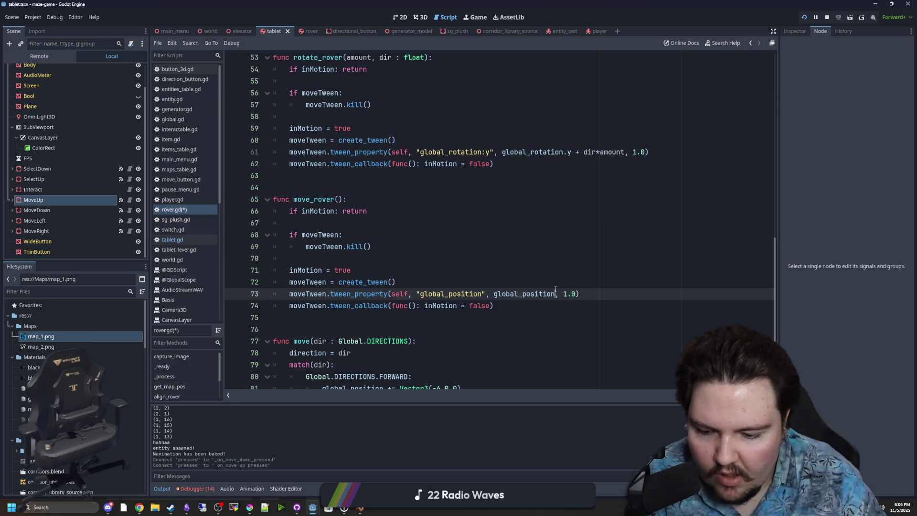
- Set the move_rover tween duration to 2.0 seconds
left_click(559, 282)
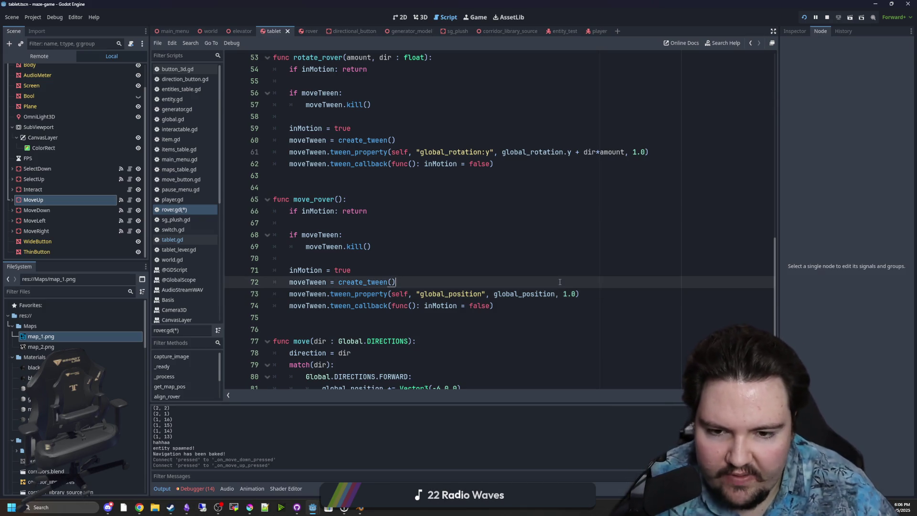
left_click(562, 294)
key("Down")
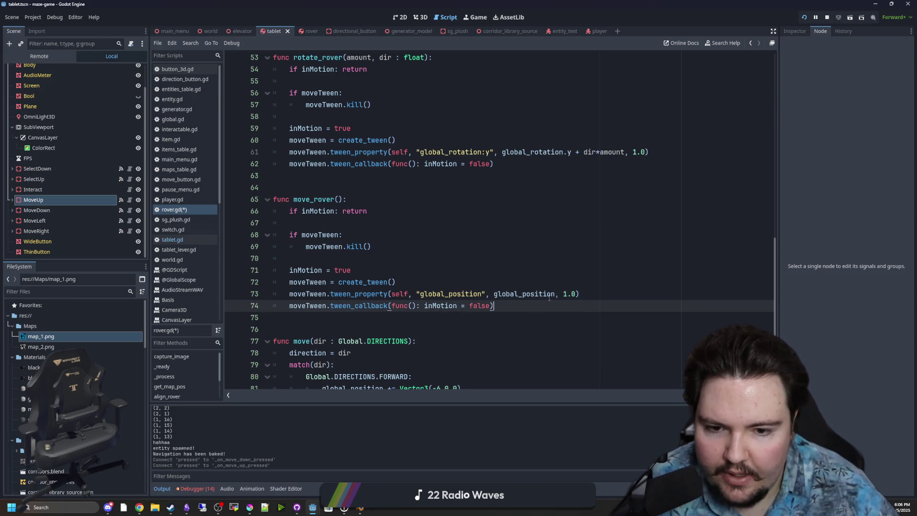
left_click(570, 293)
type("4")
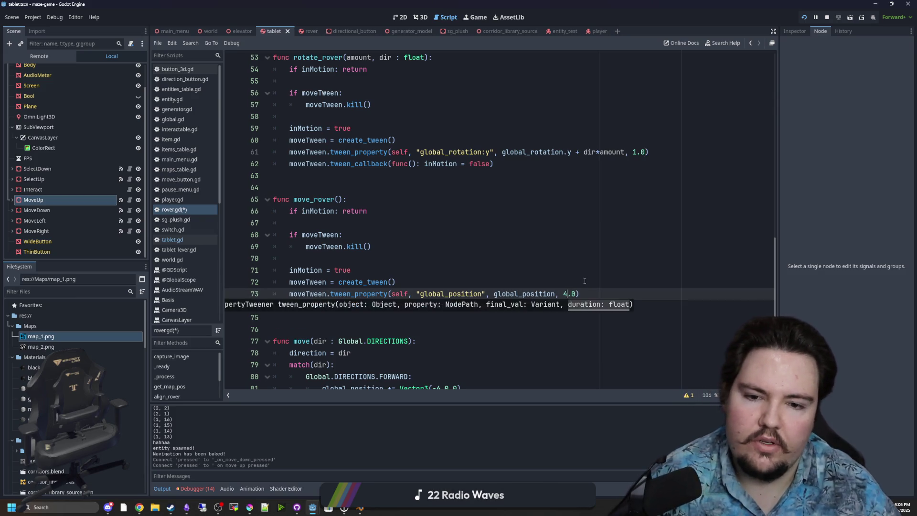
key("Up")
key("Up")
left_click(559, 294)
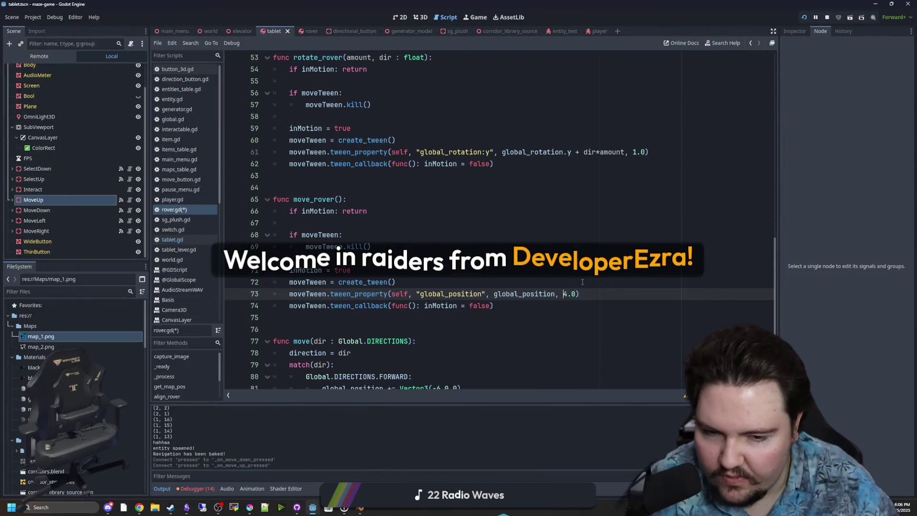
key("BackSpace")
type("2")
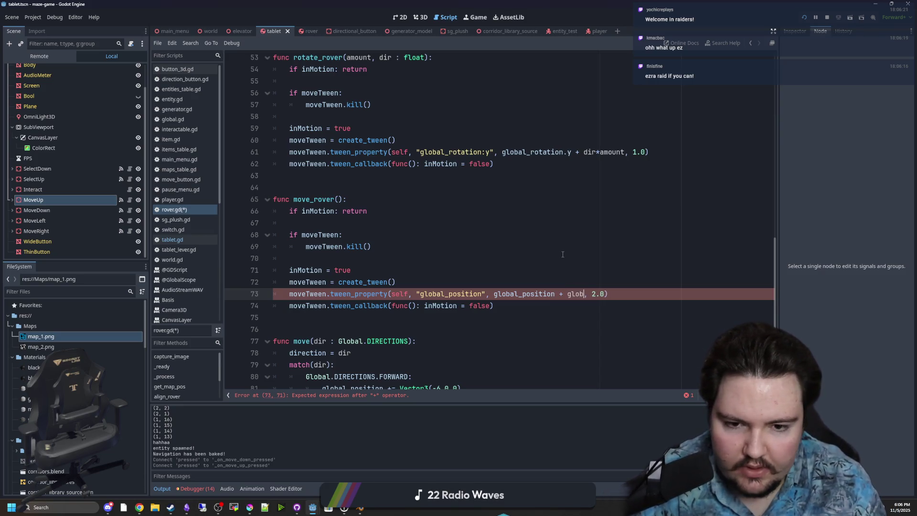
- Set the tween offset to Vector3.RIGHT.rotated by global_rotation.y
type("rotation")
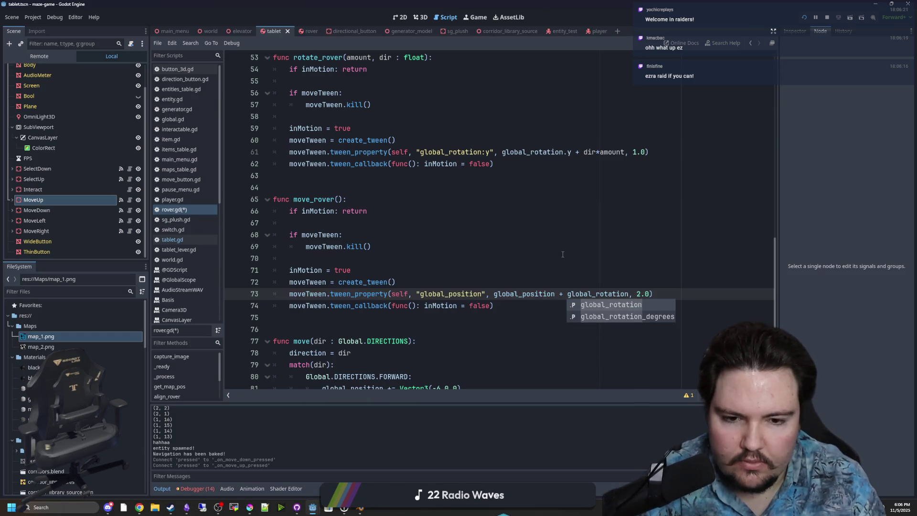
type(".y")
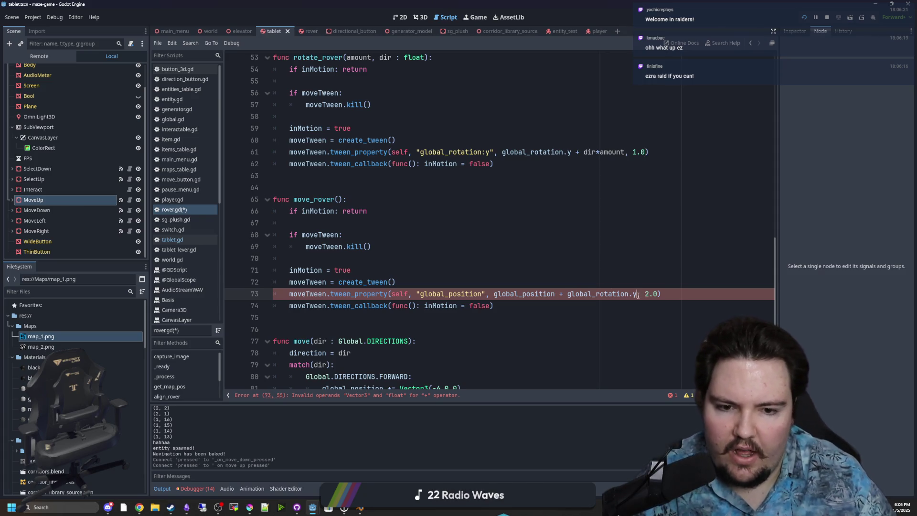
type(".a")
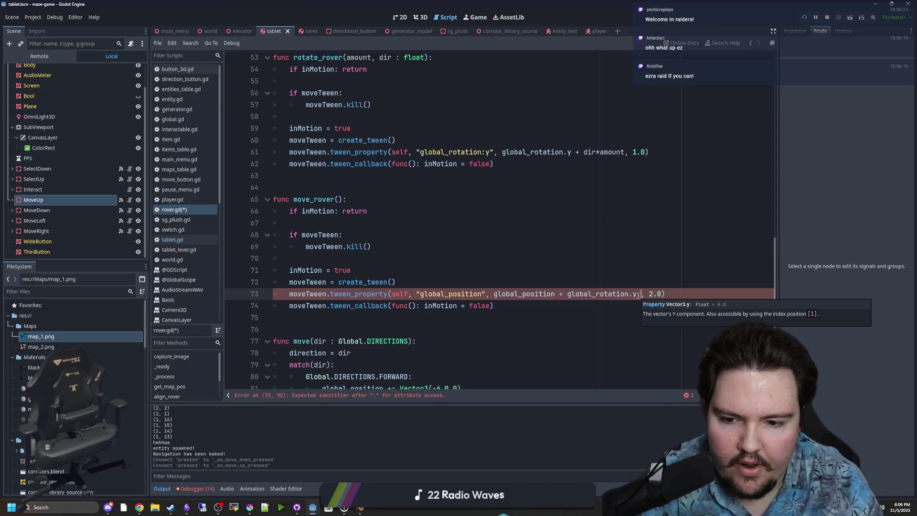
key("BackSpace")
key("BackSpace")
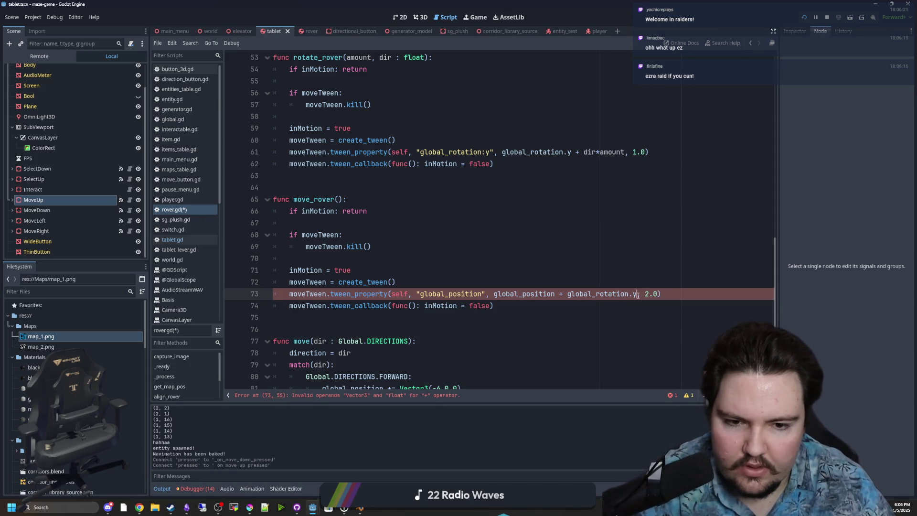
left_click_drag(637, 293, 573, 294)
key("shift+Left")
key("BackSpace")
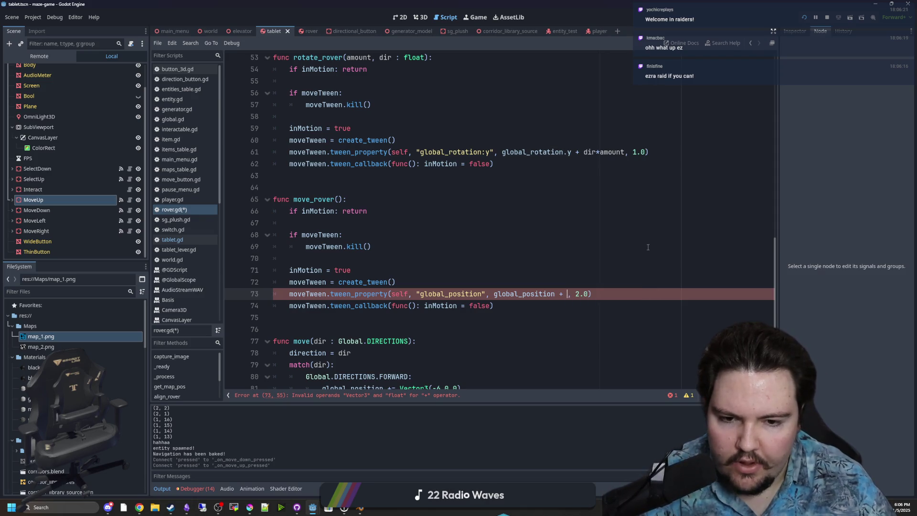
type("G")
key("BackSpace")
type("Vector")
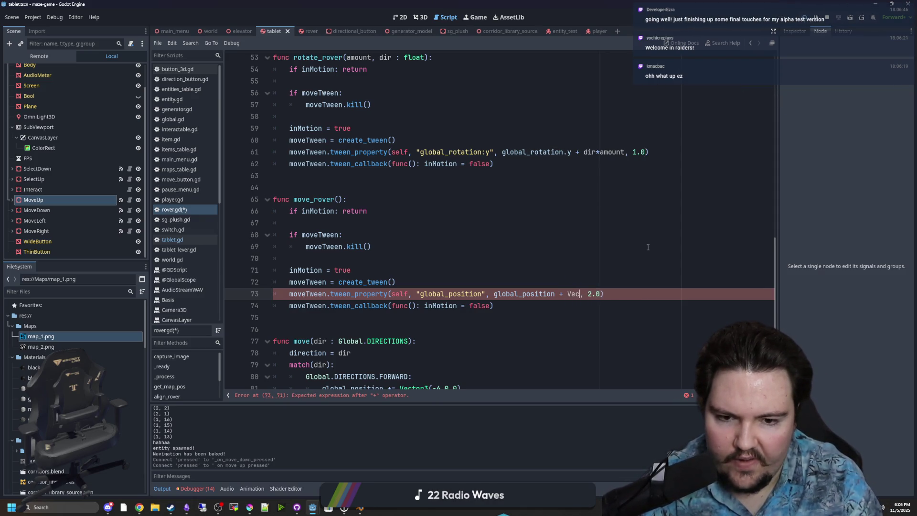
type("3.RIGHT")
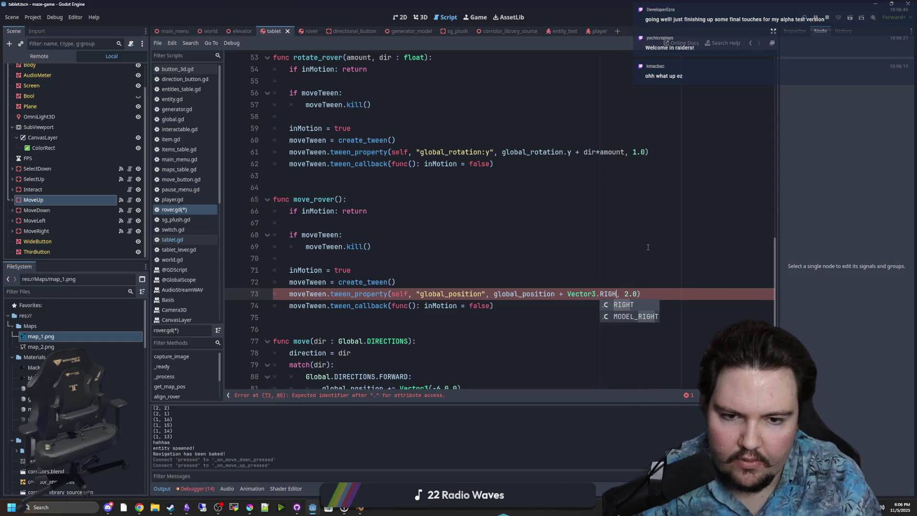
key("BackSpace")
type(".rotated")
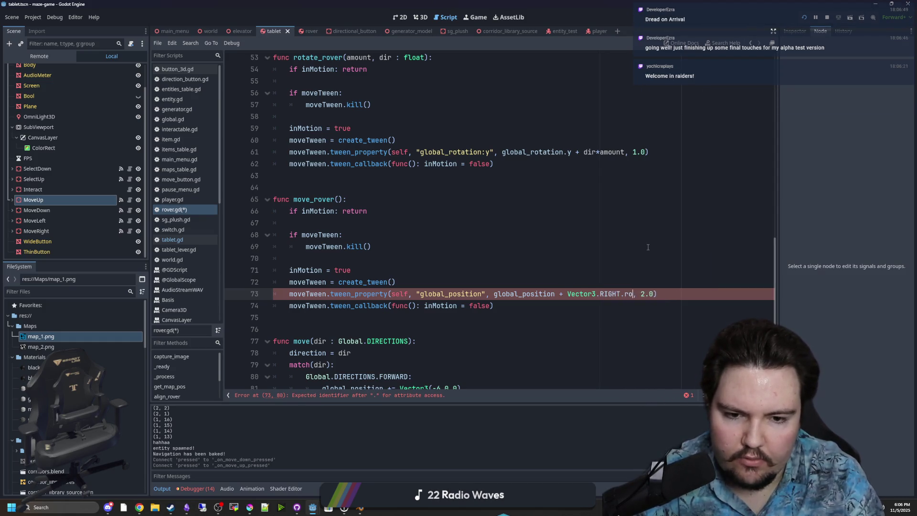
type("(global_rotation.y")
- Add Vector3(0, 1, 0) as the rotation axis in the rotated call and save rover.gd
left_click(648, 247)
left_click(628, 272)
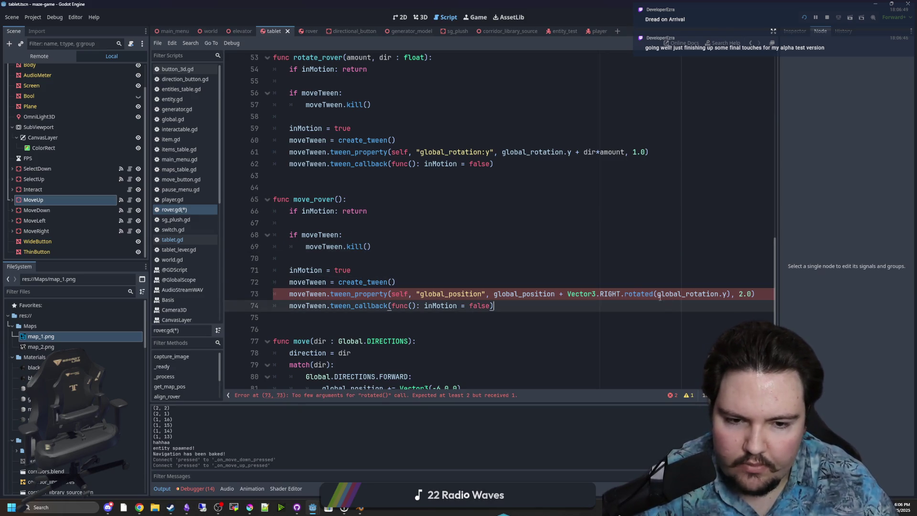
left_click(657, 295)
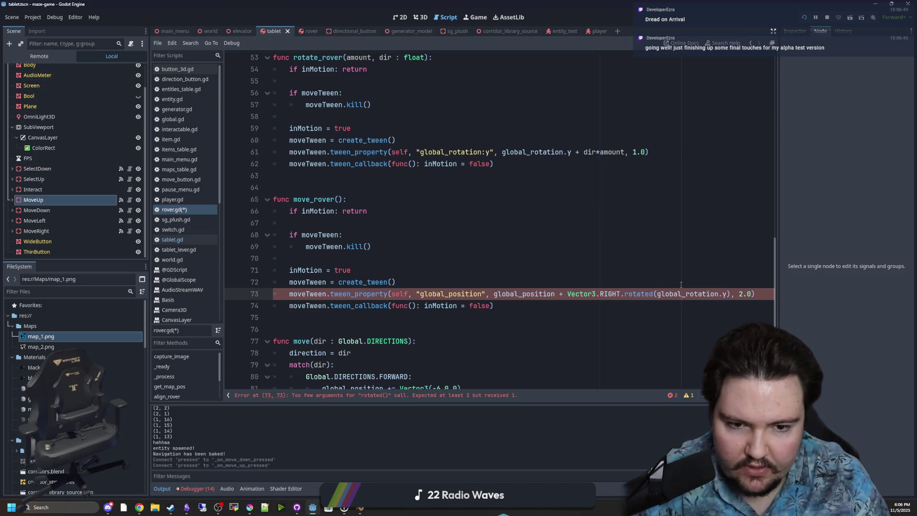
type("Vector3(")
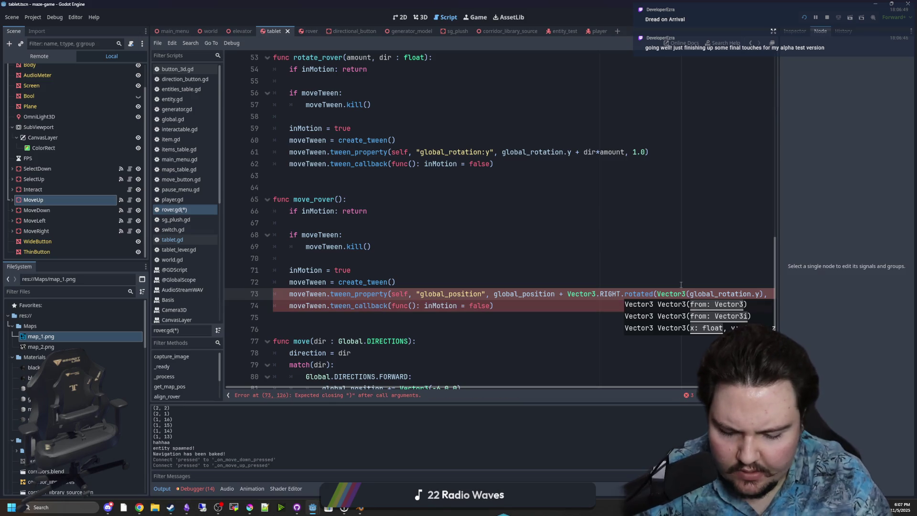
type("0, 1, 0),")
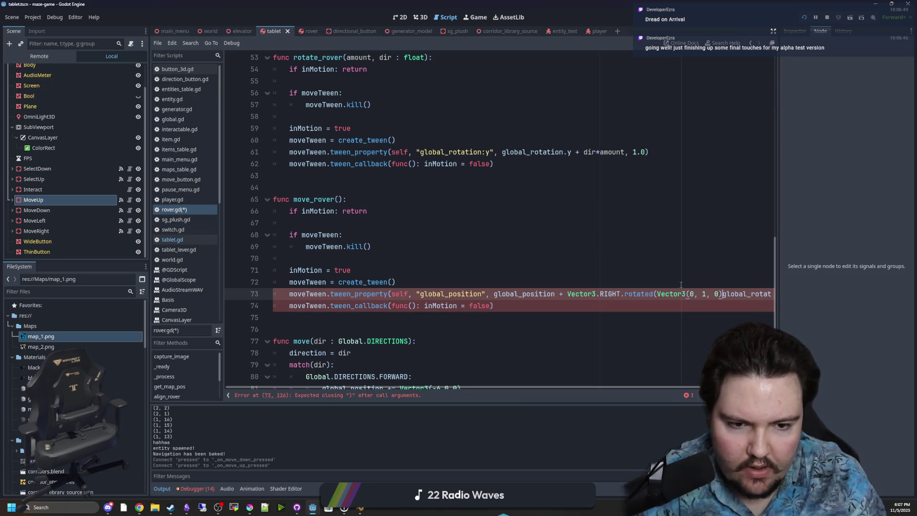
left_click(396, 282)
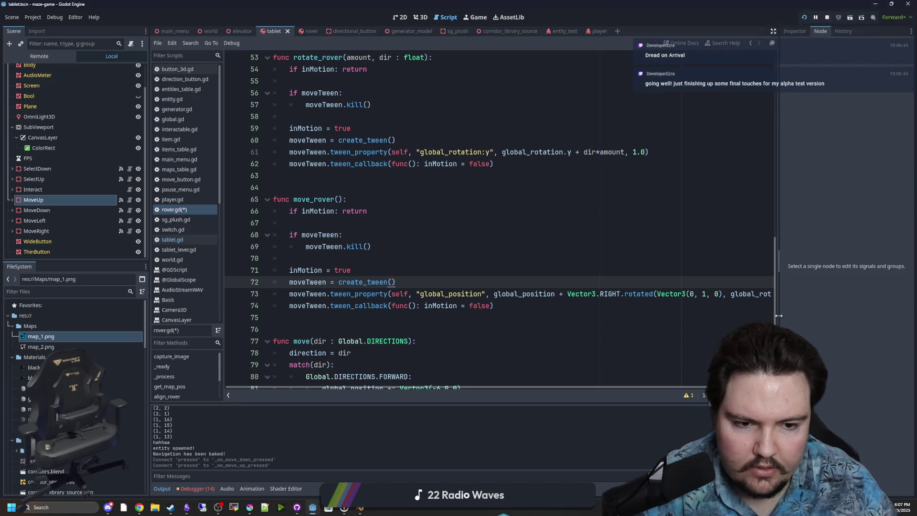
left_click(536, 258)
key("ctrl+s")
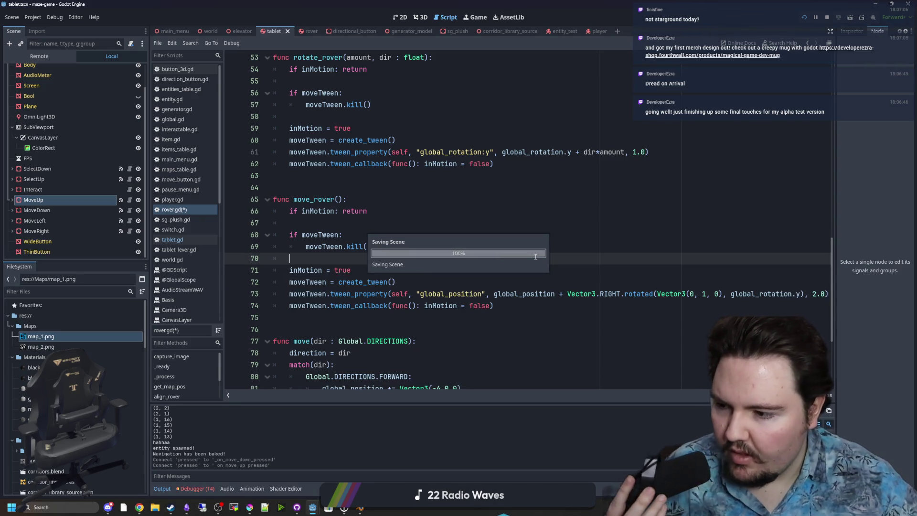
- Save rover.gd again and maximize the Magical Game Dev Mug page in Chrome
left_click(491, 224)
key("ctrl+s")
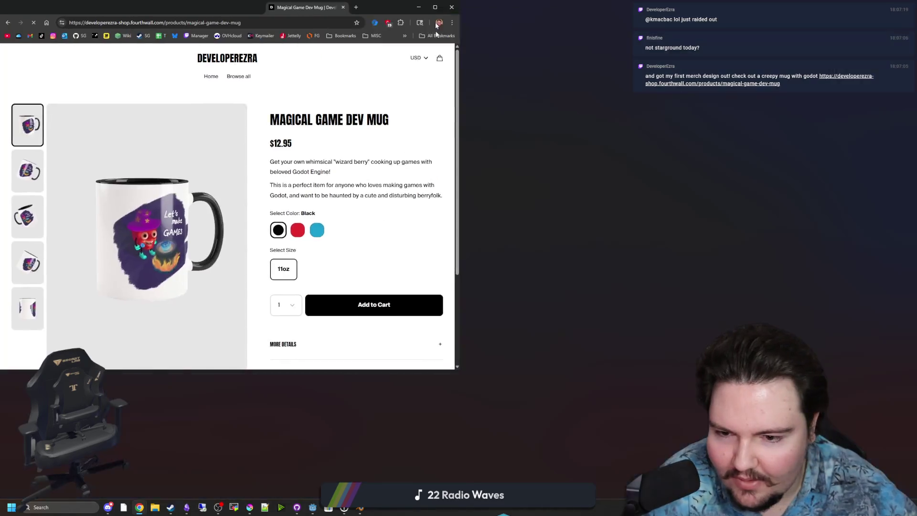
double_click(435, 22)
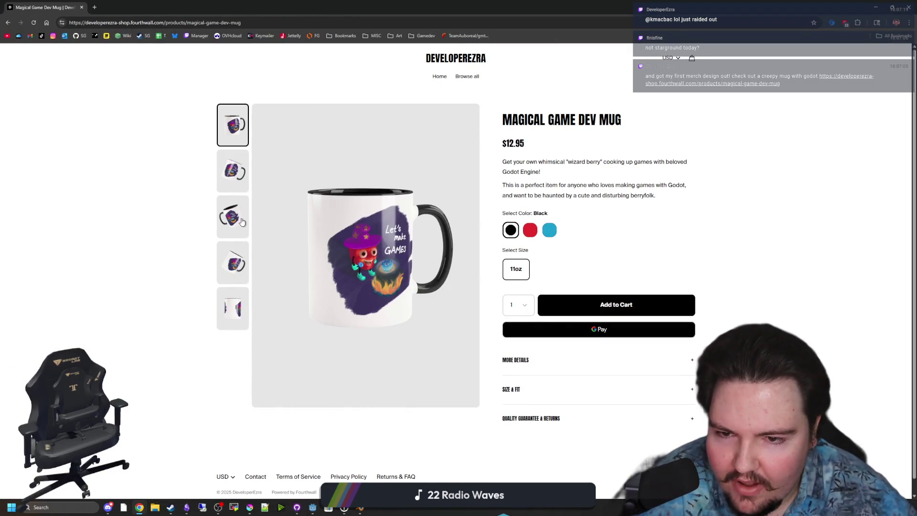
- Browse the mug's product photos, then un-maximize Chrome to reveal Godot behind it
left_click(241, 221)
left_click(236, 263)
left_click(240, 298)
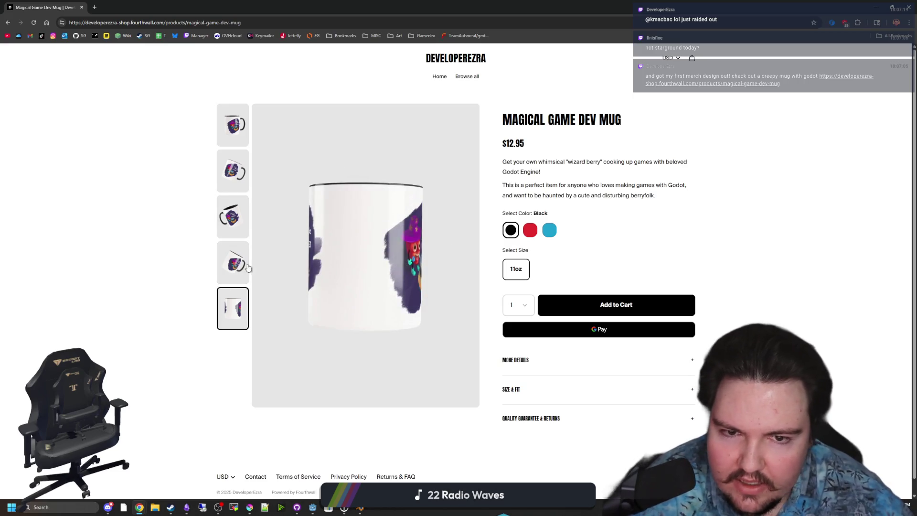
scroll(597, 238, "down", 1)
scroll(498, 153, "up", 1)
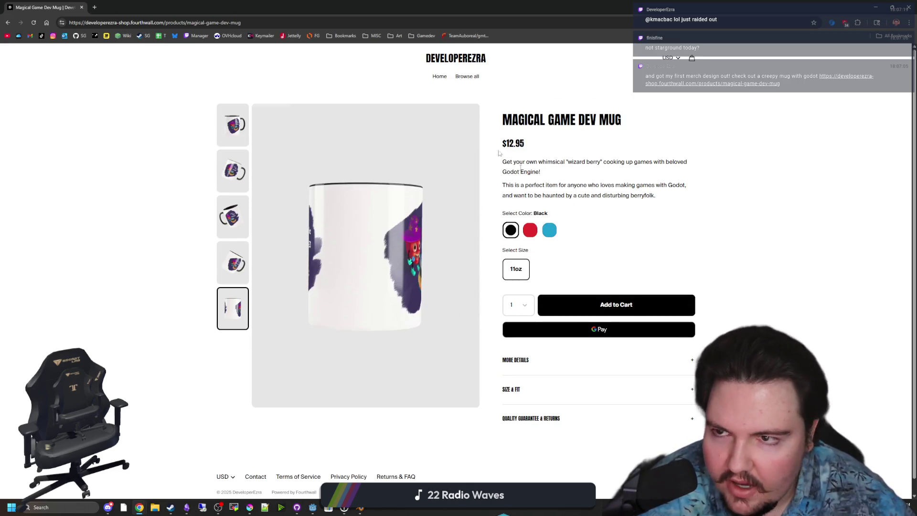
left_click_drag(506, 7, 507, 248)
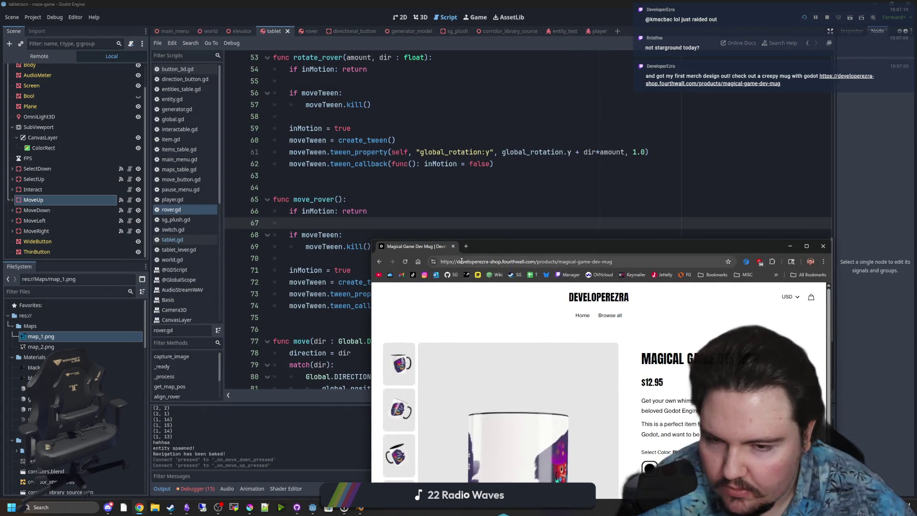
- Bring the Godot editor back to the front and save rover.gd
left_click(451, 235)
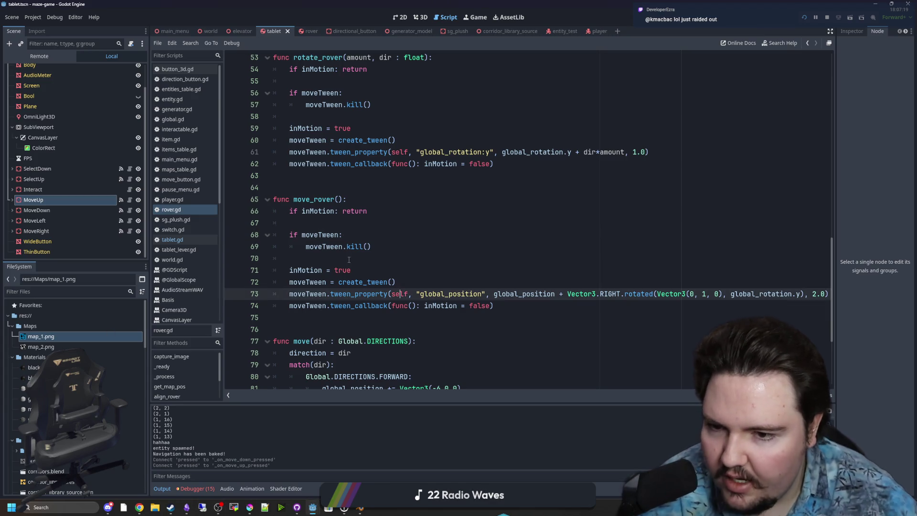
left_click(370, 231)
key("Up")
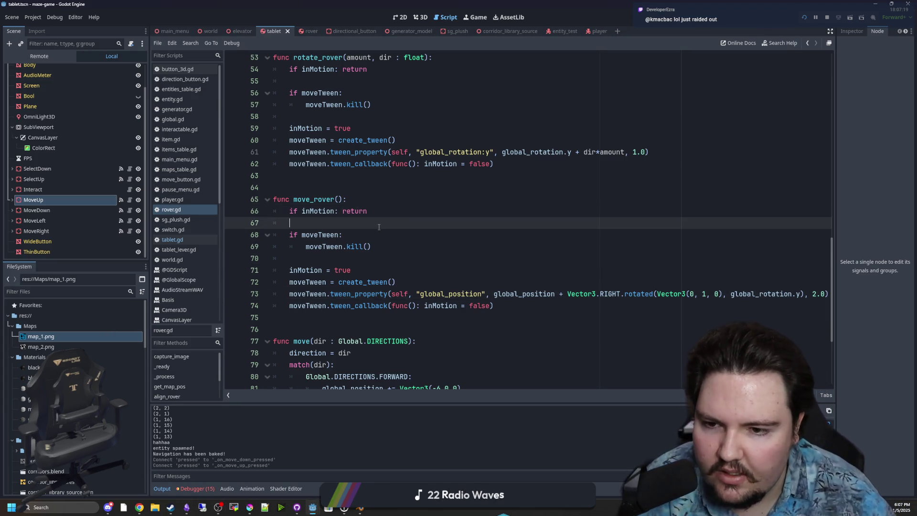
key("ctrl+s")
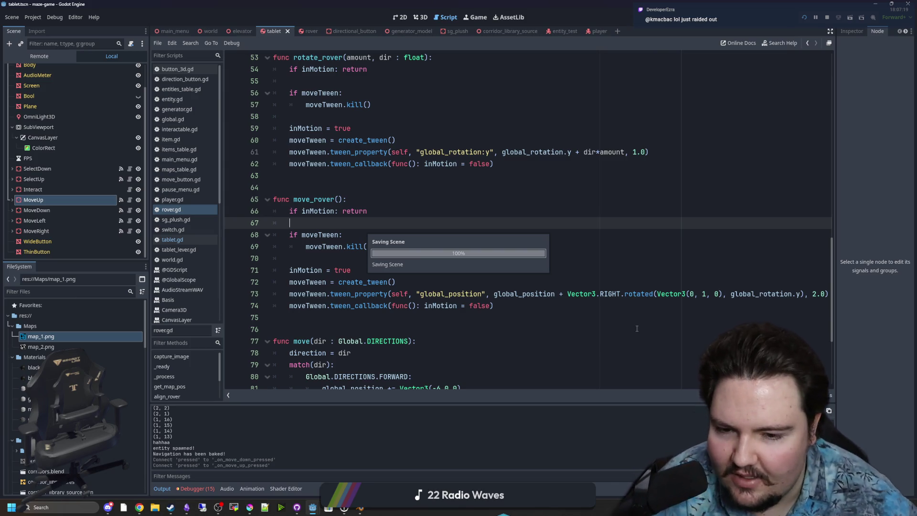
left_click(637, 329)
left_click(702, 270)
key("ctrl+s")
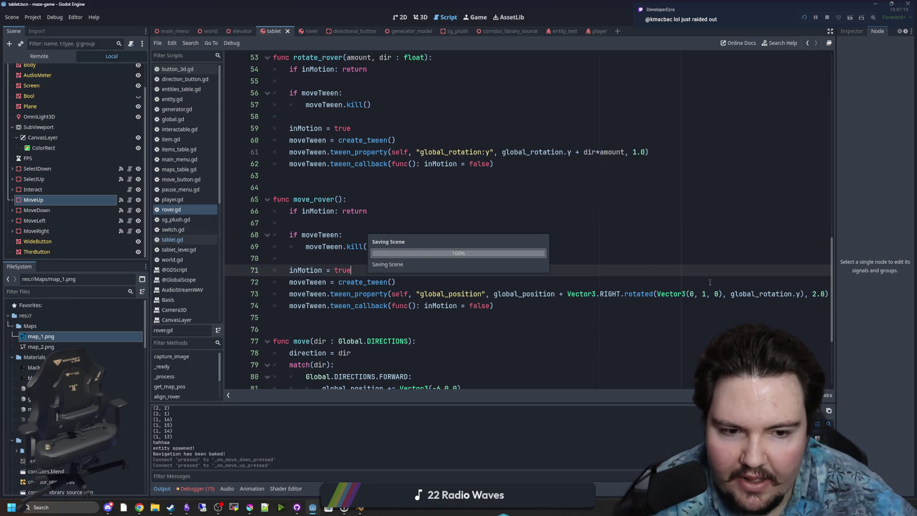
- Replace Vector3.RIGHT with Vector3(8, 0, 0) on line 73 and save
left_click(617, 294)
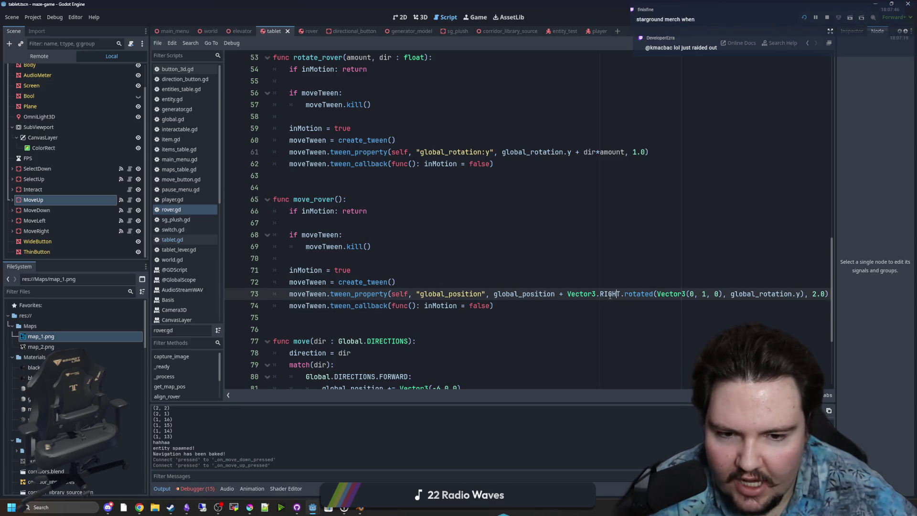
double_click(610, 295)
type("Vector3(")
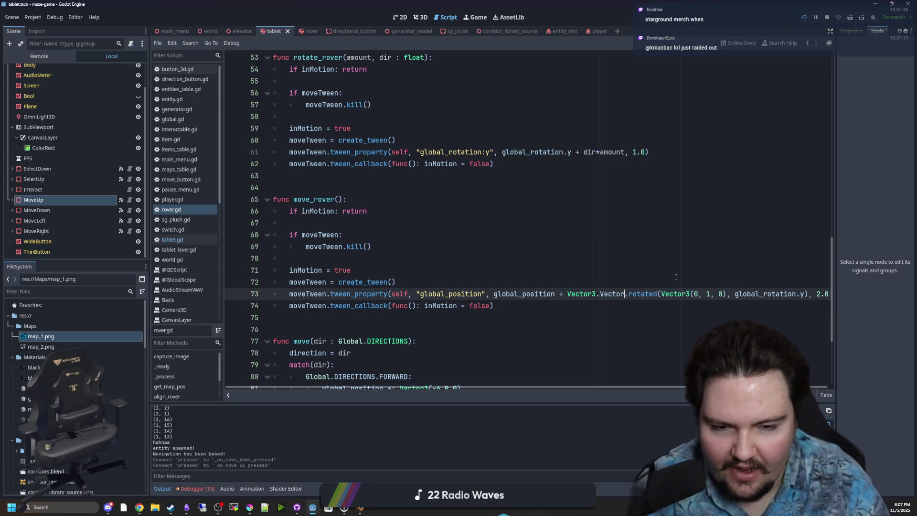
type("8")
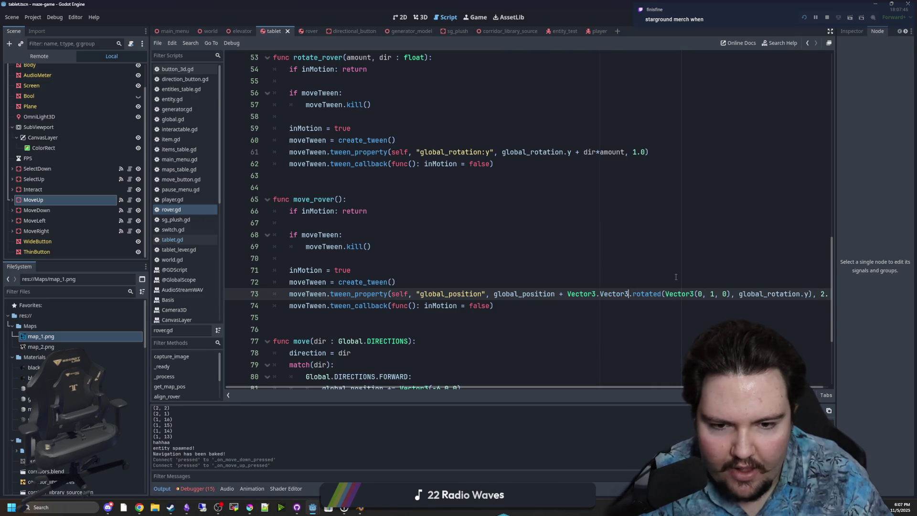
key("BackSpace")
key("BackSpace")
key("BackSpace")
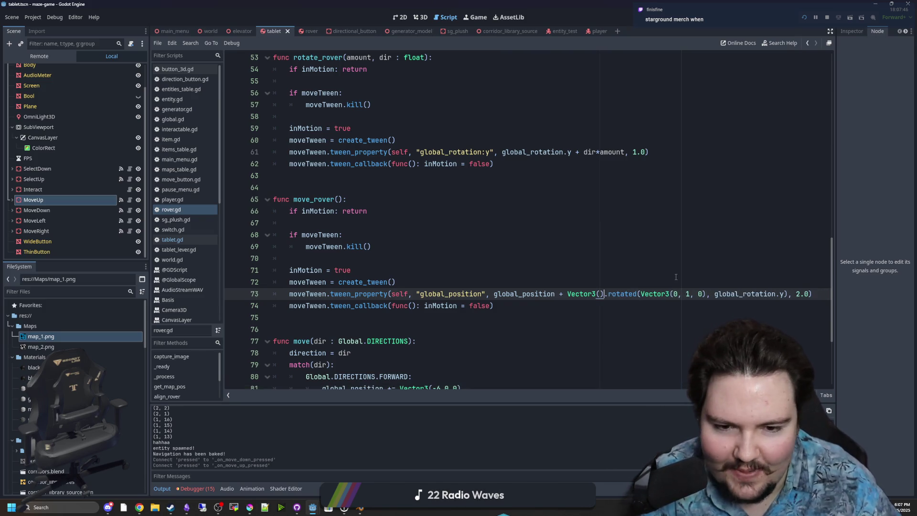
type("0, 0")
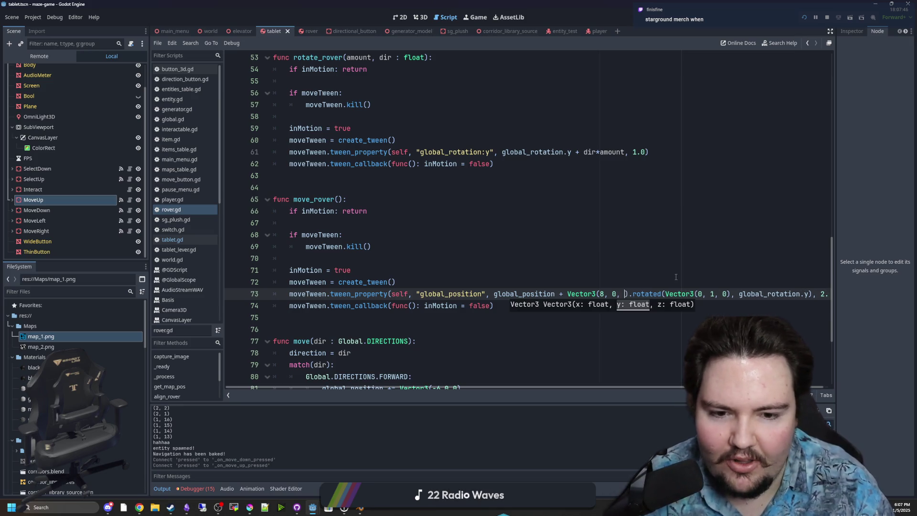
left_click(593, 266)
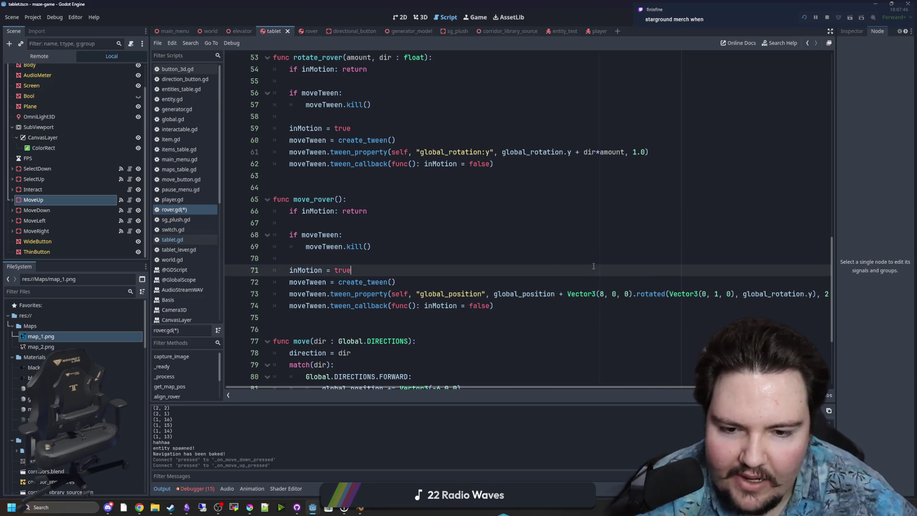
key("ctrl+s")
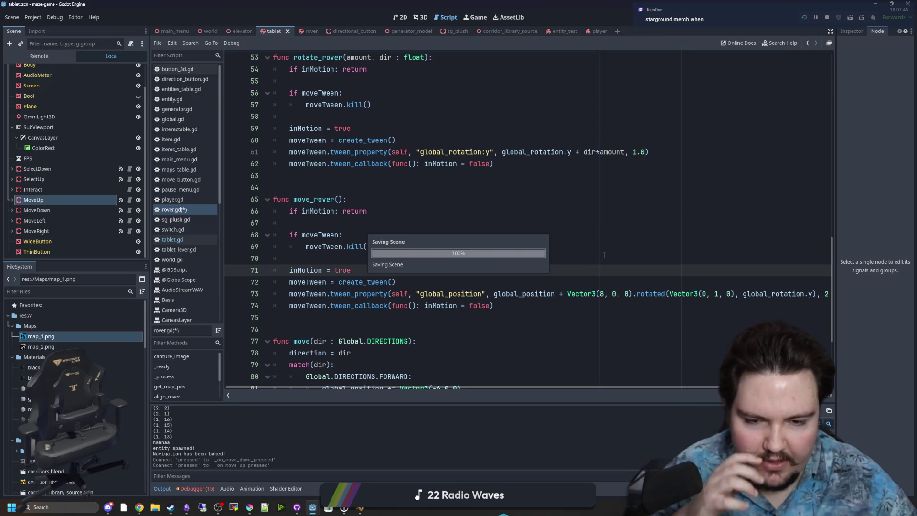
left_click(573, 246)
key("ctrl+s")
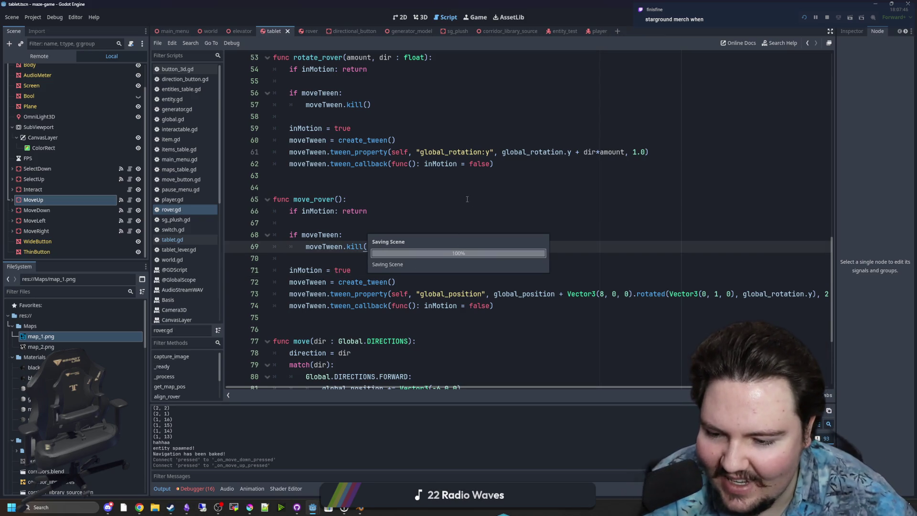
- Relaunch the game, start play, pick up the tablet and press its left arrow to steer the rover
left_click(827, 17)
left_click(809, 18)
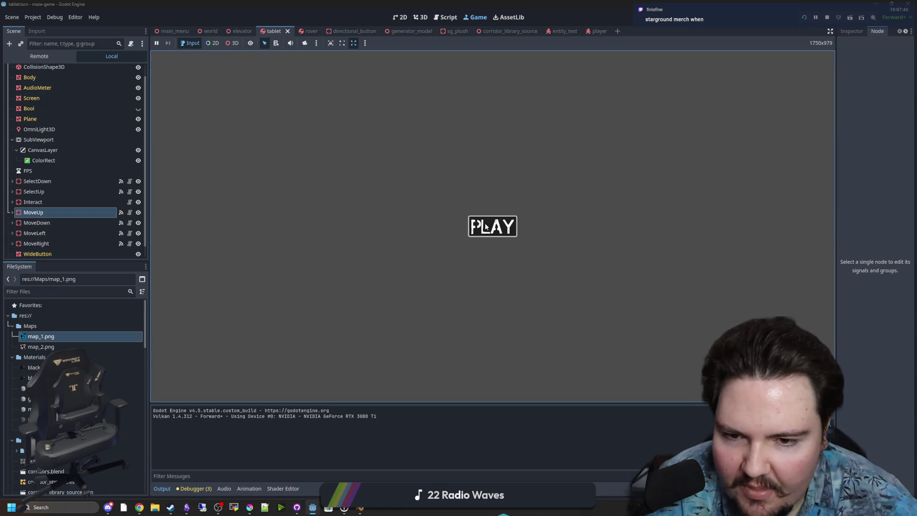
left_click(485, 226)
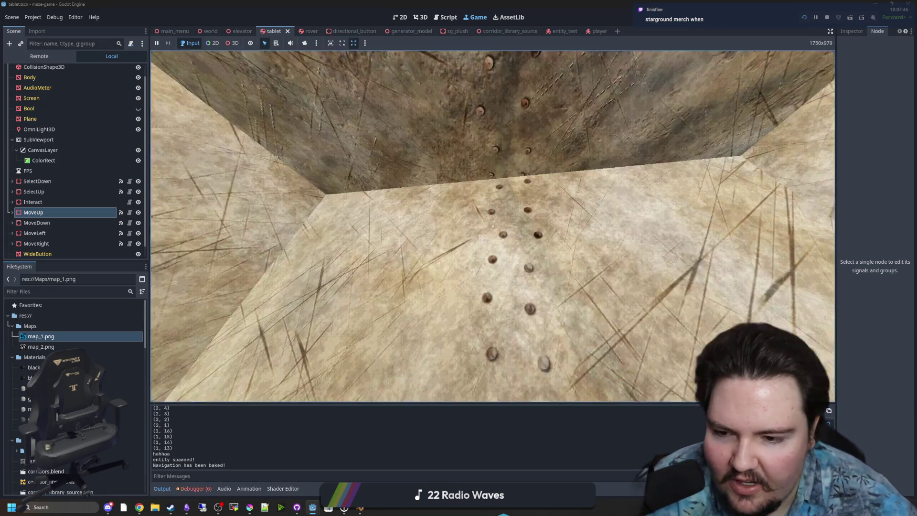
key("w")
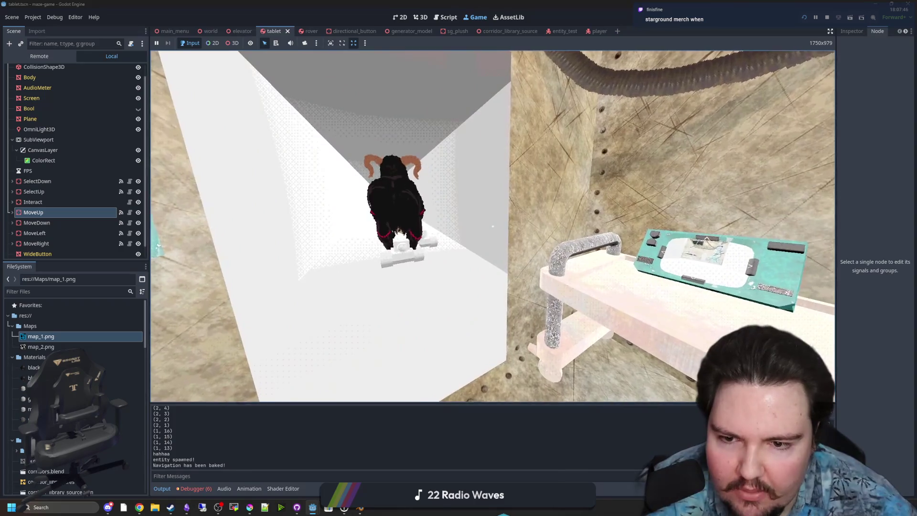
key("w")
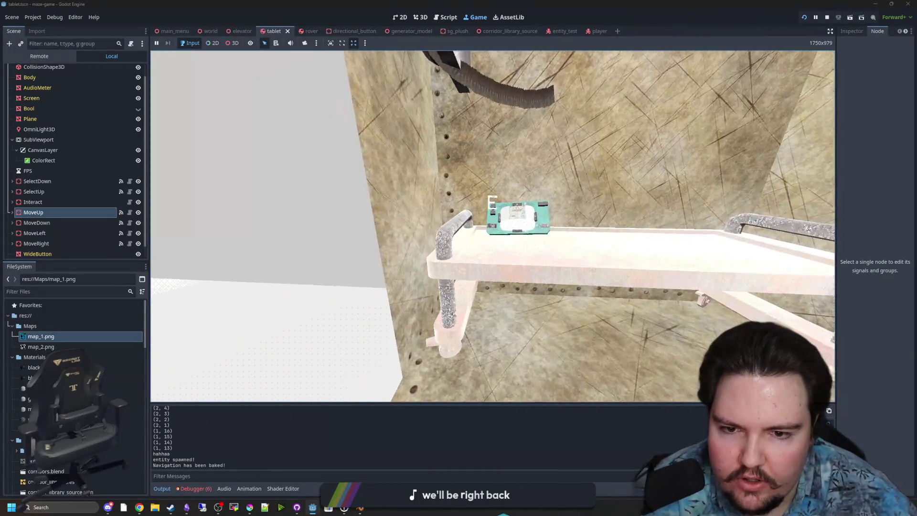
left_click(518, 207)
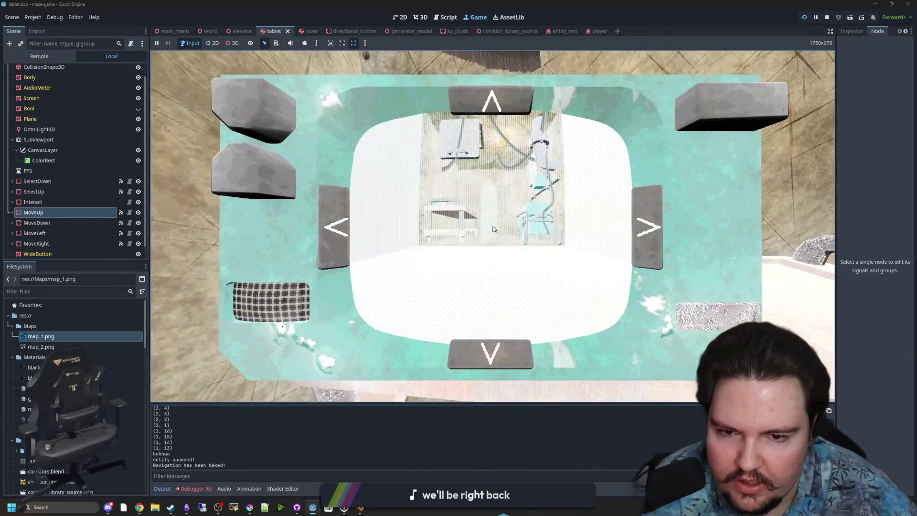
left_click(339, 223)
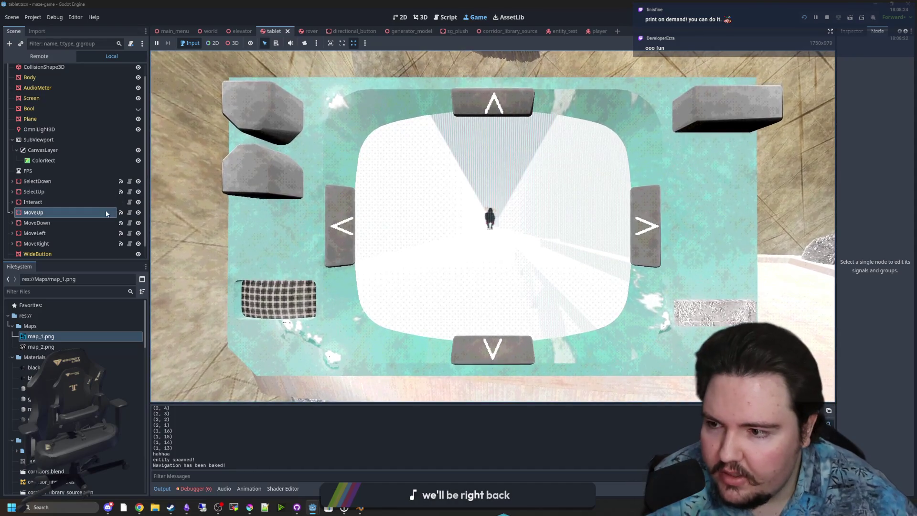
- Filter the FileSystem files to 'rover' and resume the game
scroll(96, 182, "up", 1)
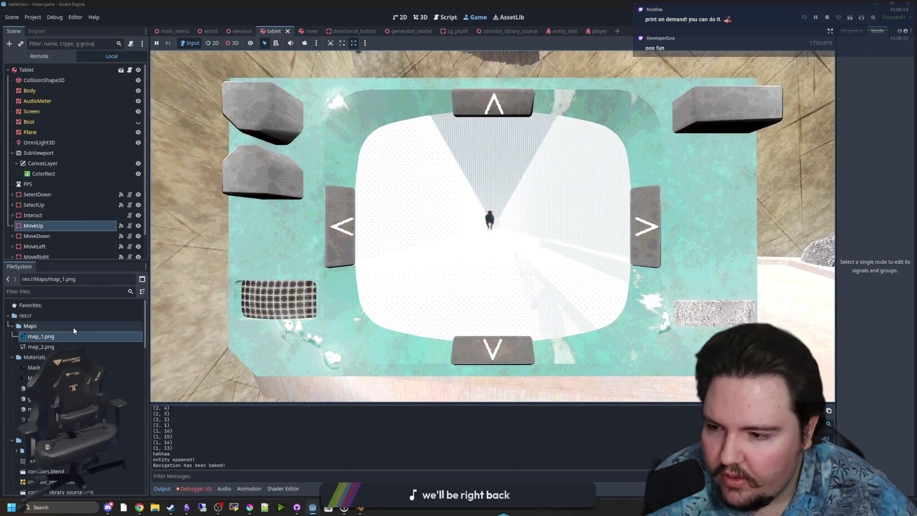
left_click(123, 290)
type("rover")
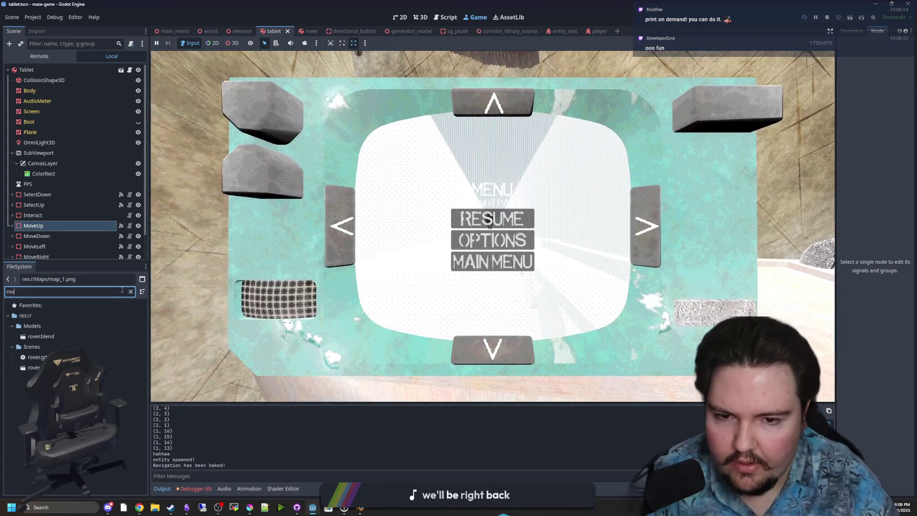
left_click(469, 266)
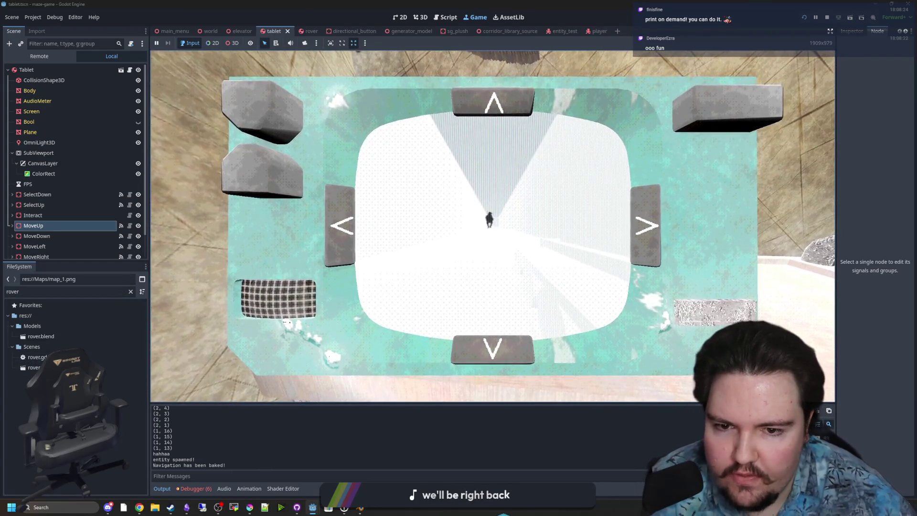
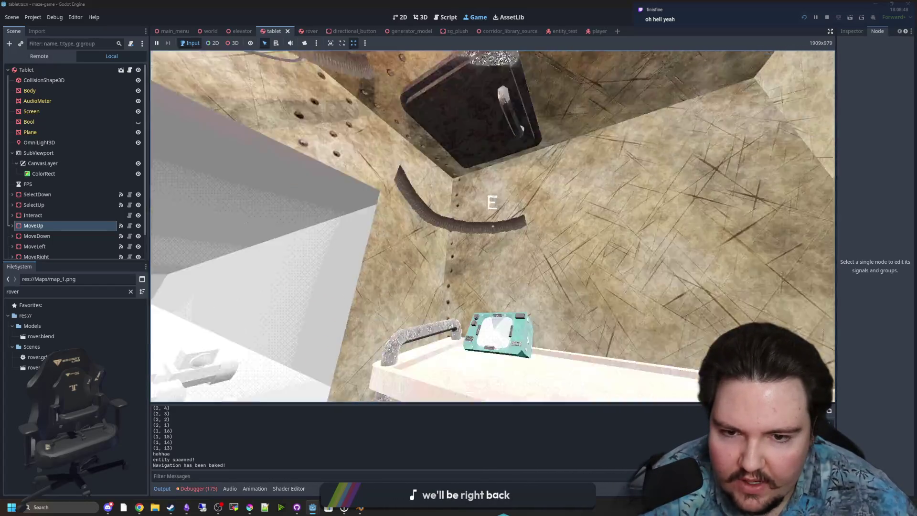
- Bring the tablet into close-up in the game, then open rover.gd to view its tween movement functions
key("e")
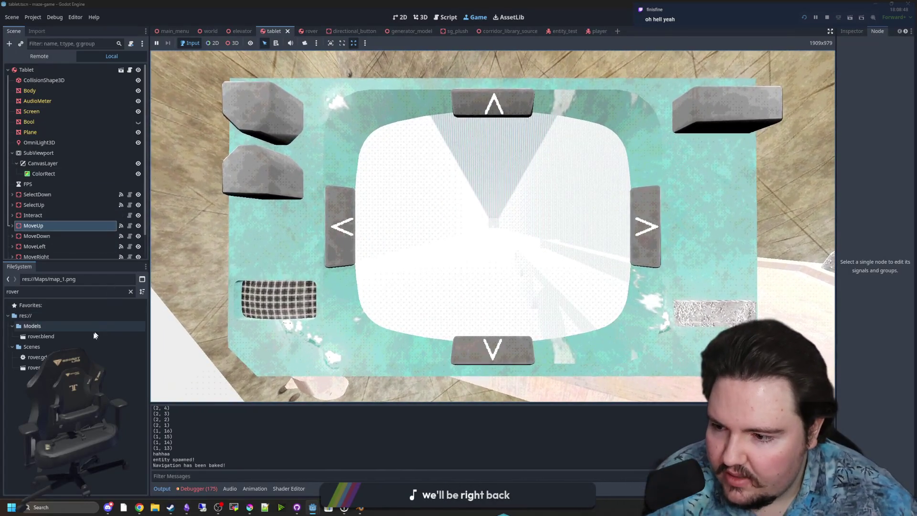
double_click(88, 357)
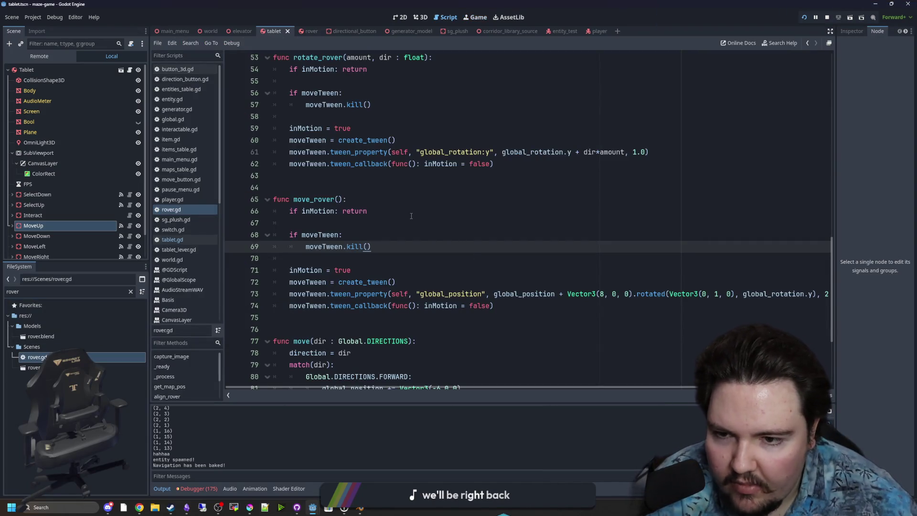
- Review the move_rover function in rover.gd and save the script
left_click(411, 216)
double_click(315, 199)
left_click(330, 190)
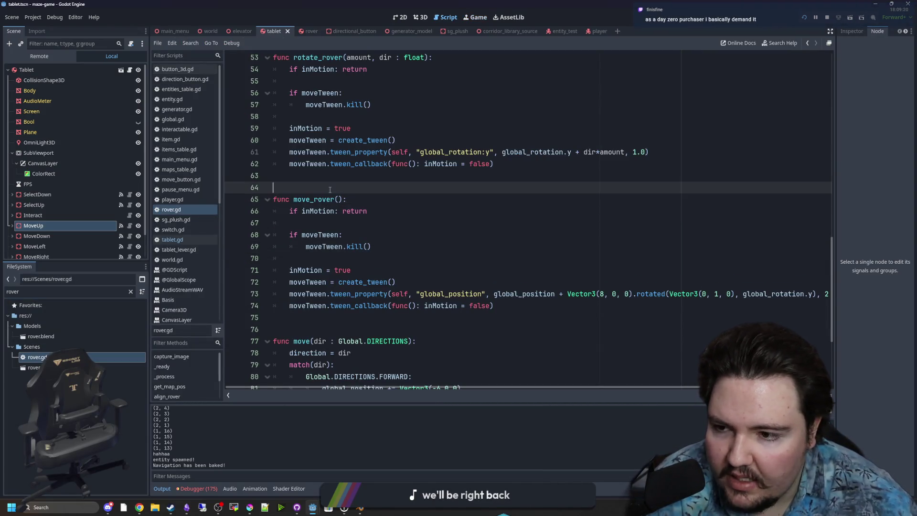
key("ctrl+s")
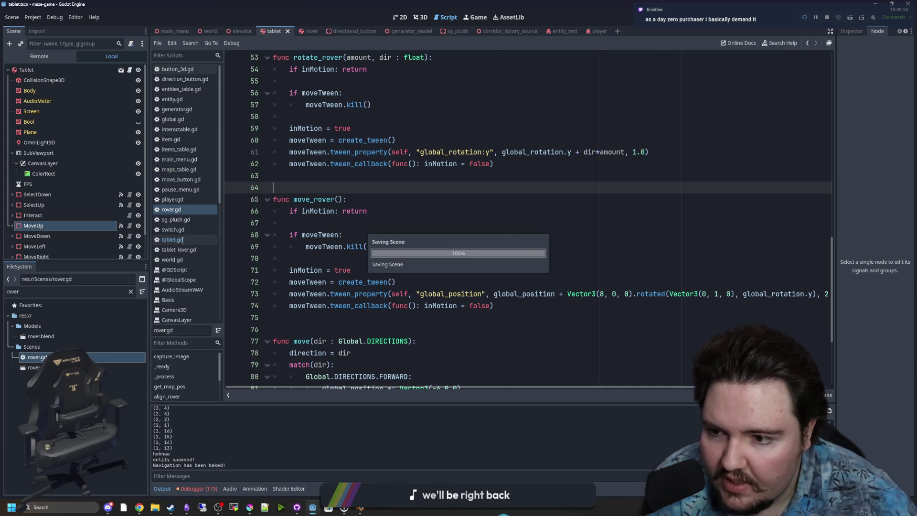
- In tablet.gd, replace the pass line in _on_move_up_pressed with move_rover
left_click(181, 241)
scroll(375, 249, "down", 20)
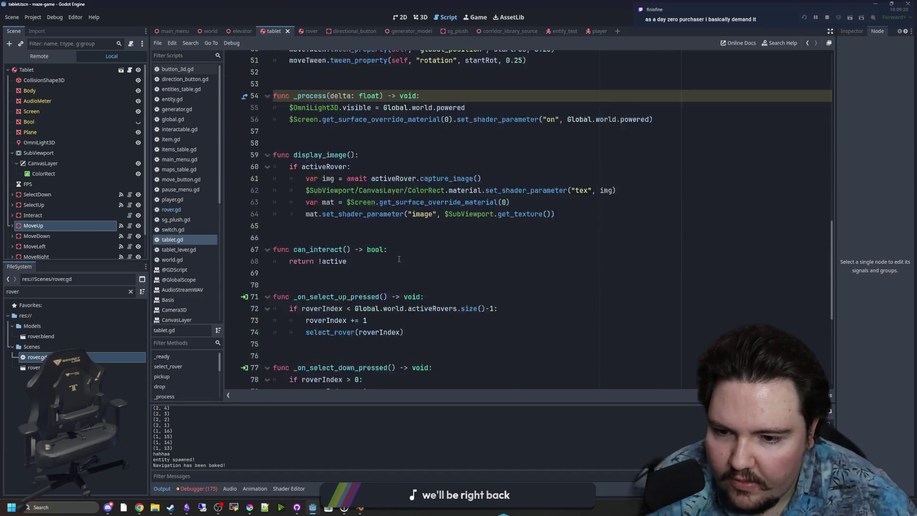
left_click(369, 330)
left_click_drag(427, 365, 289, 365)
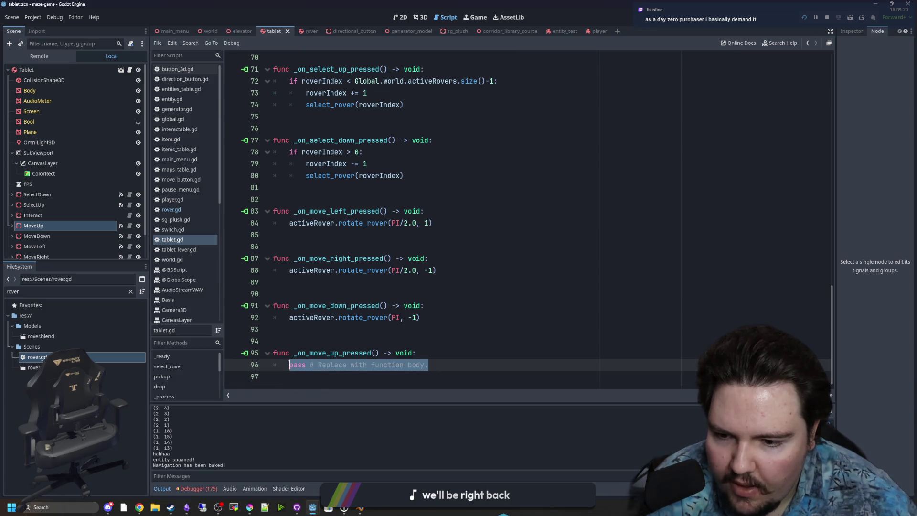
type("move_rover")
key("ctrl+s")
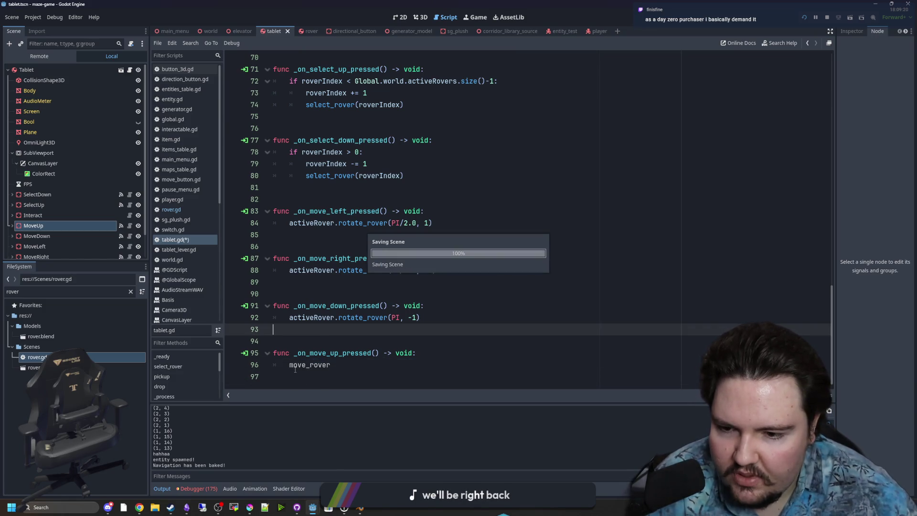
- Complete the call as activeRover.move_rover(), save tablet.gd, and return to the running game
left_click(290, 368)
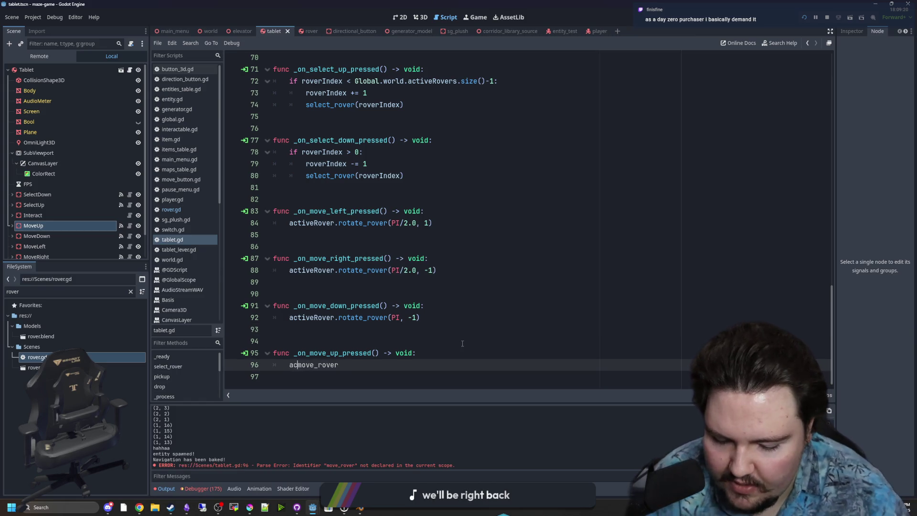
type("tiveRover.")
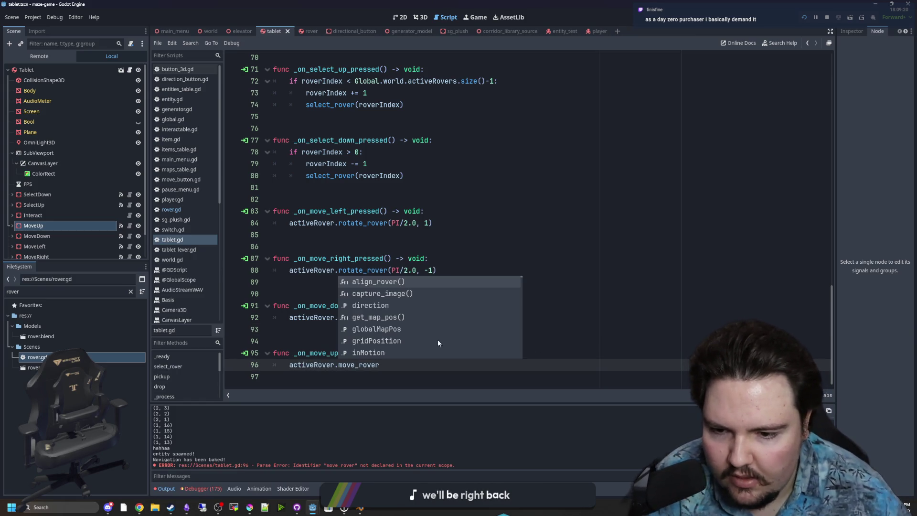
left_click(405, 367)
type("()")
left_click(413, 331)
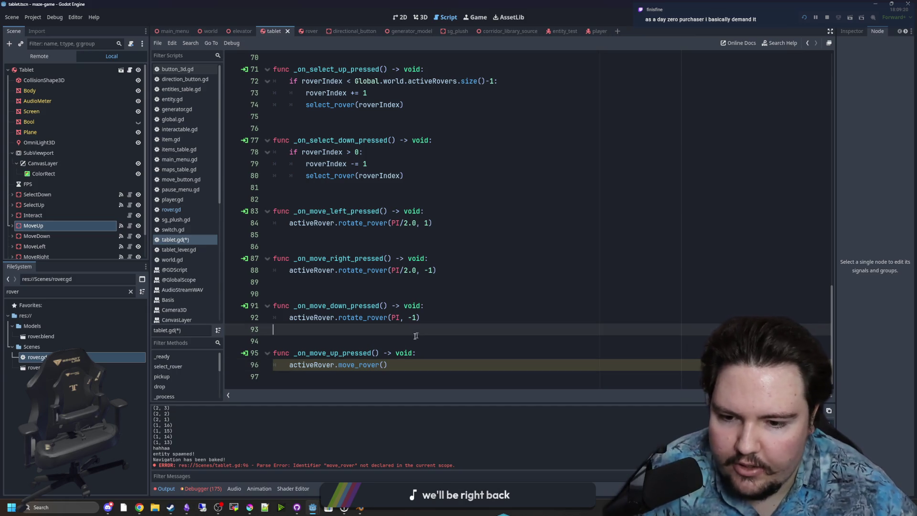
key("ctrl+s")
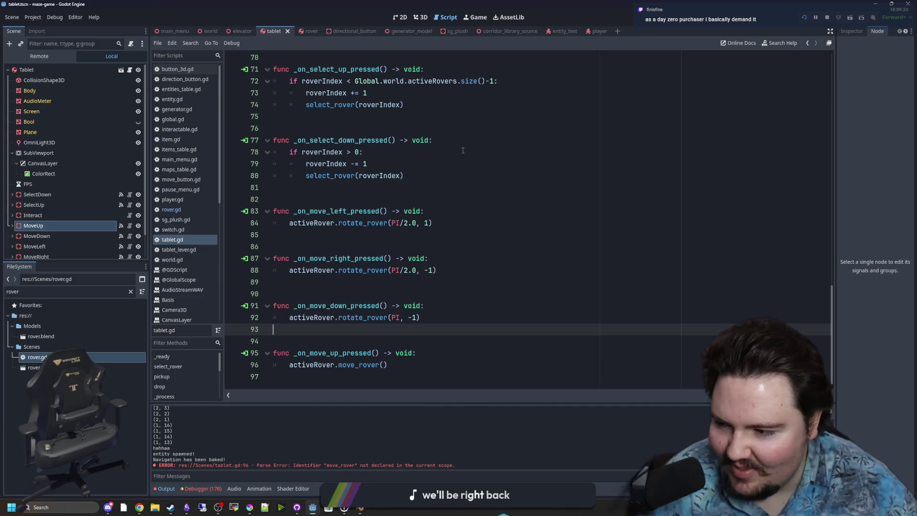
left_click(479, 18)
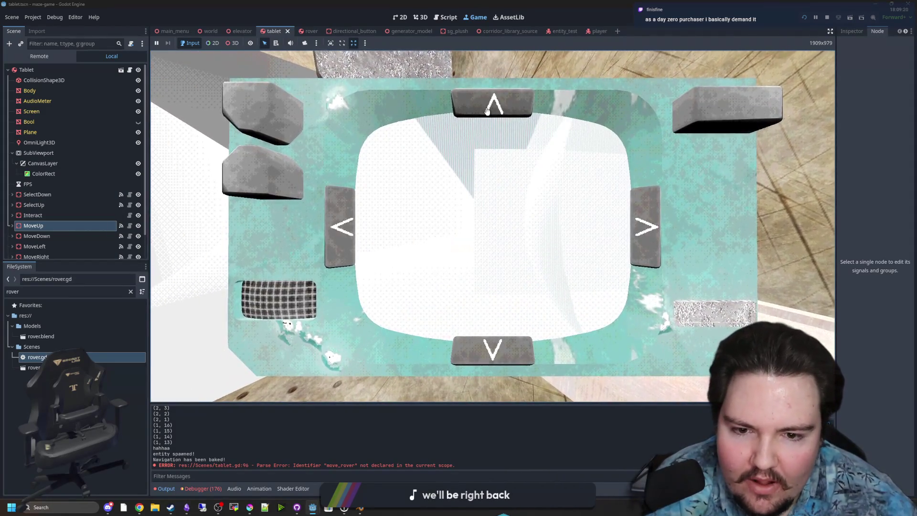
- Drive the rover forward with the tablet's up arrow, then stop the game with F8
left_click(488, 112)
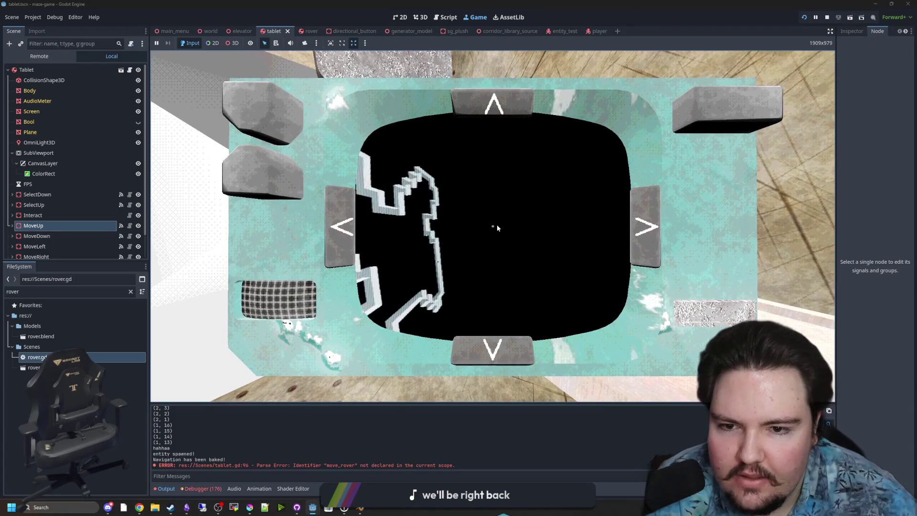
key("F8")
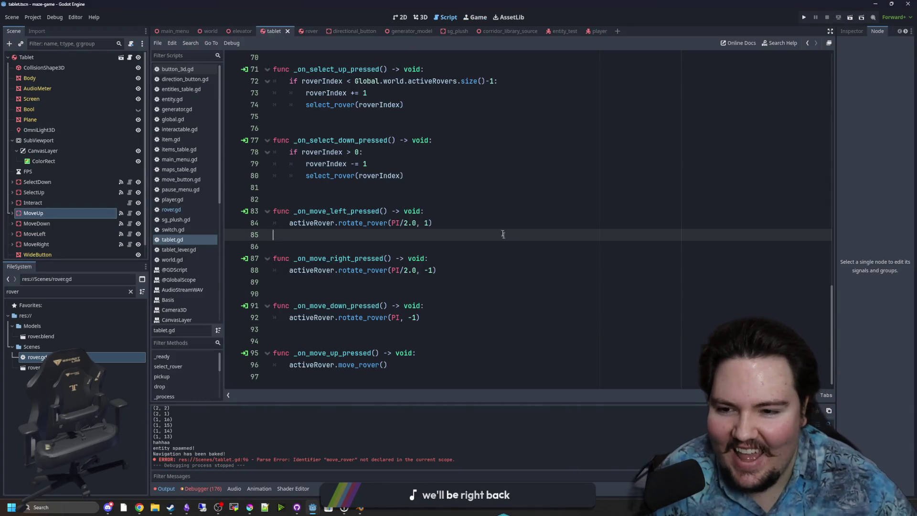
- Save, open rover.gd, and change the move_rover offset's x value from 8 to 0
key("ctrl+s")
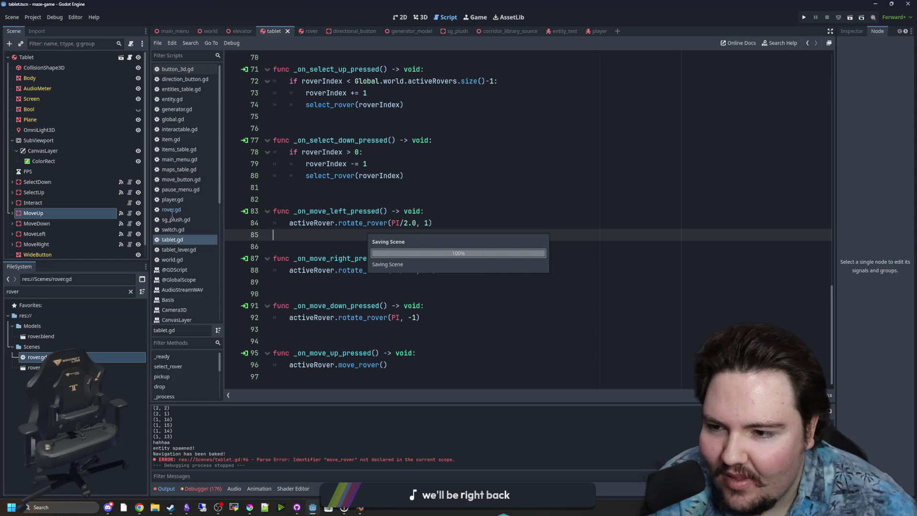
left_click(171, 210)
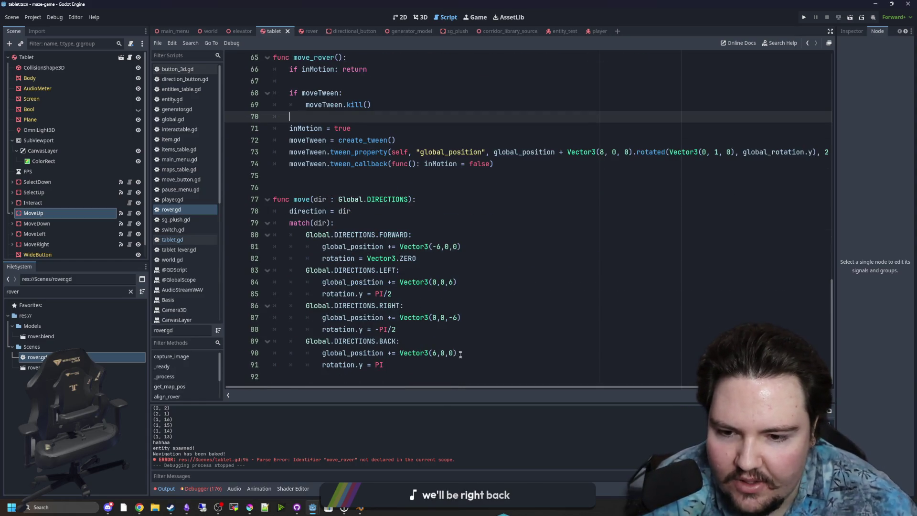
scroll(461, 354, "up", 2)
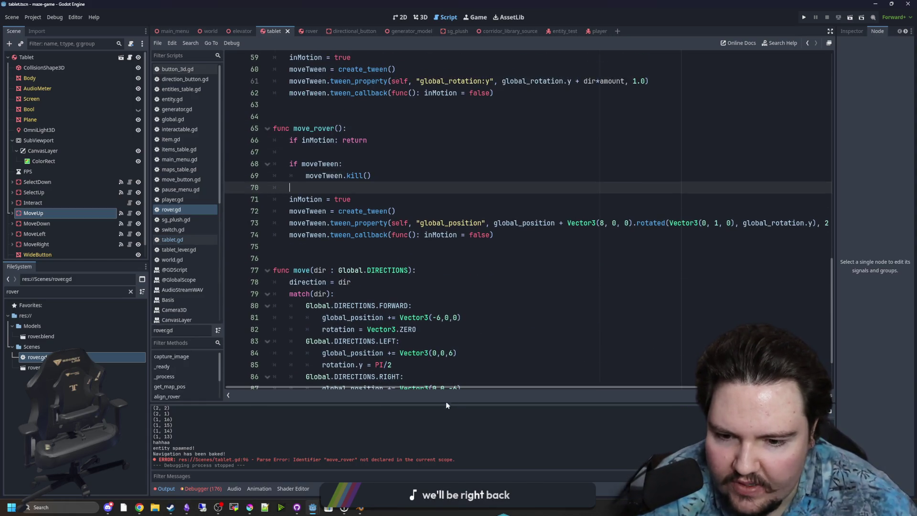
scroll(501, 363, "up", 2)
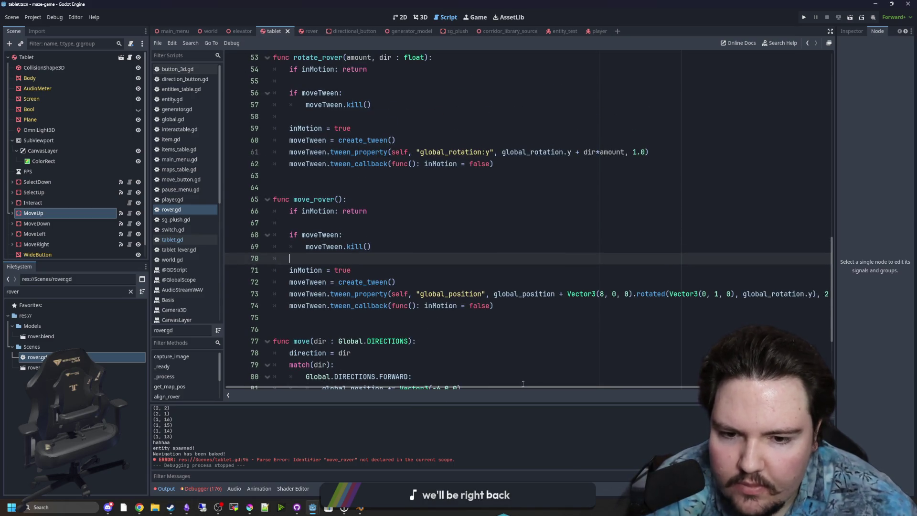
left_click_drag(519, 388, 530, 388)
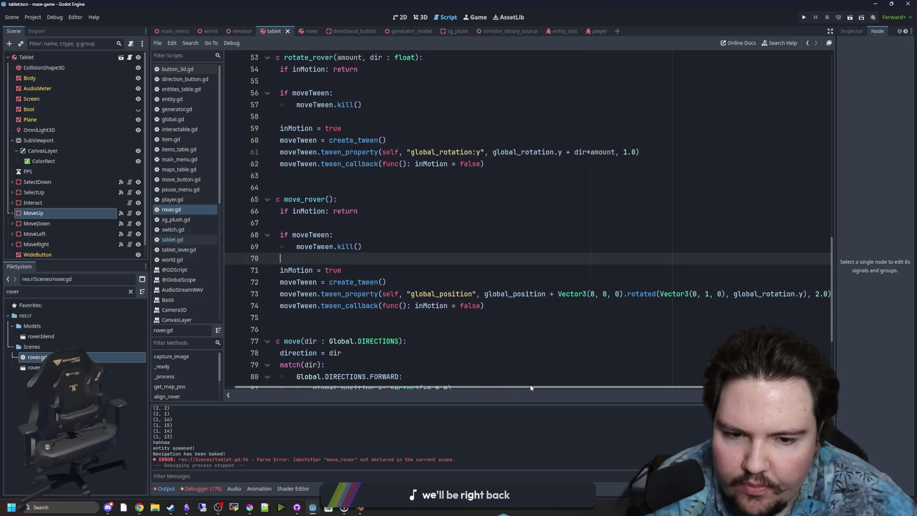
left_click(597, 294)
key("BackSpace")
type("0")
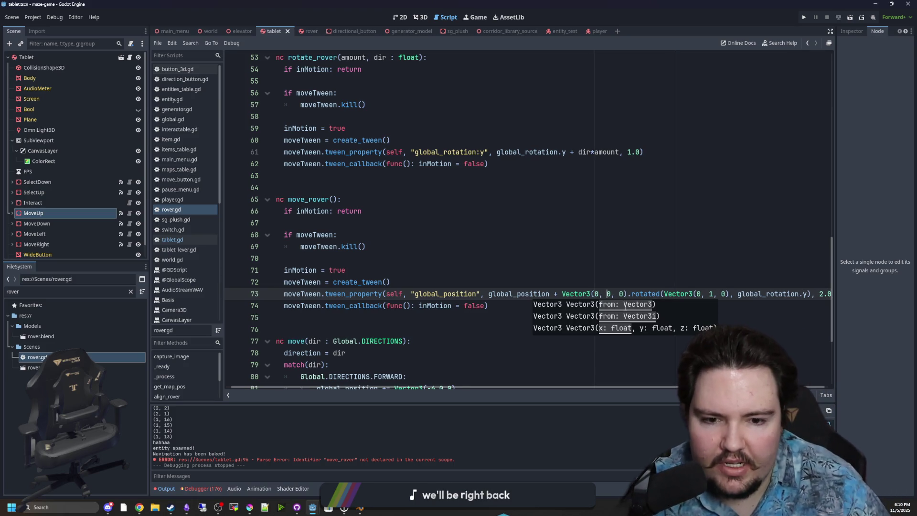
- Set the offset's z value to -8, making it Vector3(0, 0, -8), and relaunch the game
left_click(623, 294)
key("BackSpace")
type("-8")
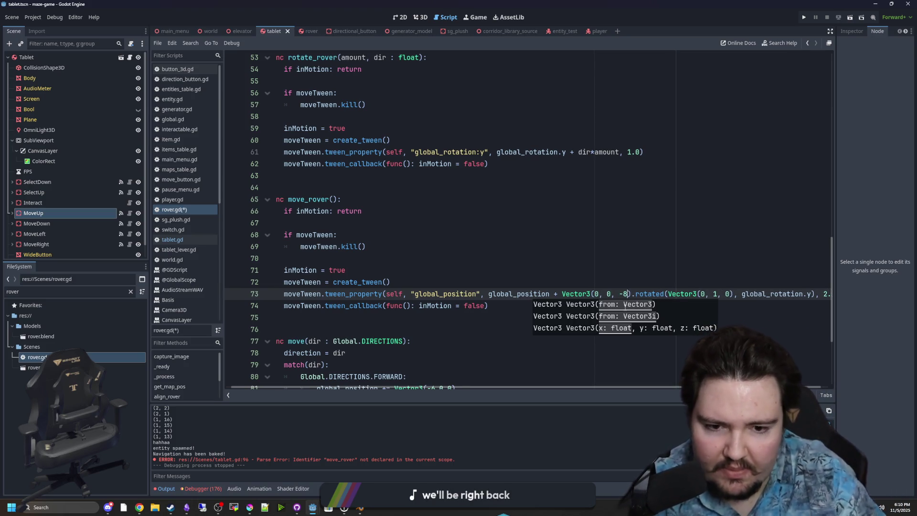
key("Up")
key("Up")
left_click_drag(640, 389, 652, 387)
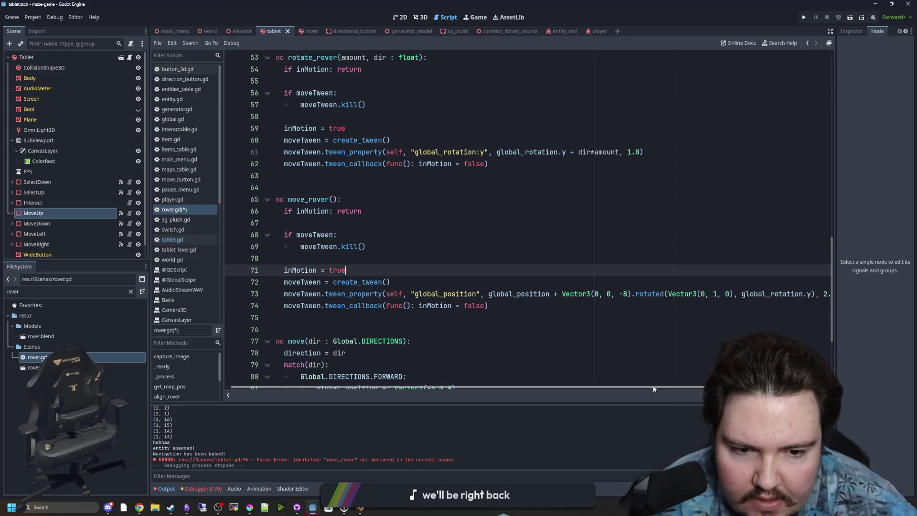
key("Up")
key("Up")
key("Up")
left_click(804, 17)
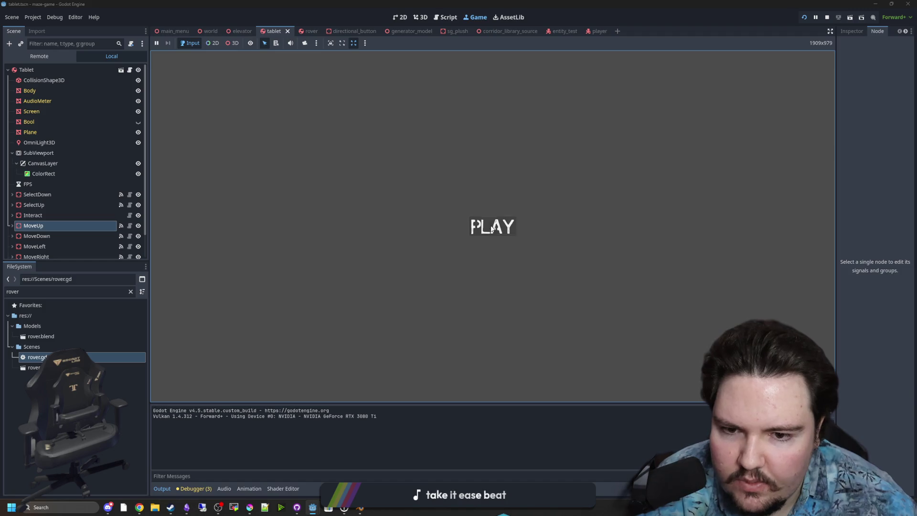
- Launch the game and use the tablet to drive the rover forward and turn it left
left_click(492, 227)
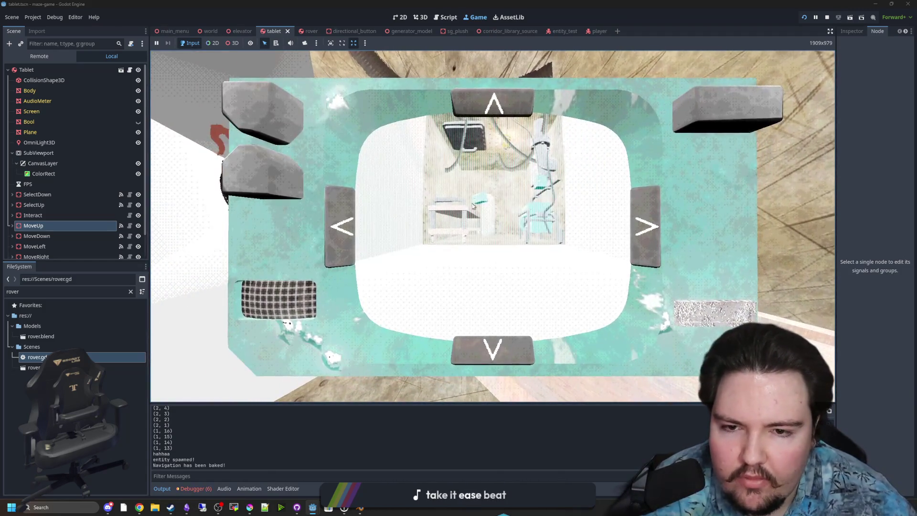
left_click(488, 111)
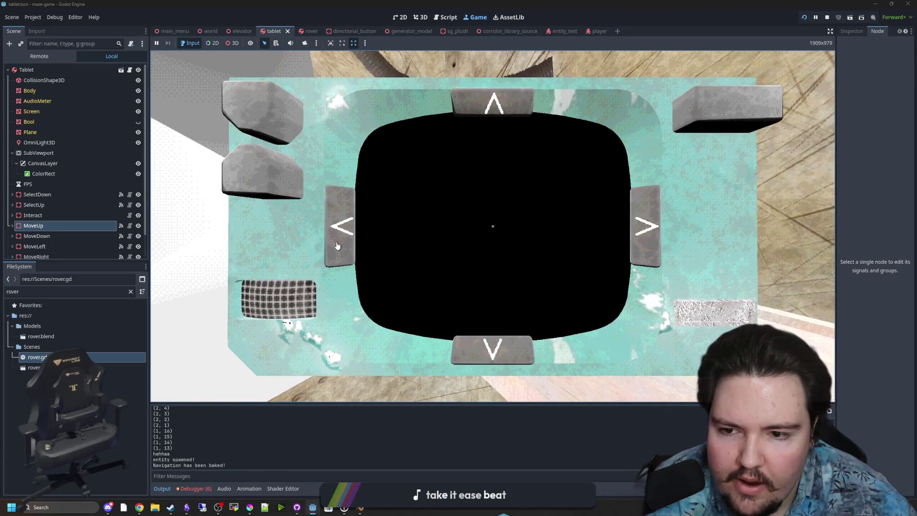
left_click(337, 245)
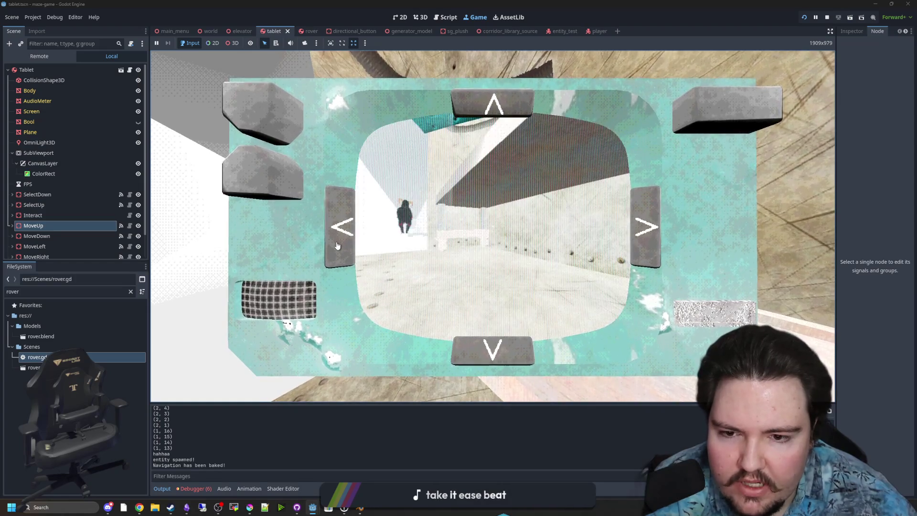
- Toggle the tablet close-up with E and Esc, pause and resume once, then view tablet.gd's handlers
key("Escape")
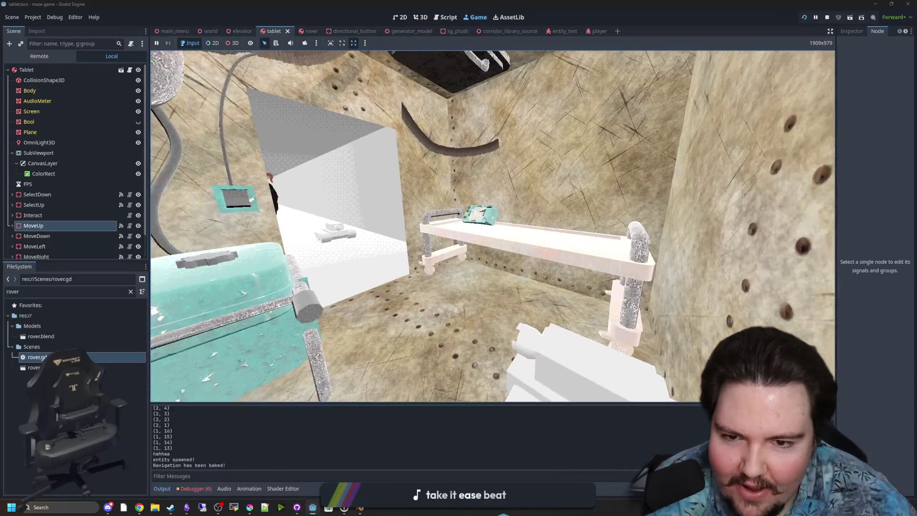
key("e")
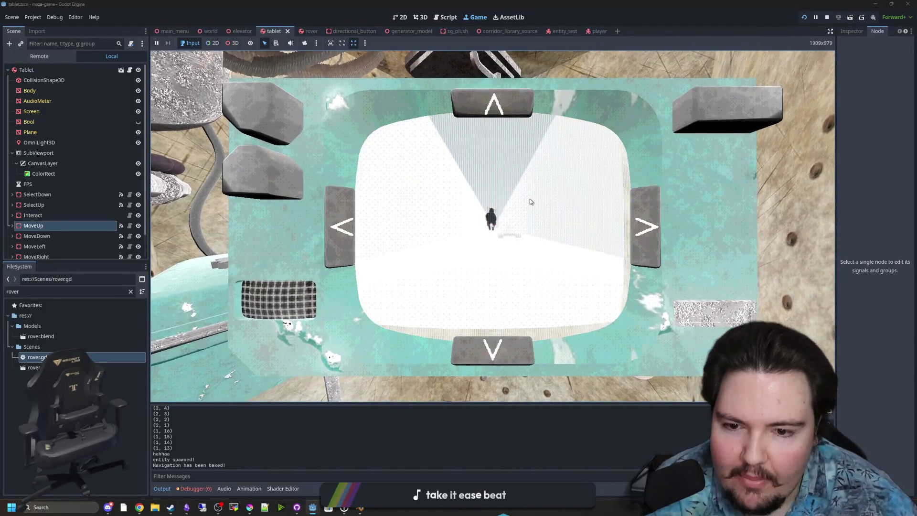
key("Escape")
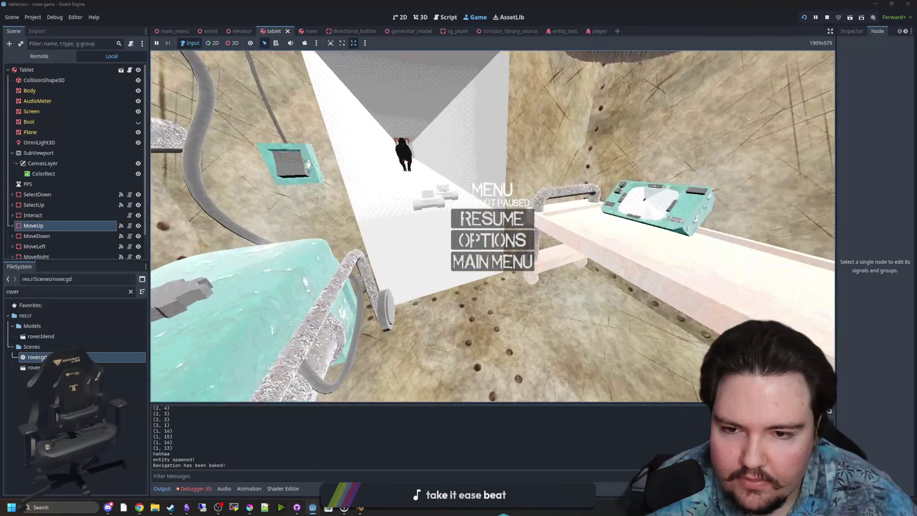
key("Escape")
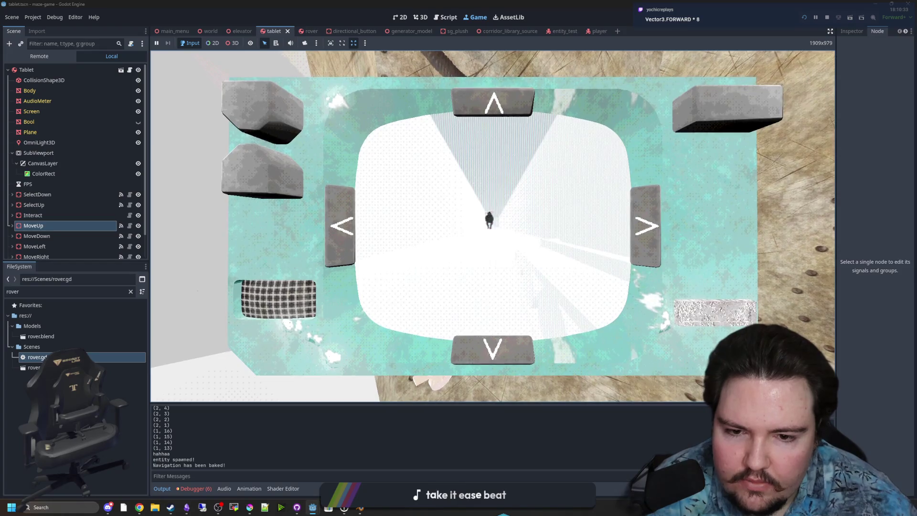
key("Escape")
key("e")
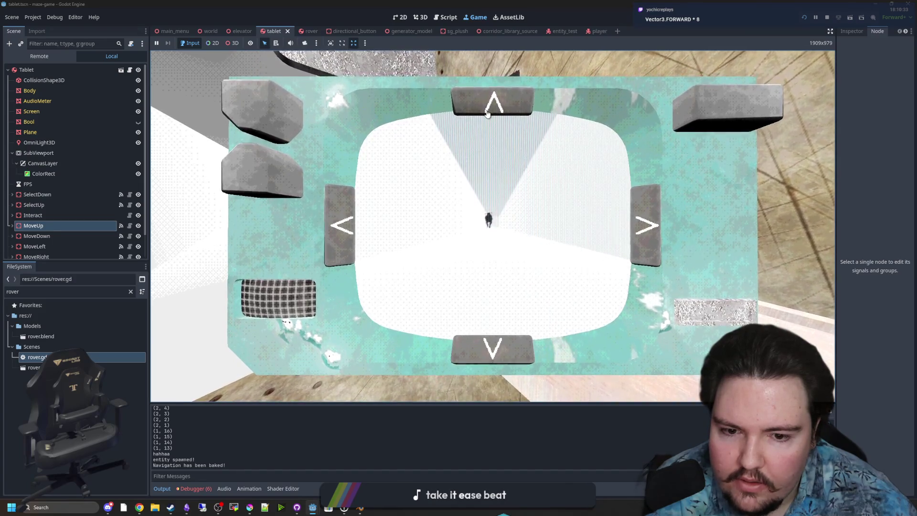
key("Escape")
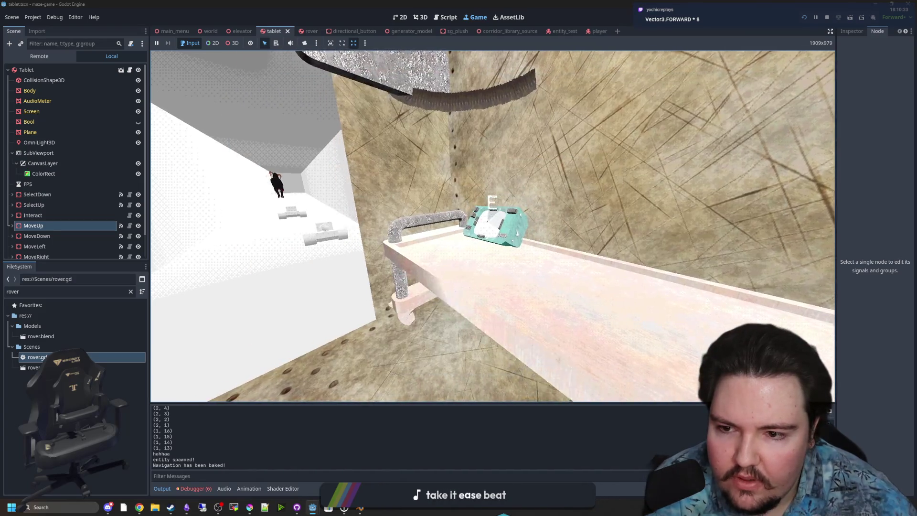
key("e")
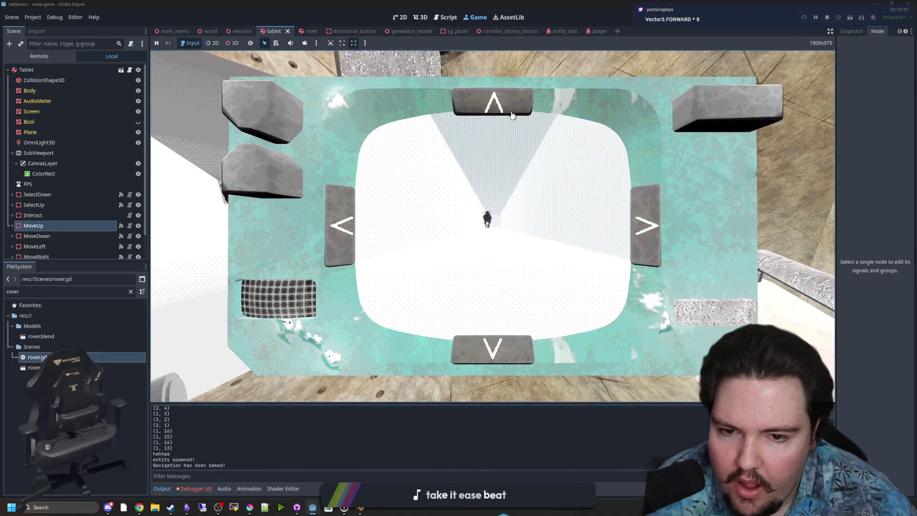
key("Escape")
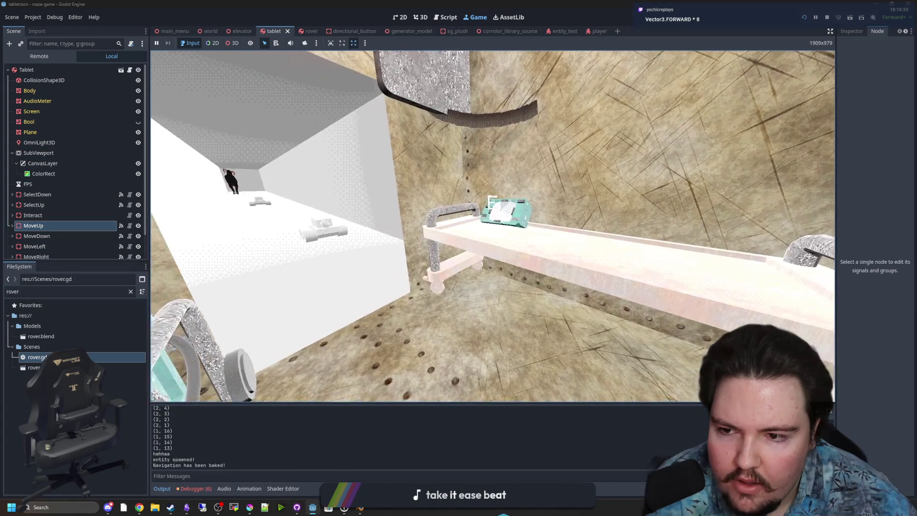
key("e")
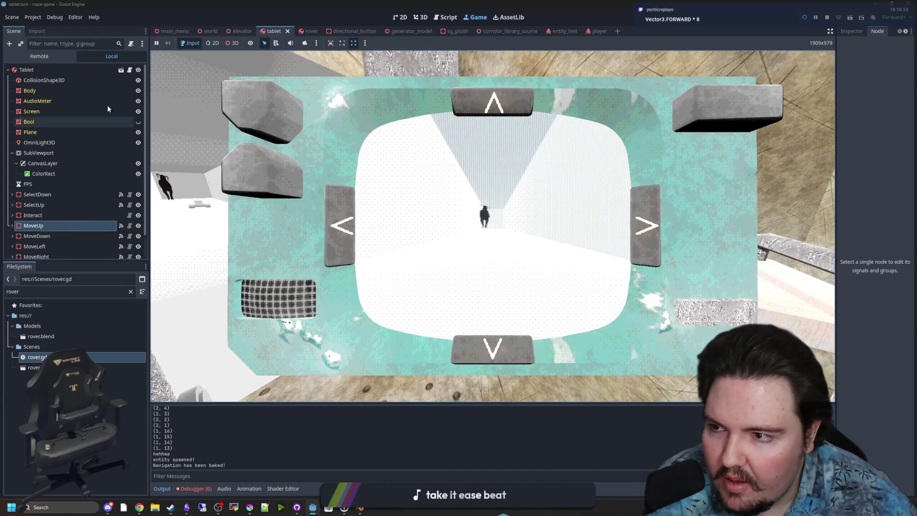
left_click(129, 70)
left_click(374, 250)
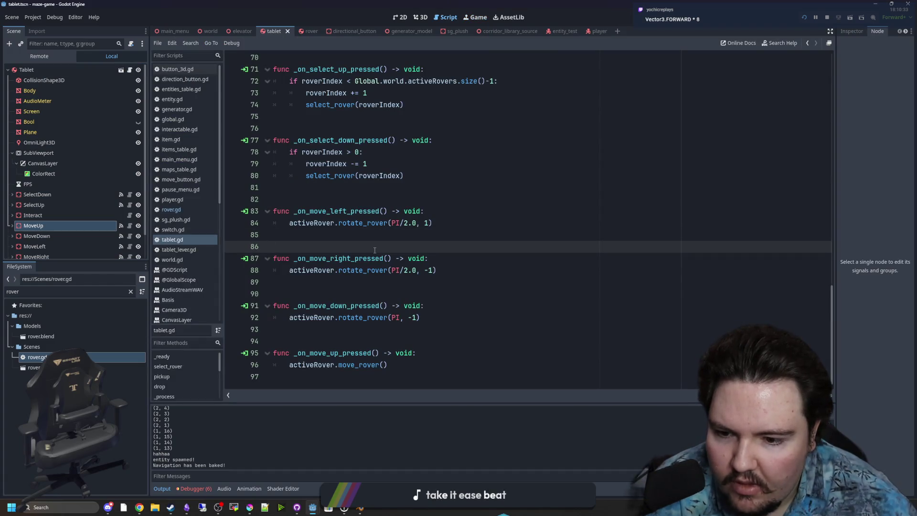
- Open rover.gd, save the project, and narrow the left dock to widen the code view
scroll(375, 250, "up", 3)
left_click(363, 294)
scroll(363, 295, "up", 2)
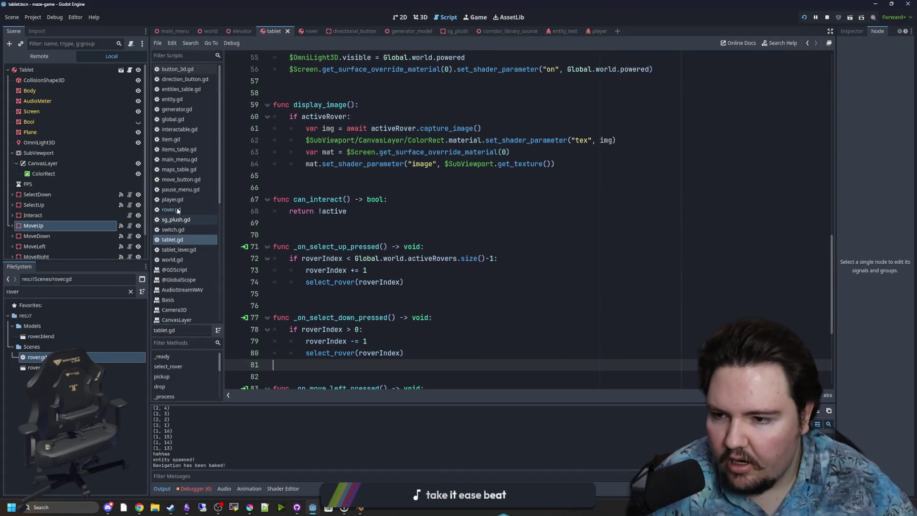
left_click(178, 210)
left_click(429, 224)
key("ctrl+s")
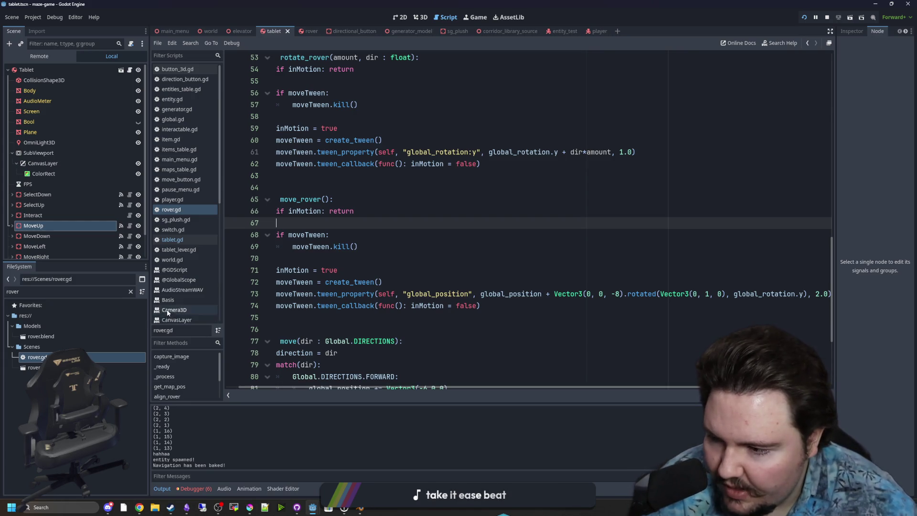
left_click_drag(148, 304, 127, 304)
- Inspect move_rover's tween lines 70–76, save rover.gd, and return to the running game
left_click(615, 293)
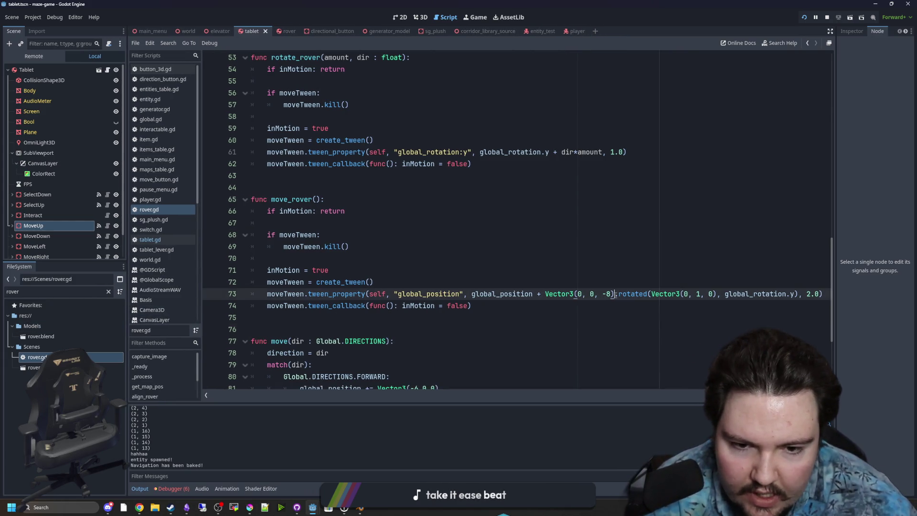
left_click(606, 317)
left_click(549, 294)
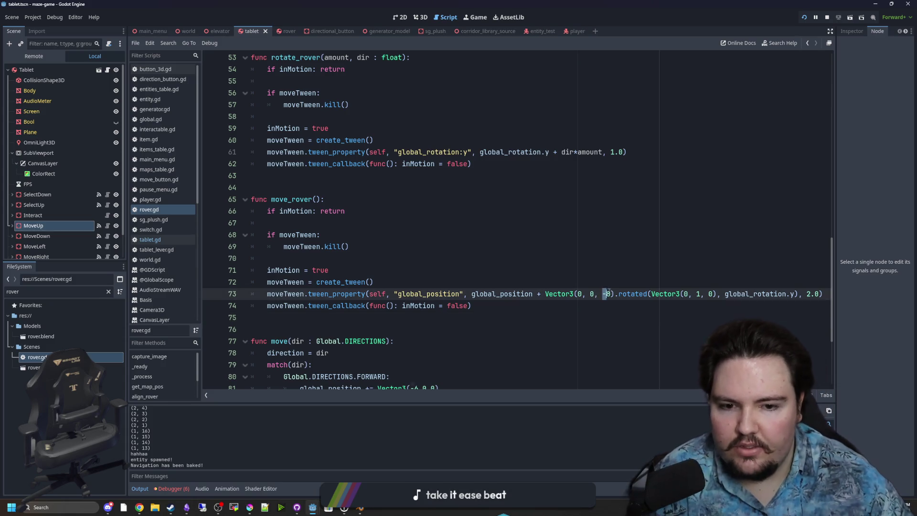
left_click(607, 266)
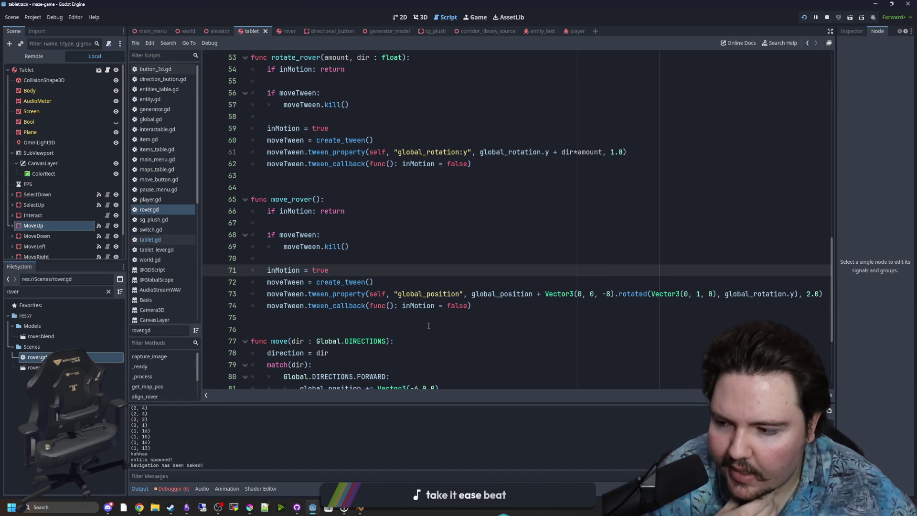
left_click(454, 318)
left_click_drag(349, 308, 371, 308)
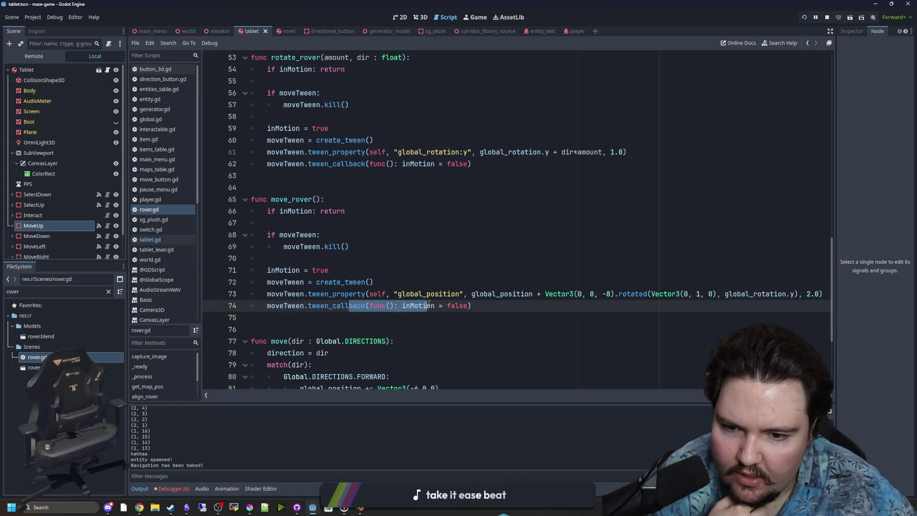
left_click(378, 257)
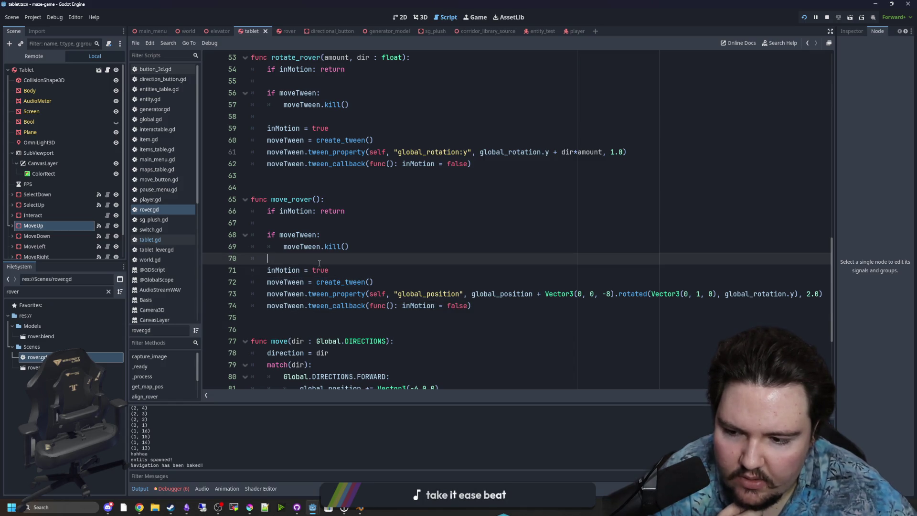
left_click(497, 328)
left_click(468, 273)
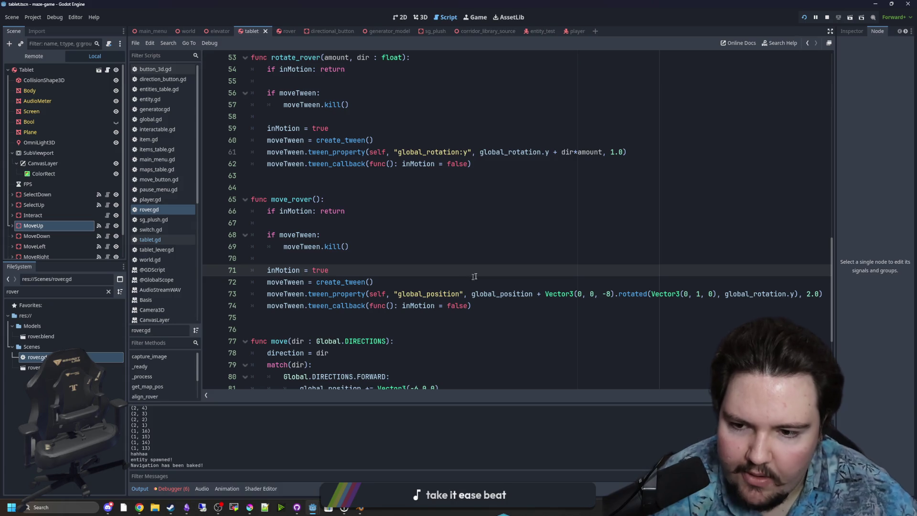
key("ctrl+s")
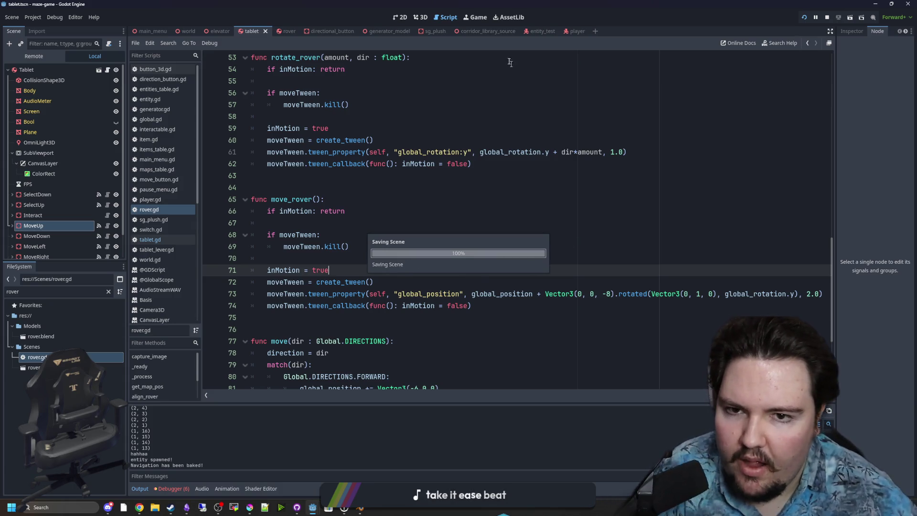
left_click(478, 21)
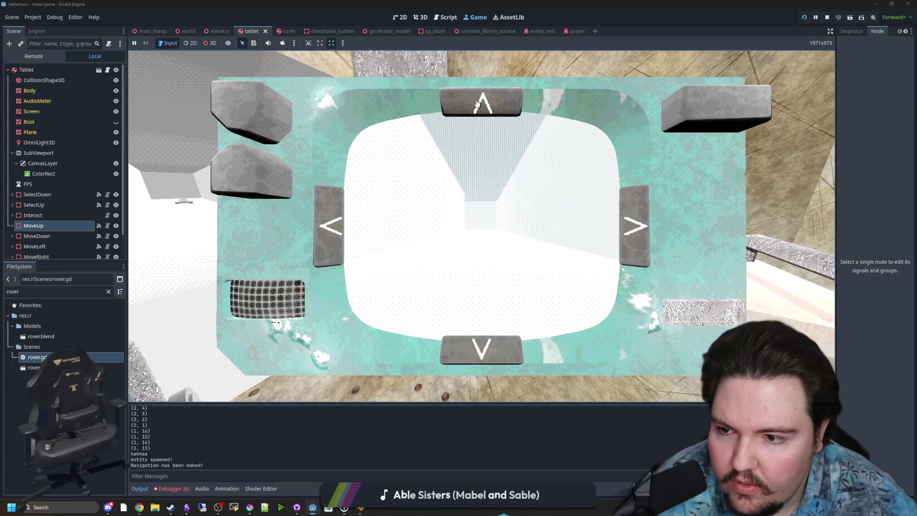
- Drive the rover forward three times, turn left, drive down the next corridor, then stop the game
left_click(477, 103)
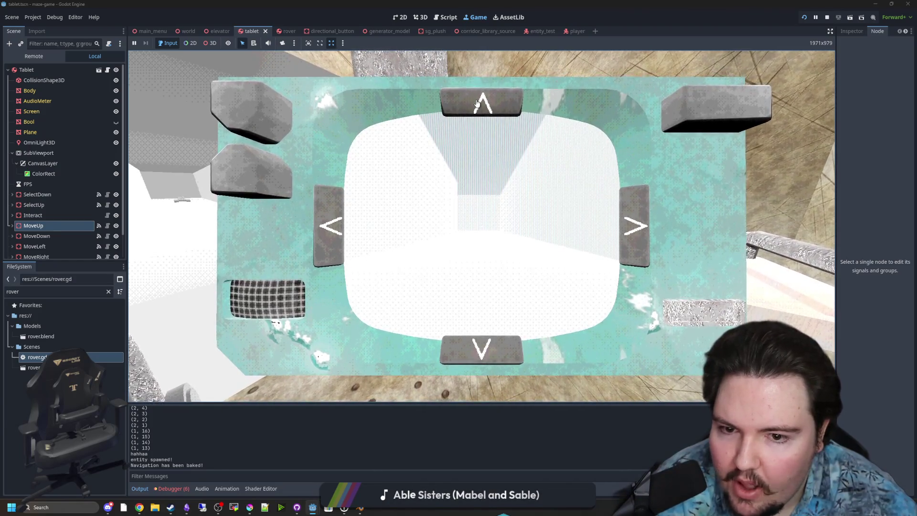
left_click(477, 103)
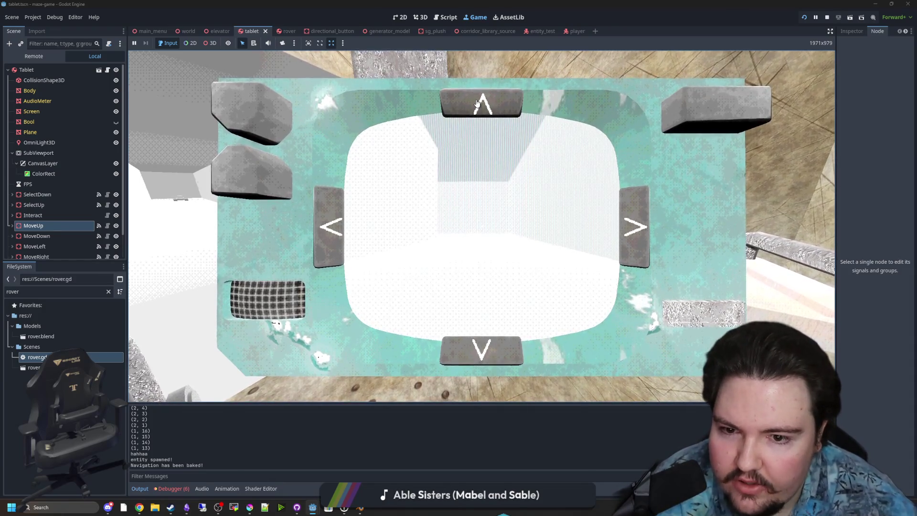
left_click(477, 104)
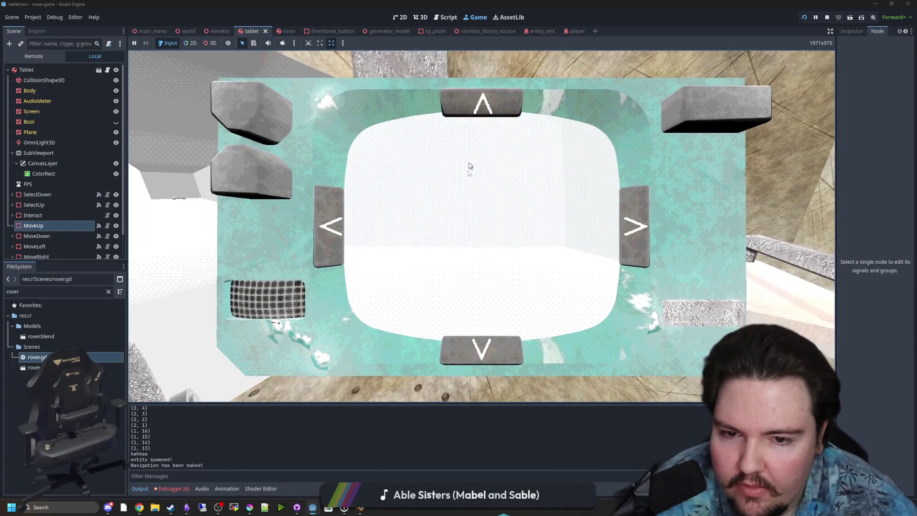
left_click(335, 225)
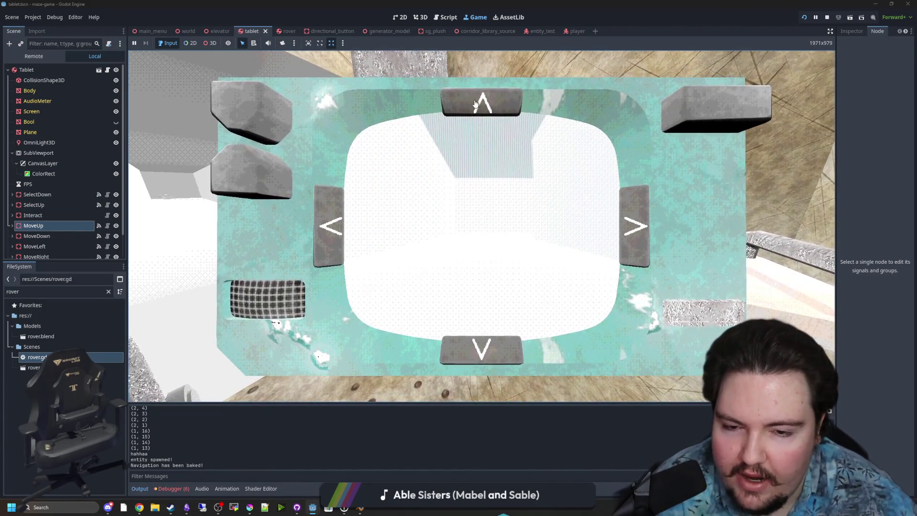
left_click(475, 104)
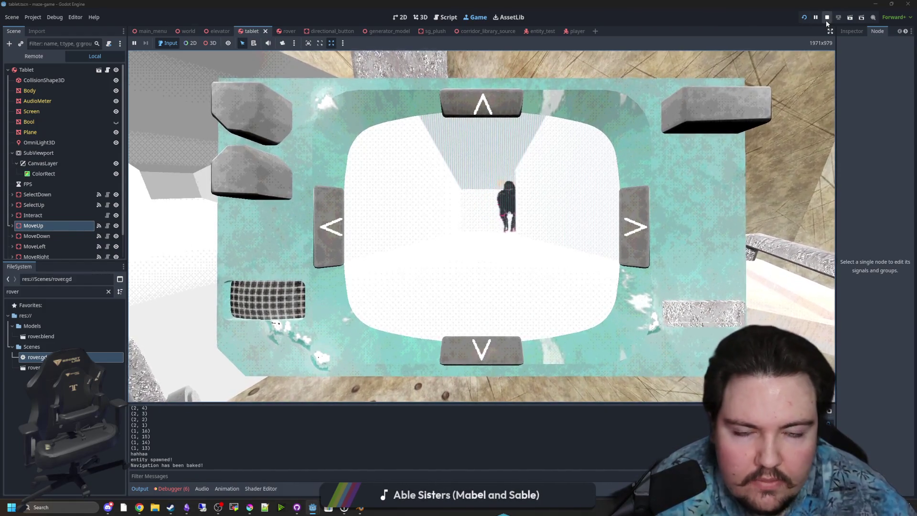
key("F8")
- Save rover.gd, then open the world scene in the 3D view
left_click(412, 211)
key("ctrl+s")
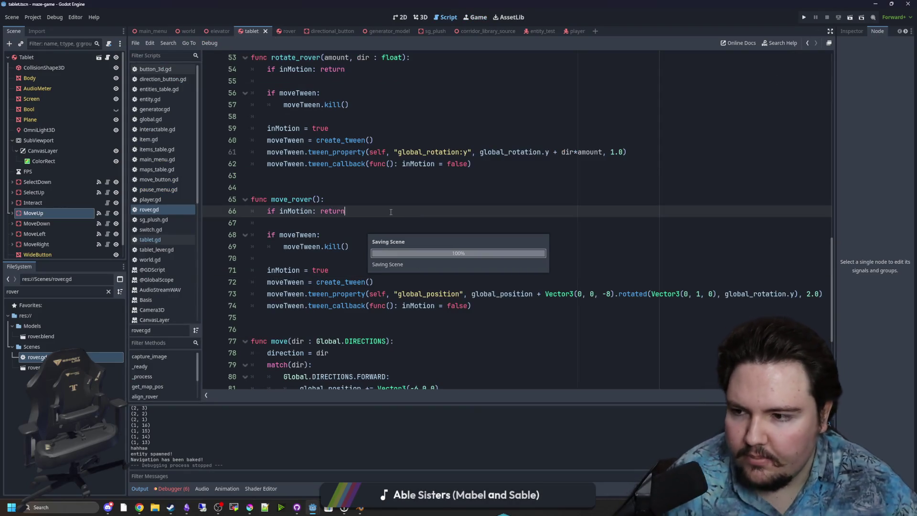
left_click(187, 30)
left_click(116, 88)
left_click(401, 17)
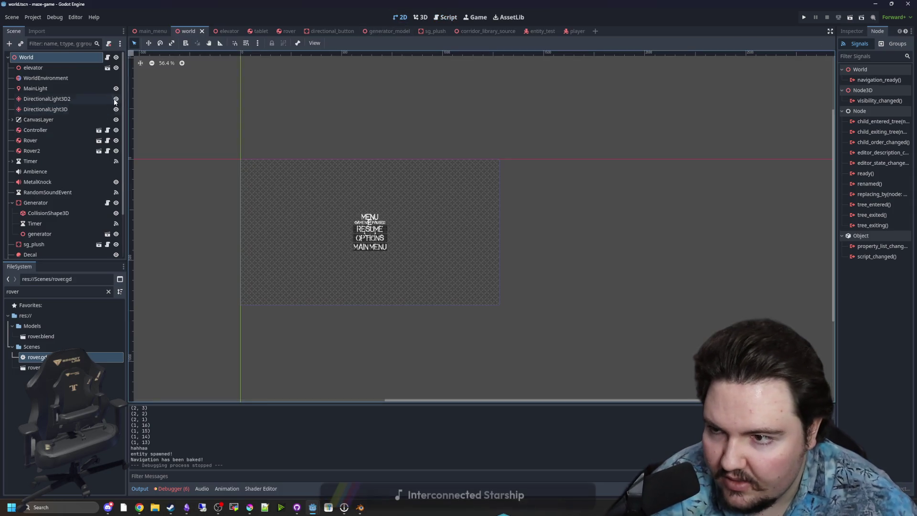
left_click(423, 17)
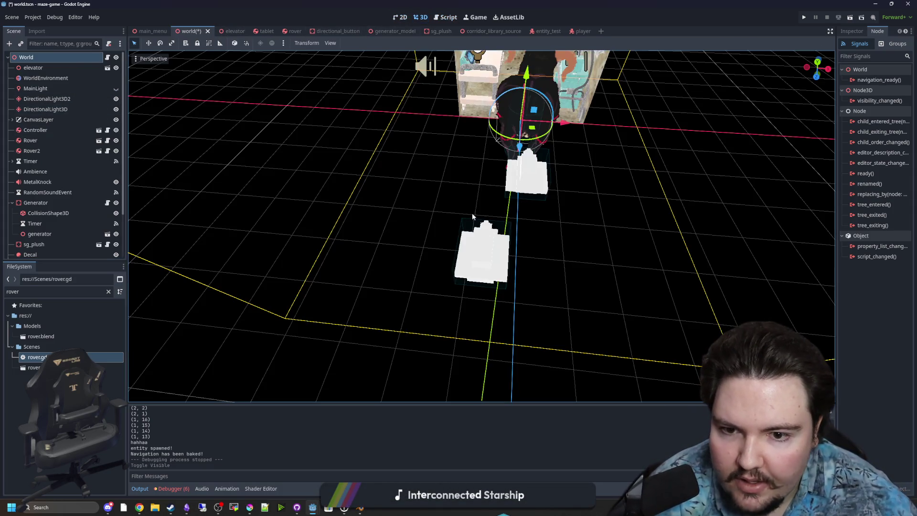
- Turn MainLight back on, hide DirectionalLight3D2, save the world scene, and open the rover scene
left_click(115, 89)
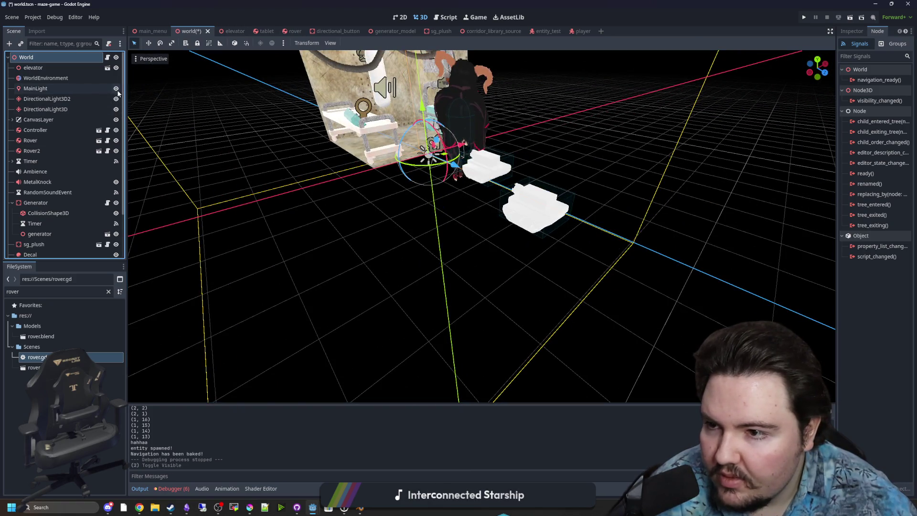
left_click(116, 99)
left_click(115, 98)
left_click(116, 99)
key("ctrl+s")
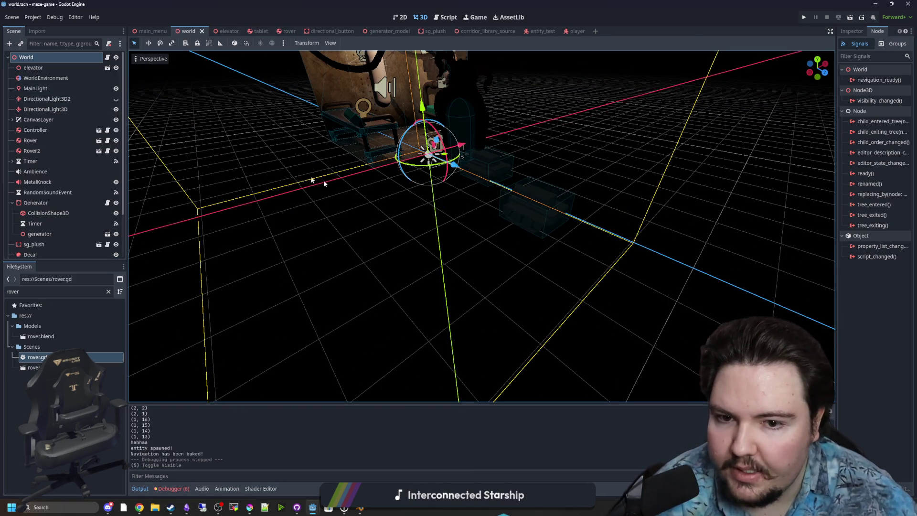
left_click(98, 140)
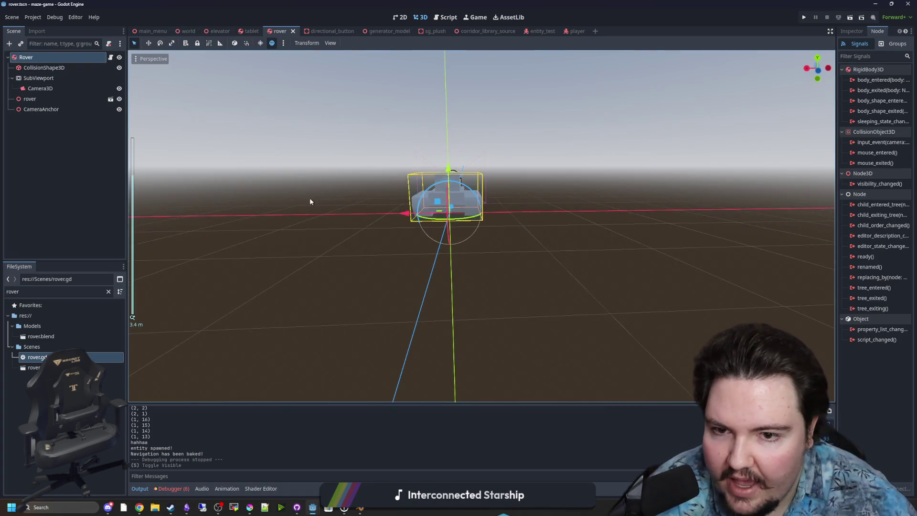
- Look over the rover's CameraAnchor, then filter FileSystem for 'player' and open player.tscn
mouse_move(309, 198)
left_mouse_down()
mouse_move(348, 250)
mouse_move(315, 205)
mouse_move(363, 210)
left_mouse_up()
left_click(62, 111)
right_click(84, 109)
key("Escape")
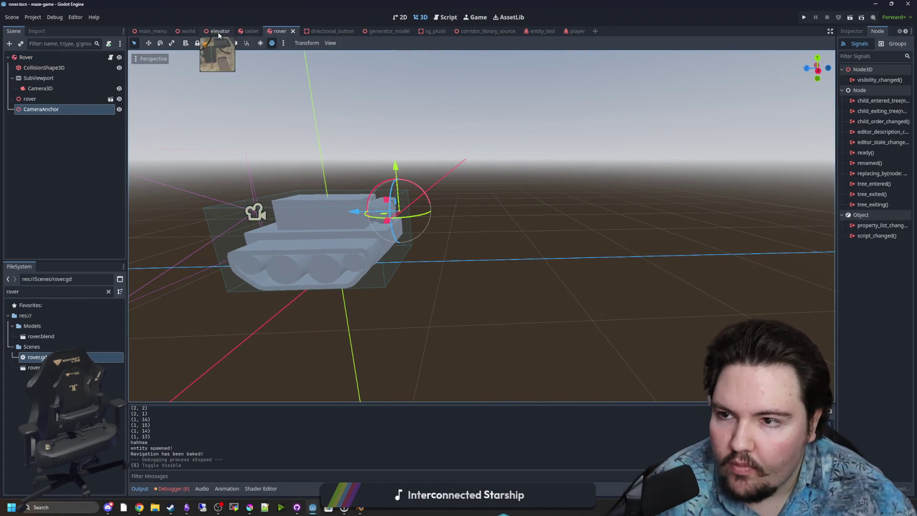
left_click(108, 292)
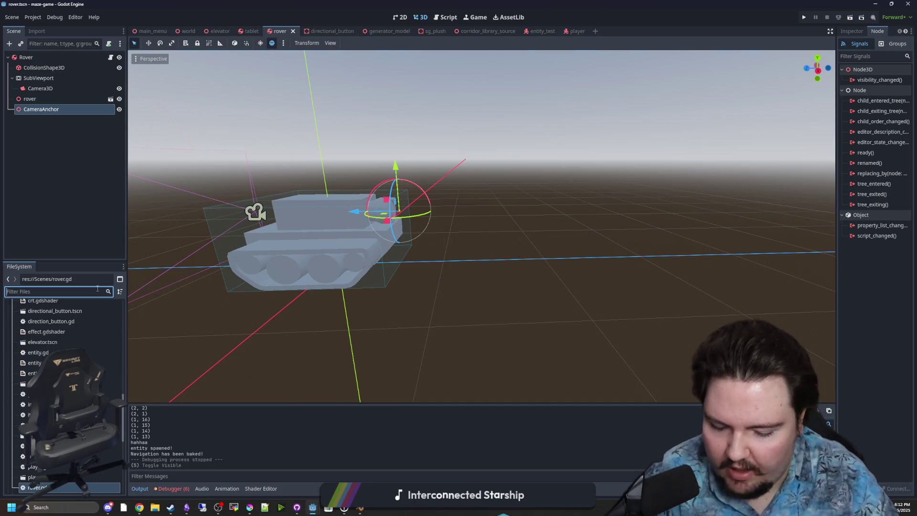
type("player")
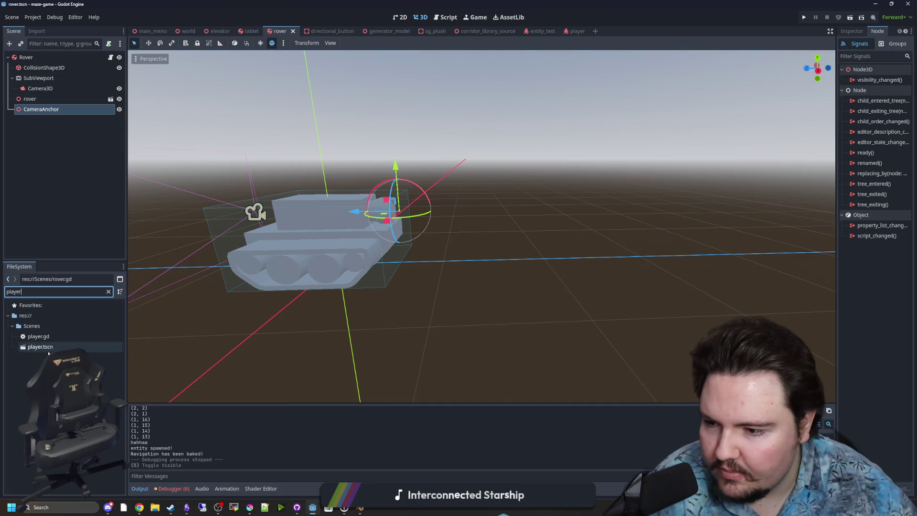
double_click(43, 347)
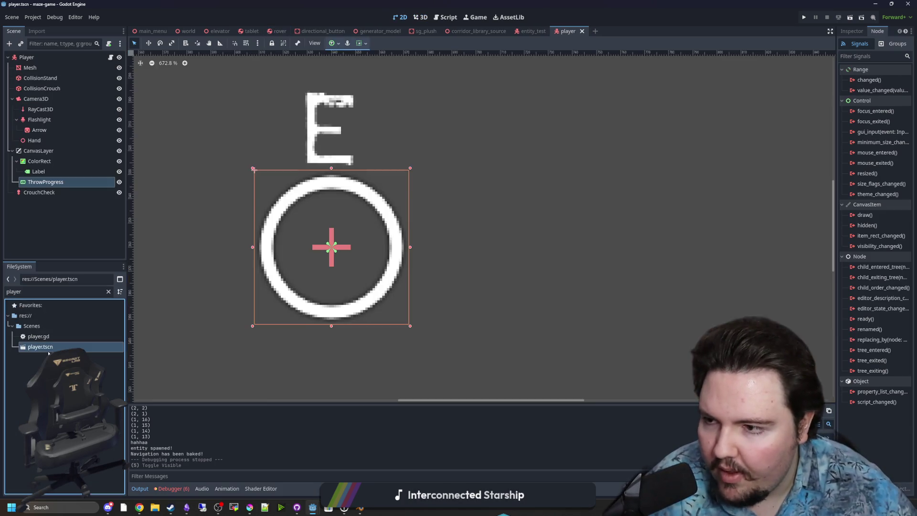
- Delete the Arrow child node from the player's Flashlight
left_click(46, 120)
right_click(40, 119)
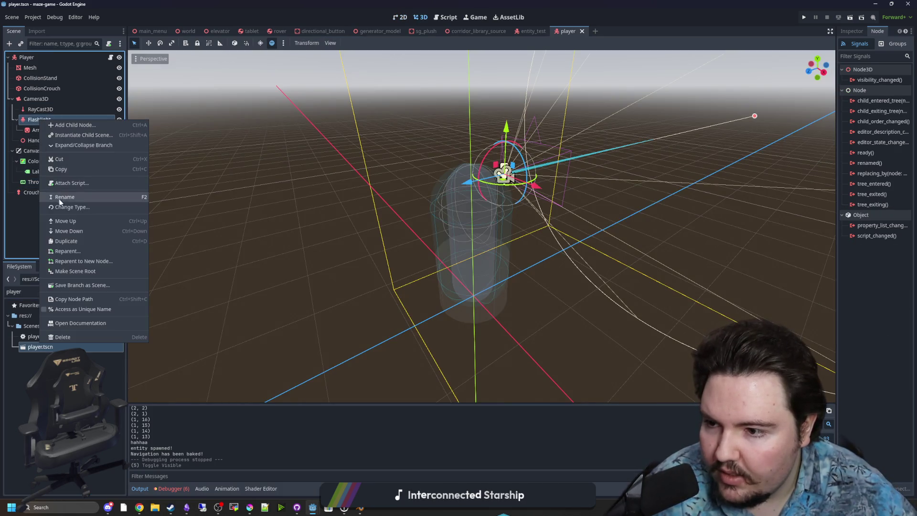
left_click(65, 169)
left_click(43, 132)
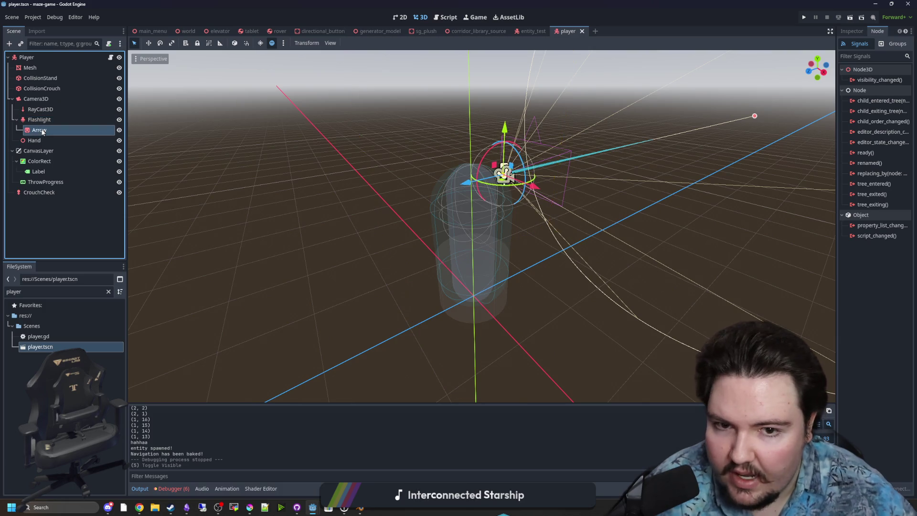
scroll(321, 187, "down", 2)
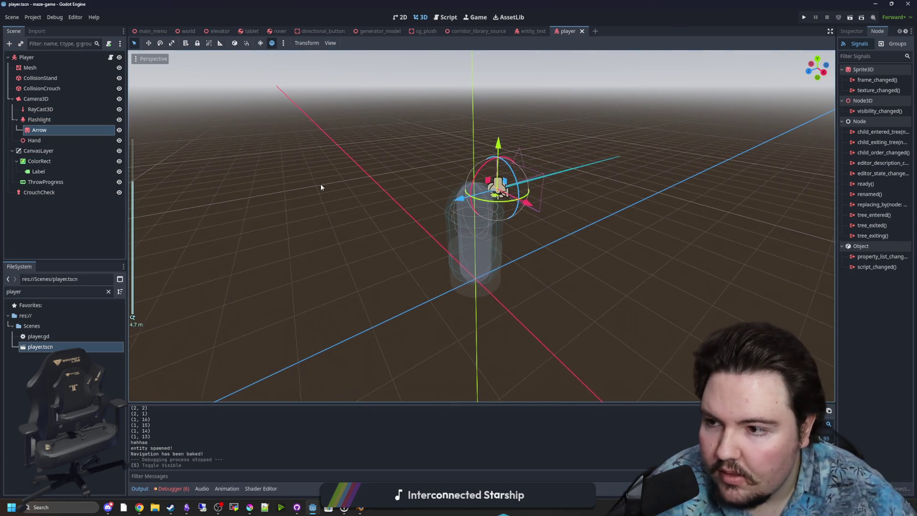
mouse_move(321, 188)
left_mouse_down()
mouse_move(235, 201)
mouse_move(451, 266)
mouse_move(441, 278)
mouse_move(492, 267)
mouse_move(459, 282)
left_mouse_up()
scroll(451, 266, "up", 5)
scroll(409, 333, "up", 3)
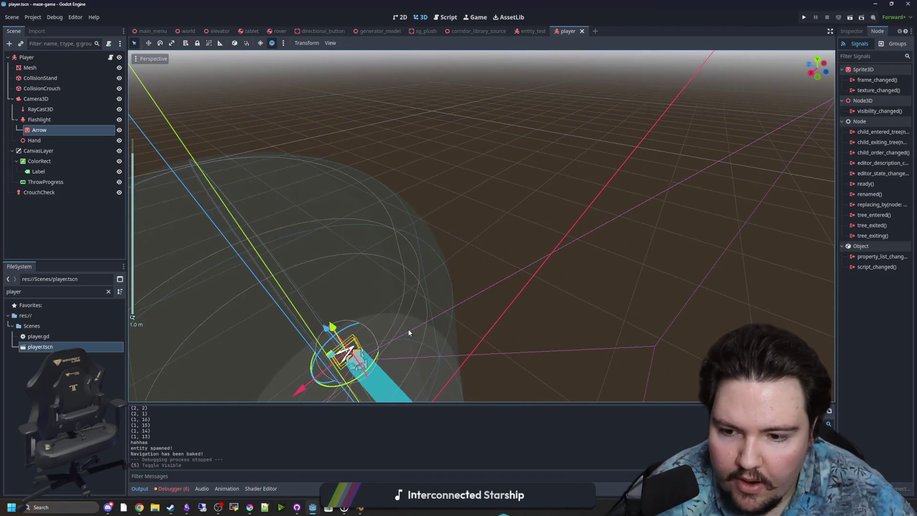
mouse_move(409, 333)
left_mouse_down()
mouse_move(410, 308)
mouse_move(379, 314)
mouse_move(262, 251)
left_mouse_up()
scroll(378, 314, "up", 2)
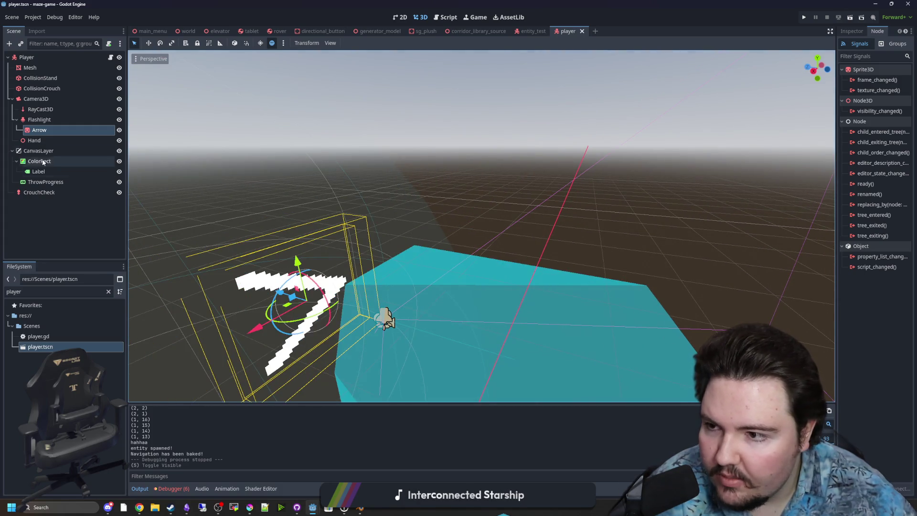
right_click(51, 130)
left_click(72, 382)
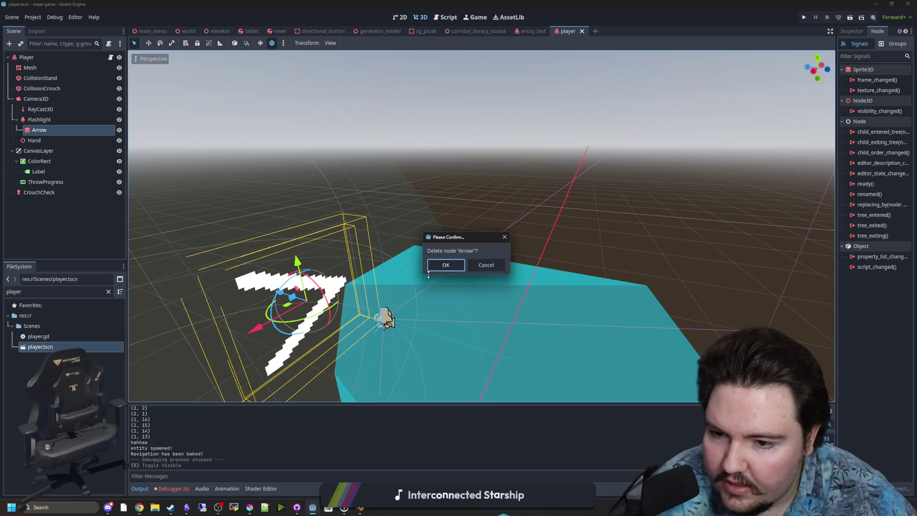
left_click(430, 267)
- Copy the player's Flashlight and paste it under the rover's CameraAnchor
right_click(46, 122)
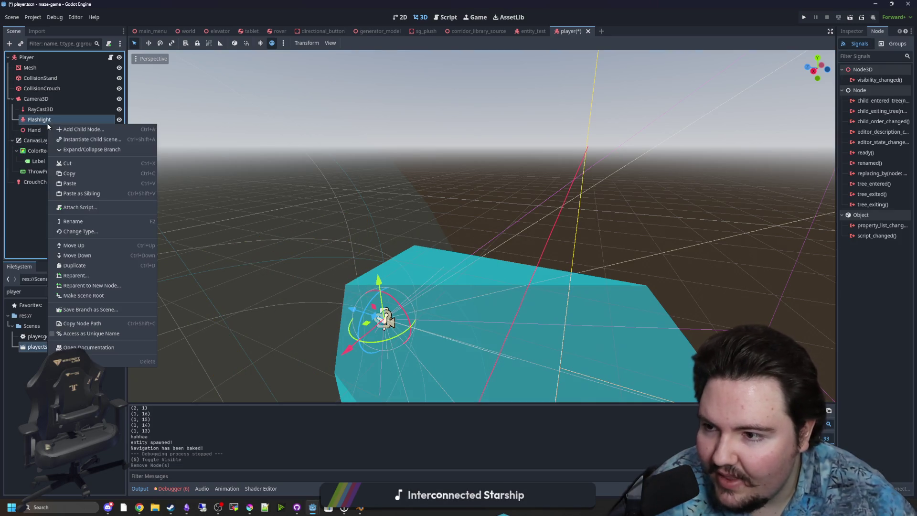
left_click(75, 175)
left_click(280, 31)
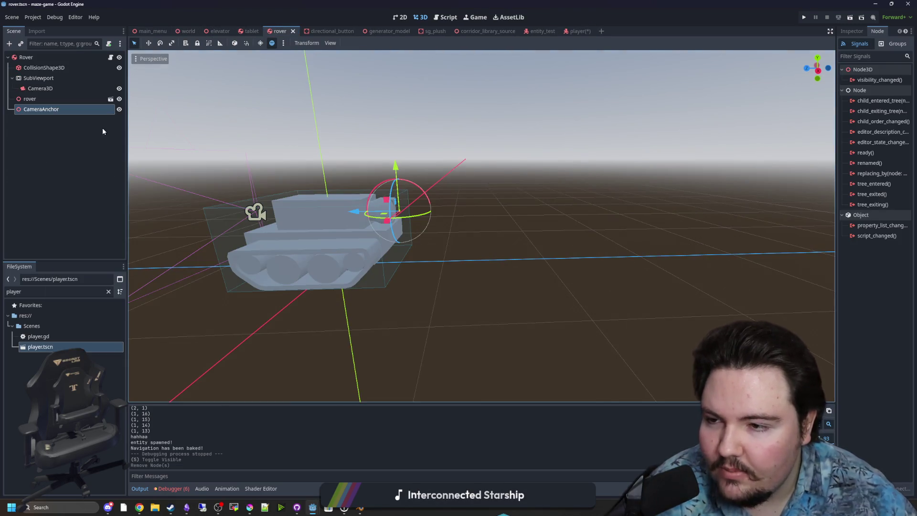
right_click(56, 109)
left_click(81, 170)
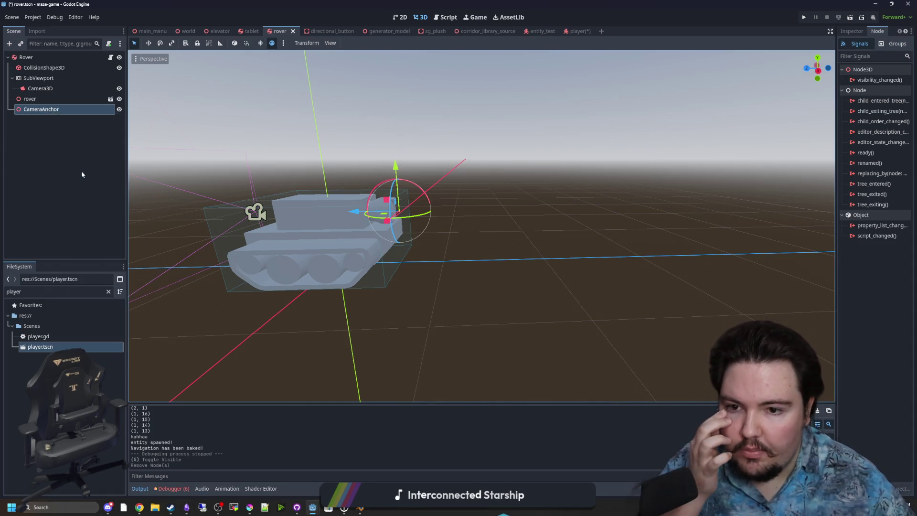
key("f")
left_click_drag(477, 249, 548, 253)
- Save the rover scene and add 'var currentlySelected = false' below moveTween in rover.gd
left_click(468, 368)
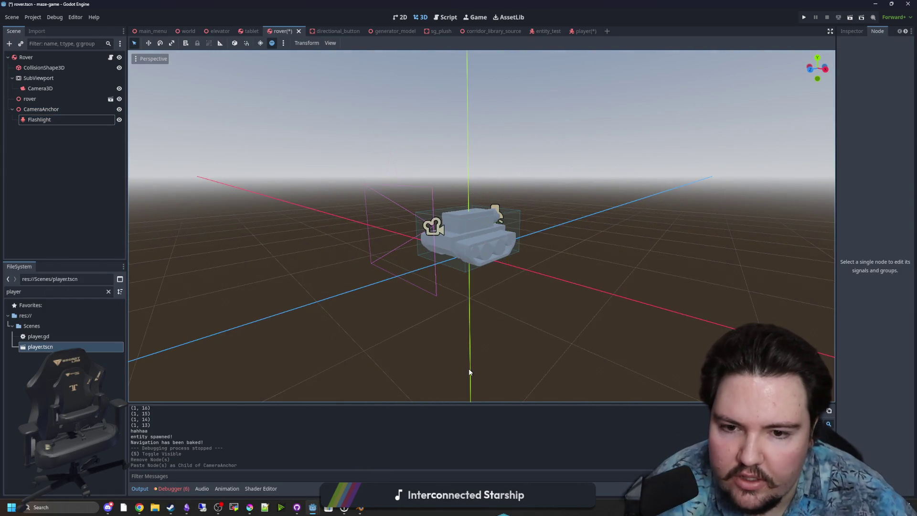
key("ctrl+s")
left_click(111, 99)
left_click(370, 190)
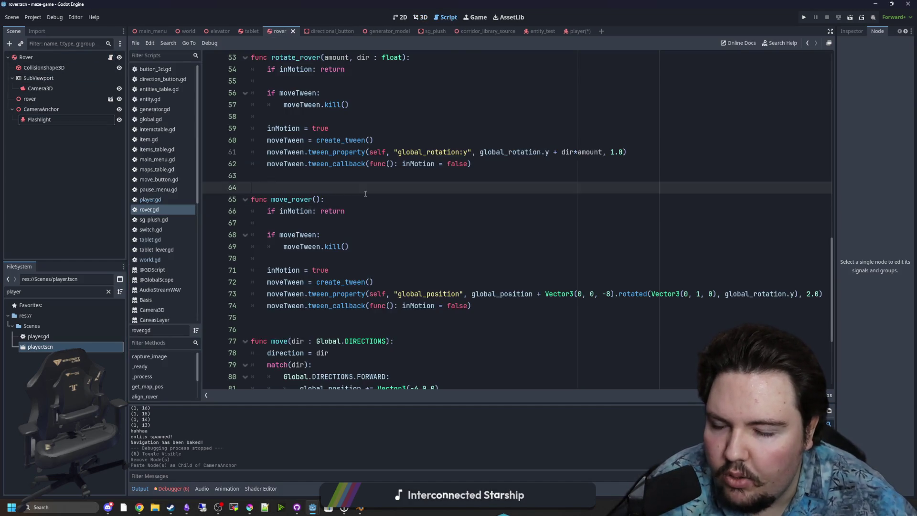
scroll(370, 191, "up", 3)
left_click(327, 153)
scroll(327, 167, "up", 14)
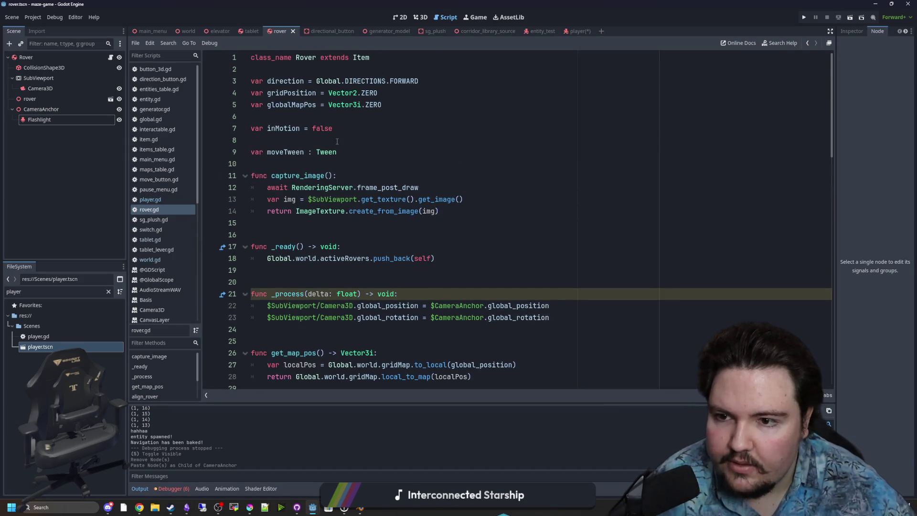
left_click(358, 141)
key("BackSpace")
left_click(358, 140)
key("Return")
type("var currentlySelected")
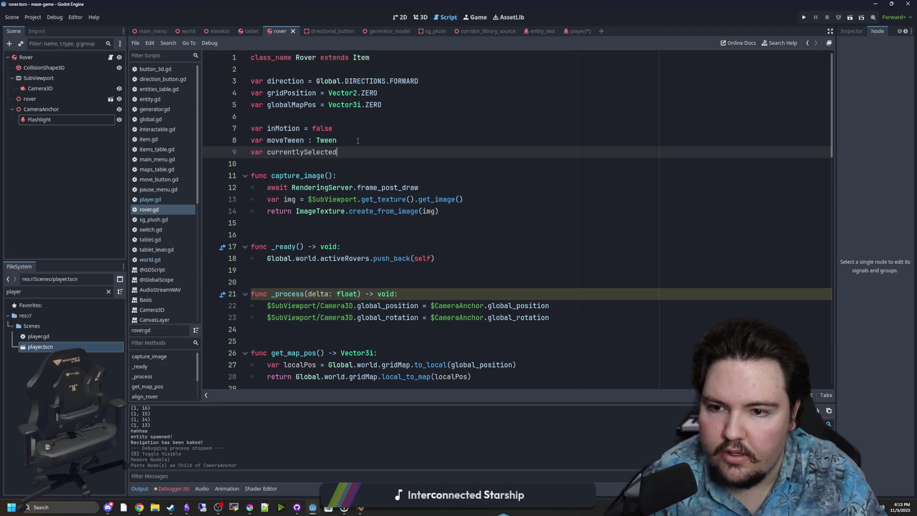
key("BackSpace")
key("BackSpace")
key("BackSpace")
type("false")
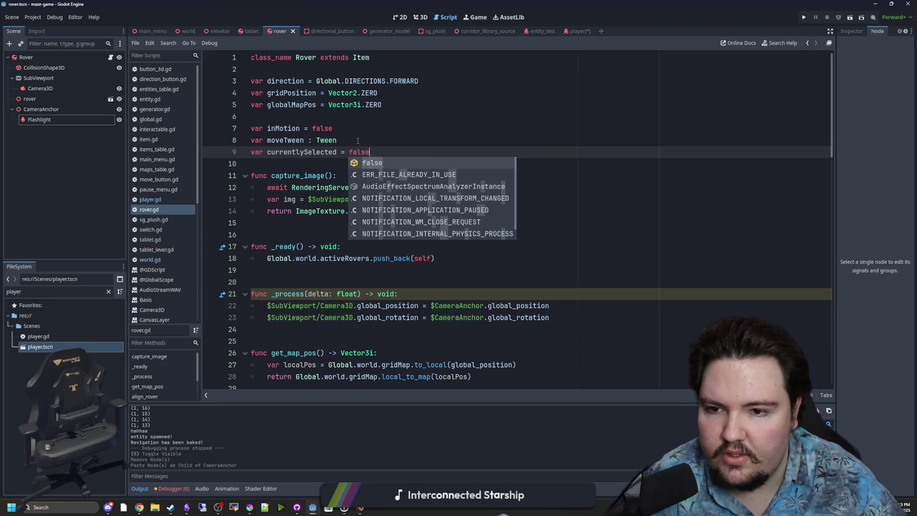
- Start and then remove an unfinished if line in _process, save rover.gd, and open tablet.gd
scroll(288, 157, "down", 3)
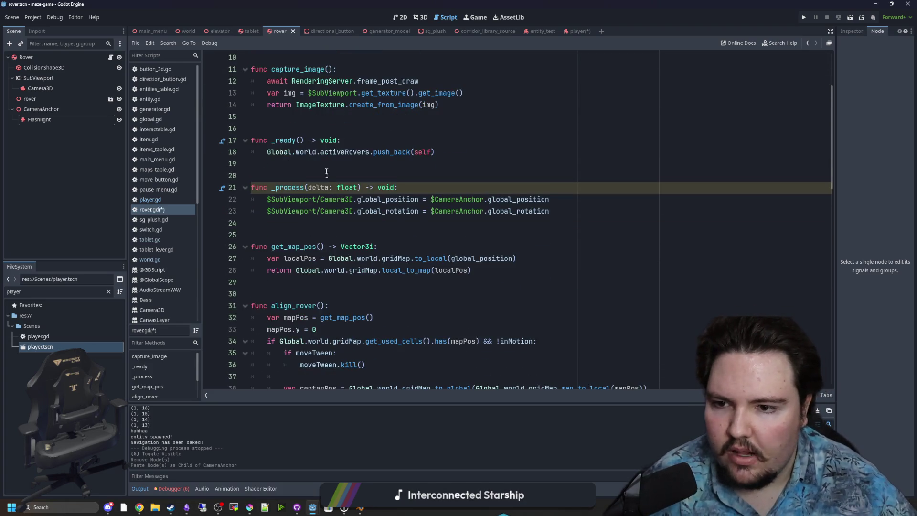
left_click(554, 212)
key("Return")
key("Return")
type("if Global.w")
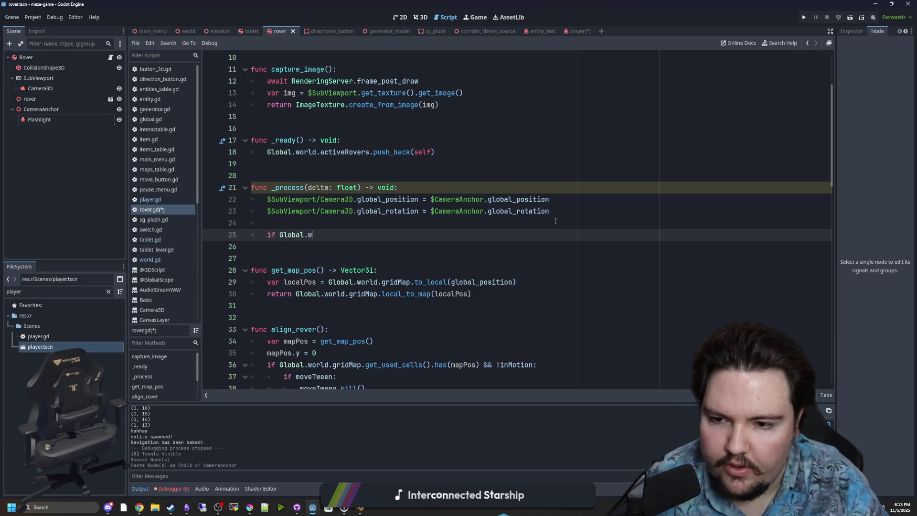
type("orld.tabv")
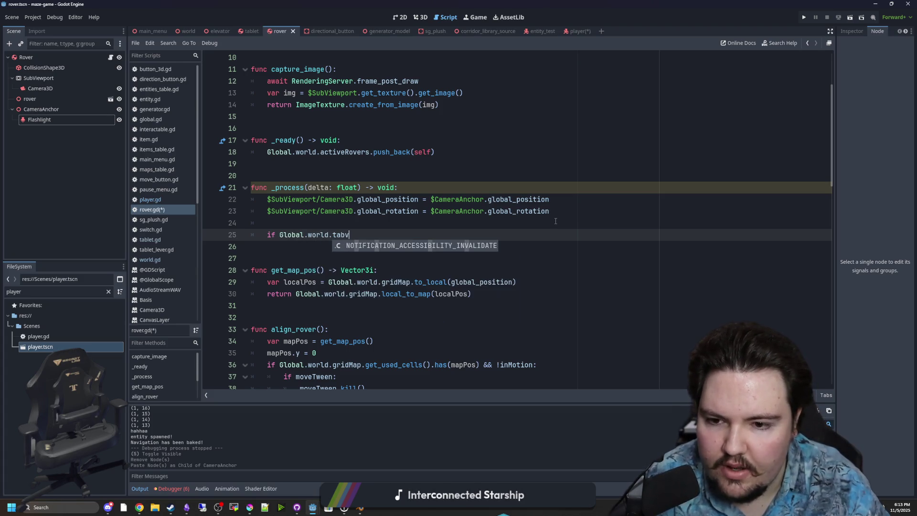
key("BackSpace")
key("BackSpace")
key("BackSpace")
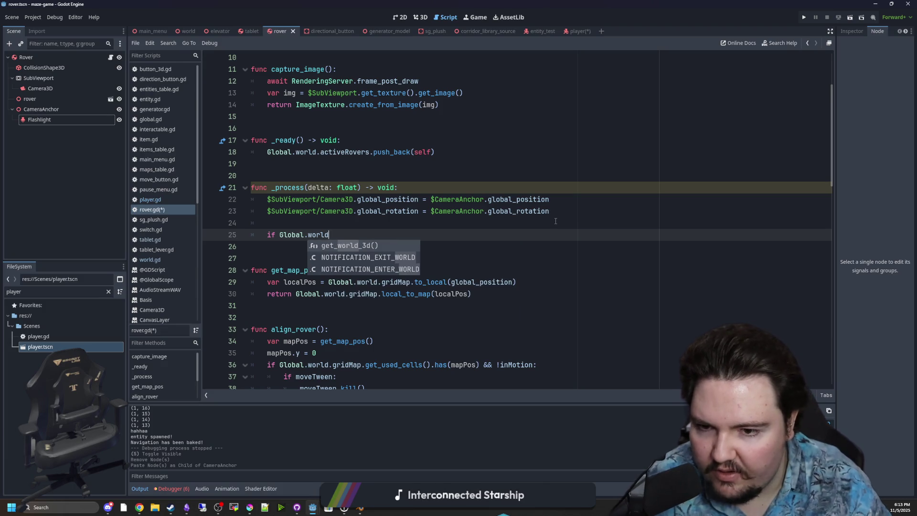
key("BackSpace")
key("BackSpace")
key("BackSpace")
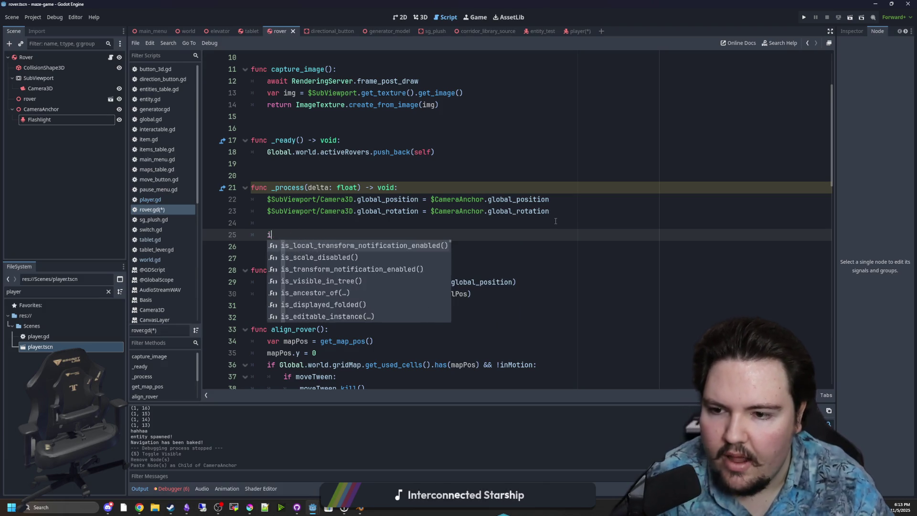
scroll(555, 221, "up", 3)
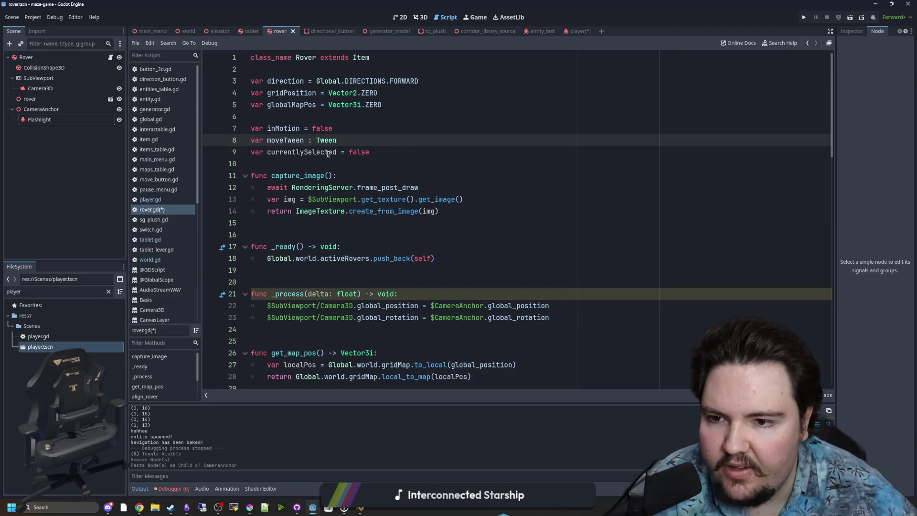
double_click(301, 152)
left_click(355, 141)
key("ctrl+s")
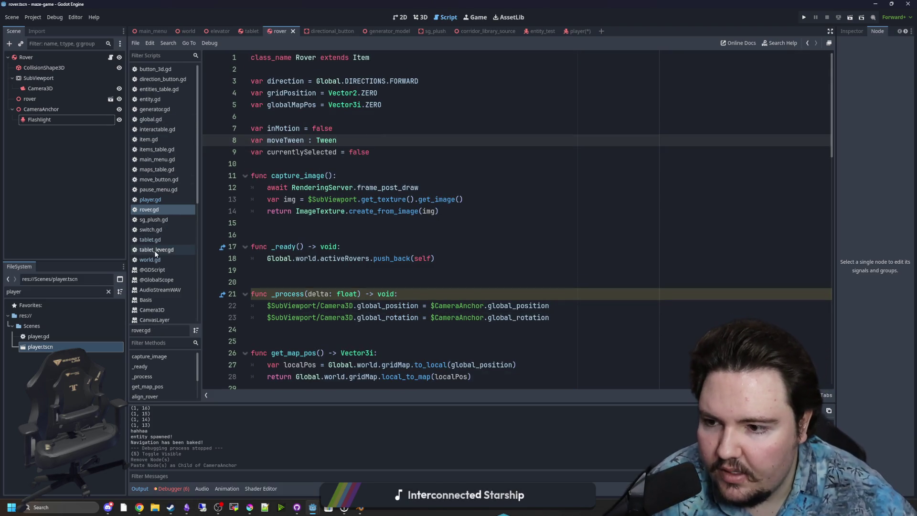
left_click(160, 240)
- In tablet.gd's select_rover, add 'activeRover.selected = true' below the align_rover line
scroll(369, 225, "up", 10)
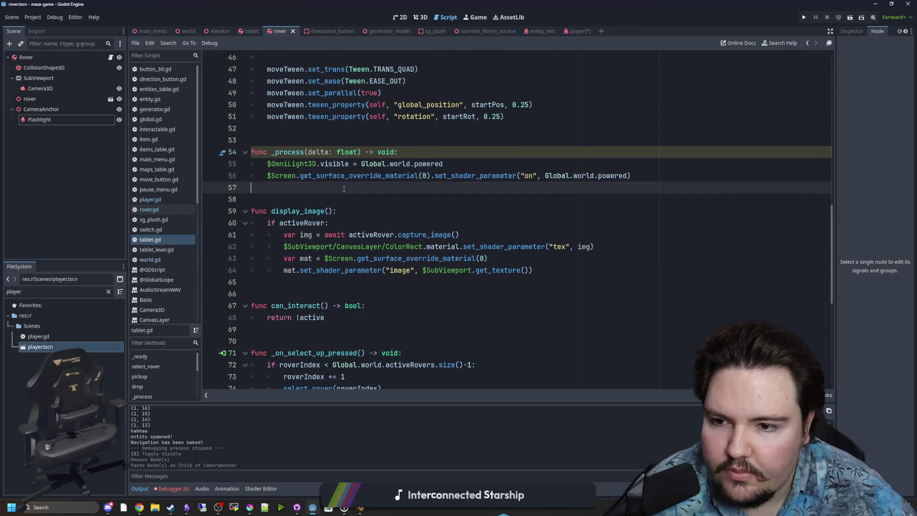
left_click(355, 253)
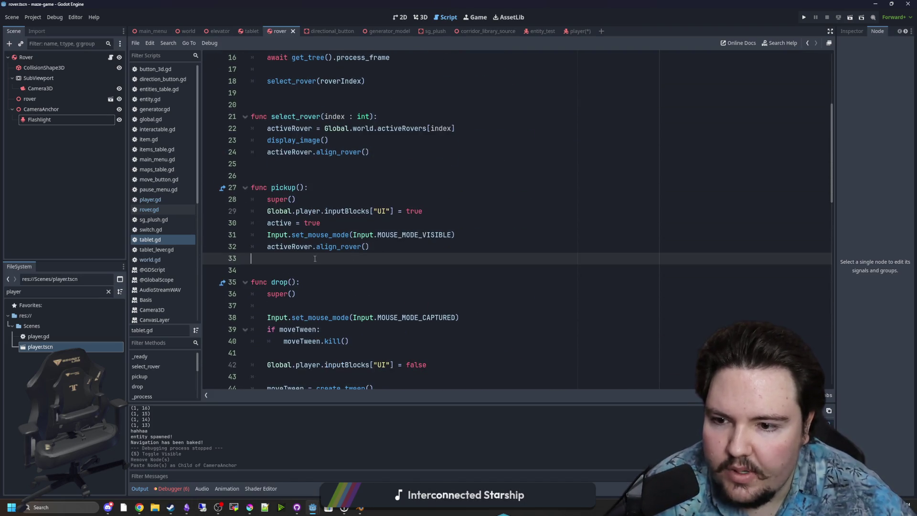
scroll(355, 254, "up", 3)
left_click(310, 282)
left_click(394, 260)
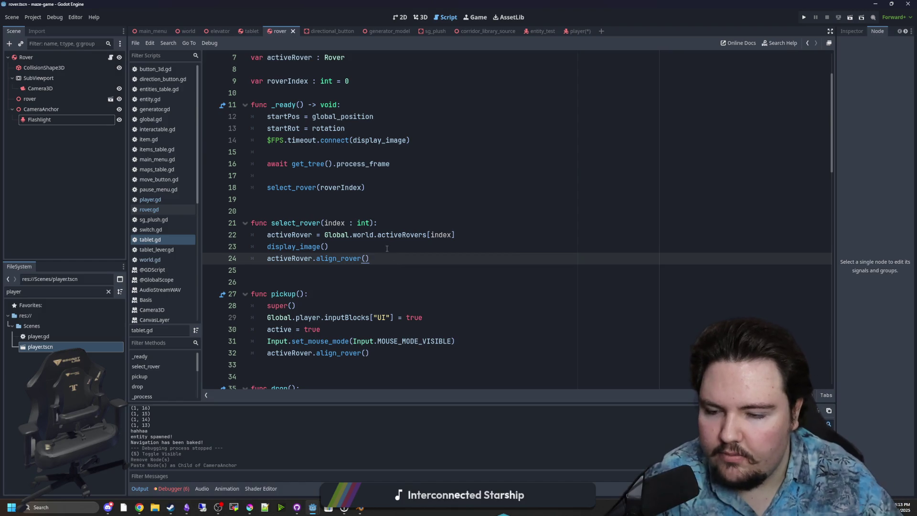
key("Return")
type("activeRover.")
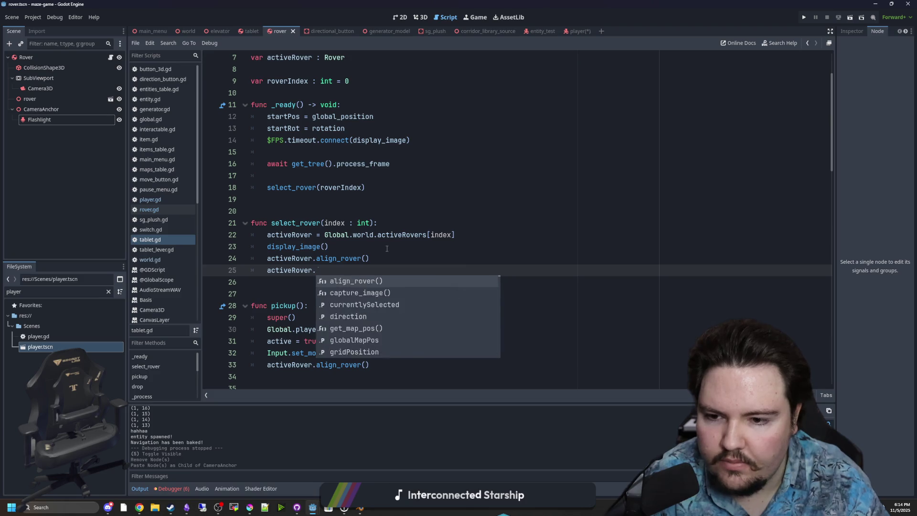
type("selected = true")
left_click(368, 242)
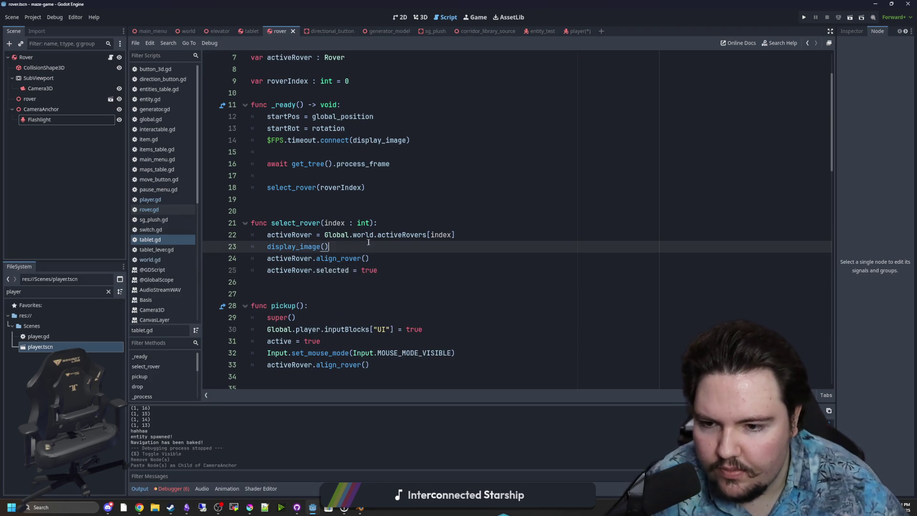
- In rover.gd, rename the currentlySelected flag to selected and save the script
scroll(334, 191, "up", 2)
left_click(297, 128)
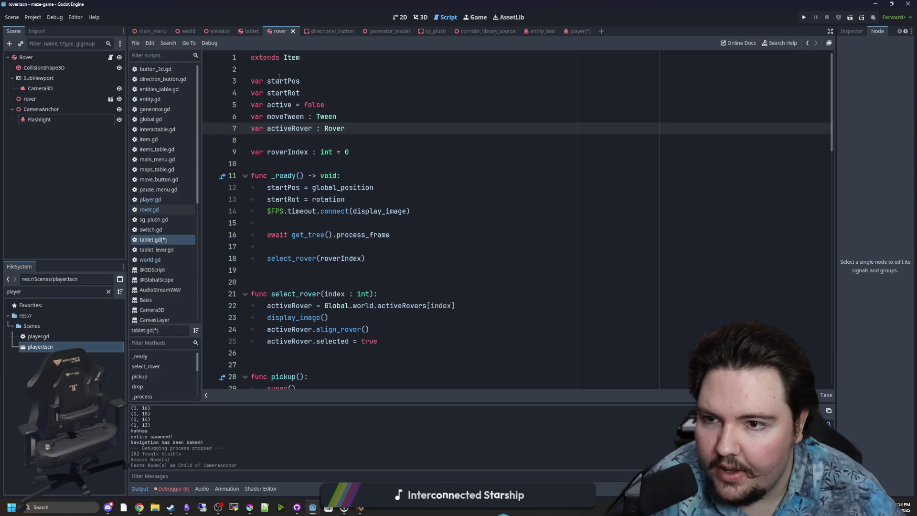
left_click(161, 209)
double_click(290, 151)
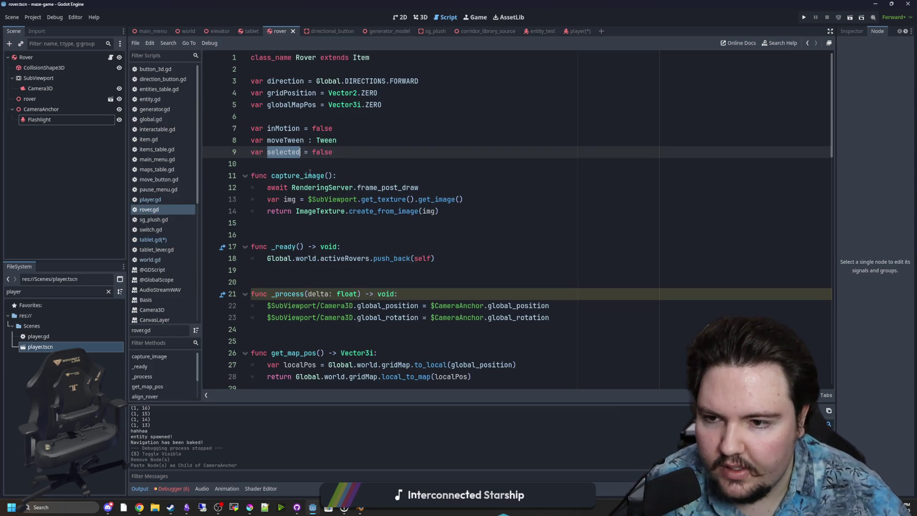
key("Down")
key("ctrl+s")
- Start select_rover with 'if activeRover: activeRover.selected = false', save tablet.gd, and show the player scene
left_click(160, 238)
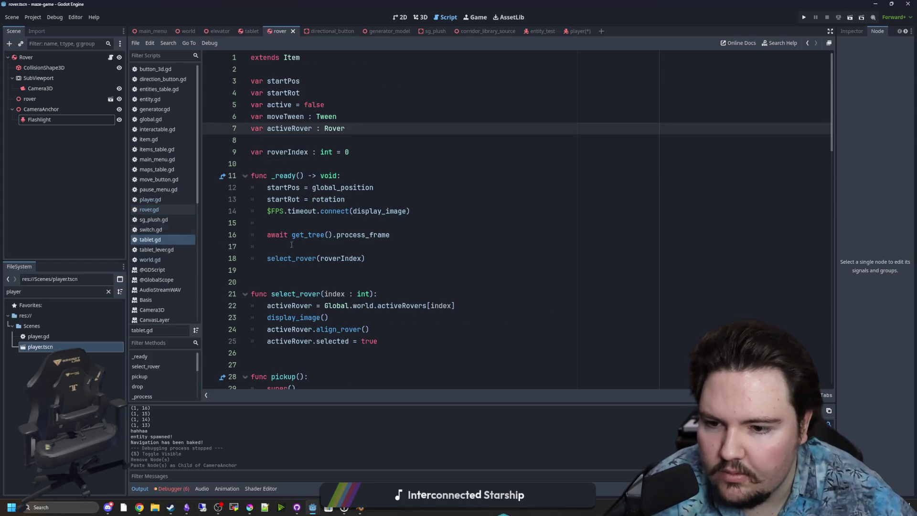
left_click(336, 269)
left_click(306, 259, "ctrl")
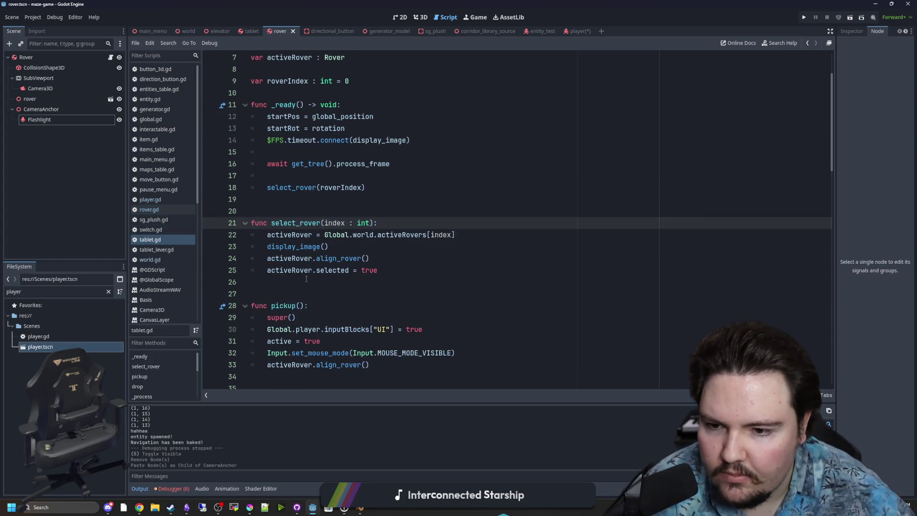
left_click(387, 257)
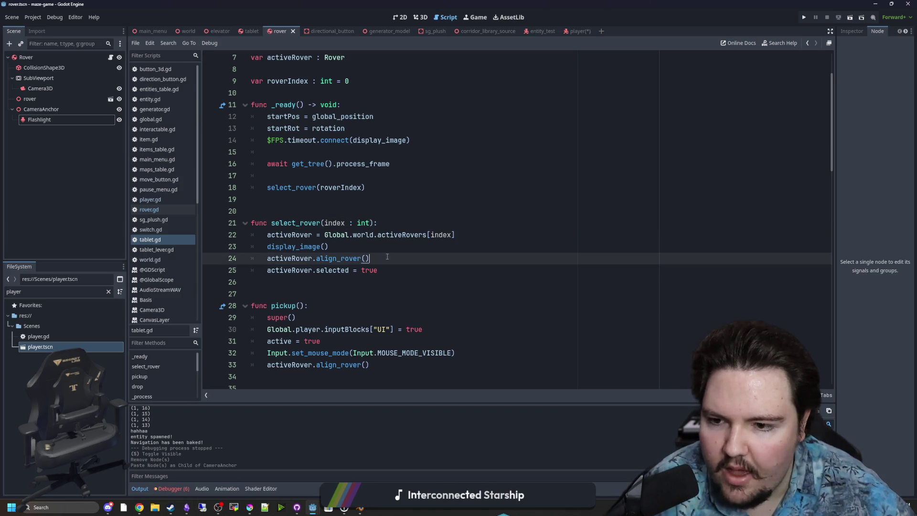
left_click(401, 225)
key("Return")
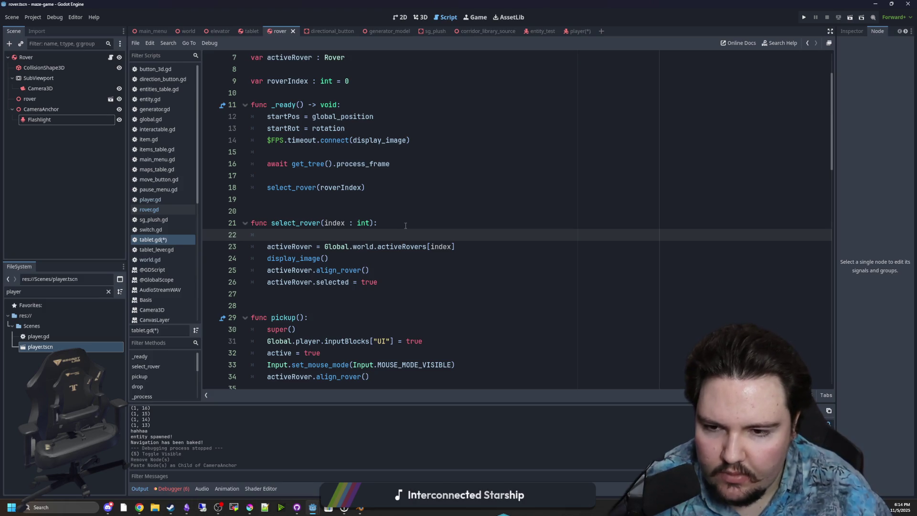
type("if activeRover:")
key("Return")
type("activeRover.selected =f")
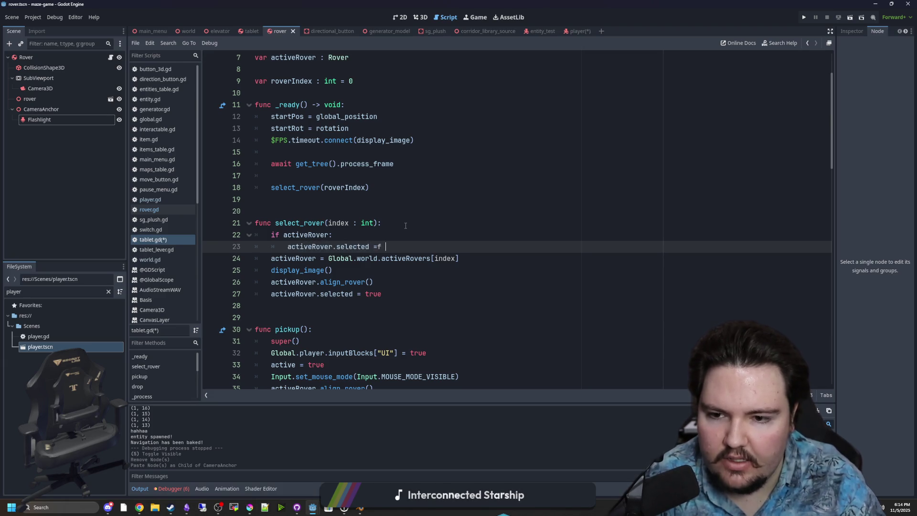
type("alse")
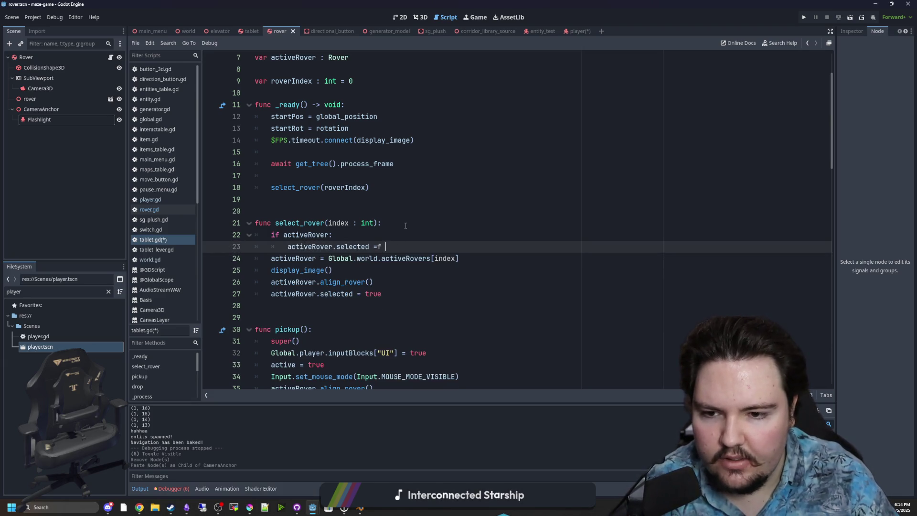
type("se")
key("Return")
left_click(405, 226)
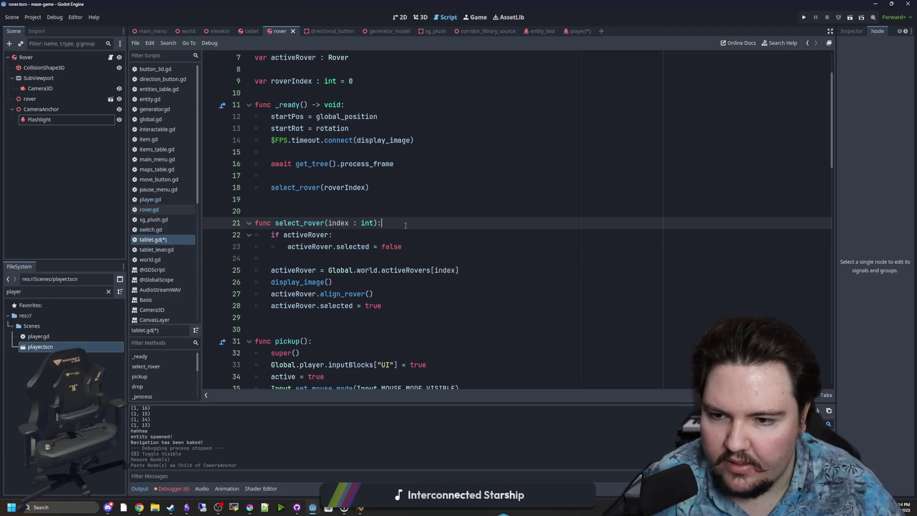
key("ctrl+s")
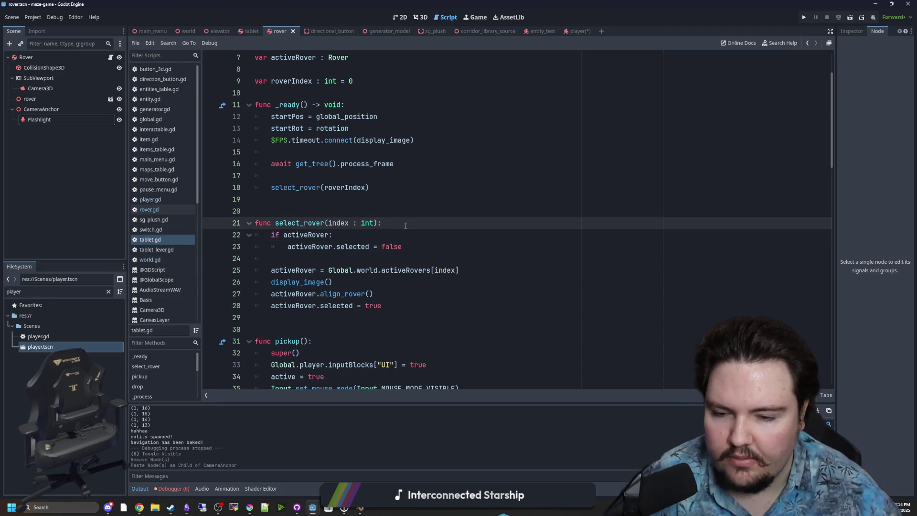
left_click(579, 31)
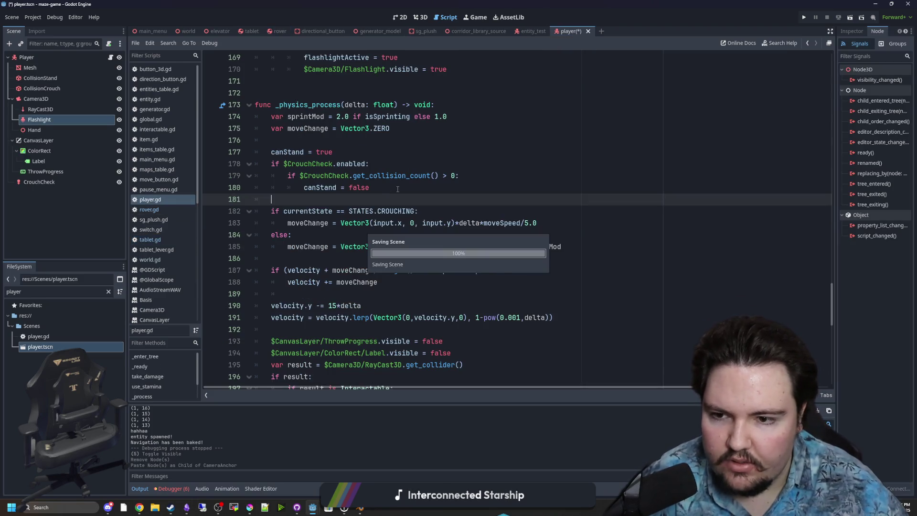
- Run the project, press PLAY, and walk forward to pick up the tablet from the bench
left_click(805, 17)
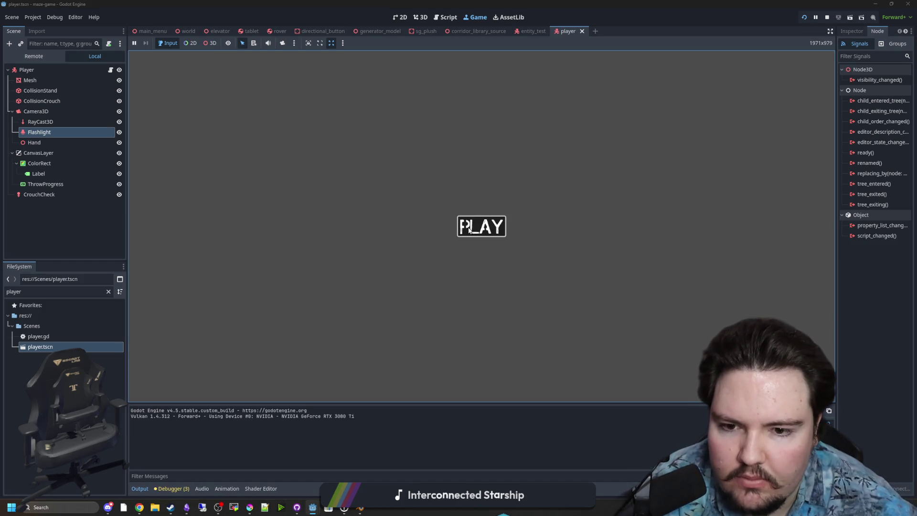
left_click(481, 226)
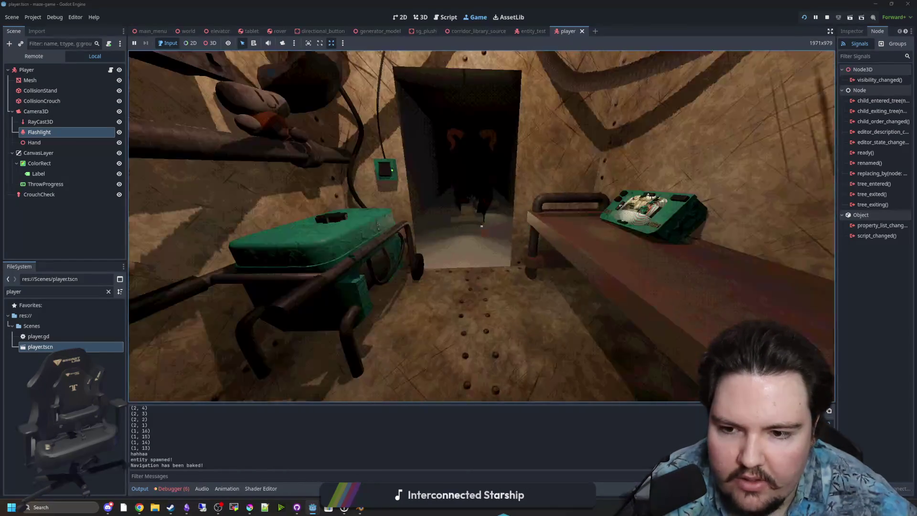
key("w")
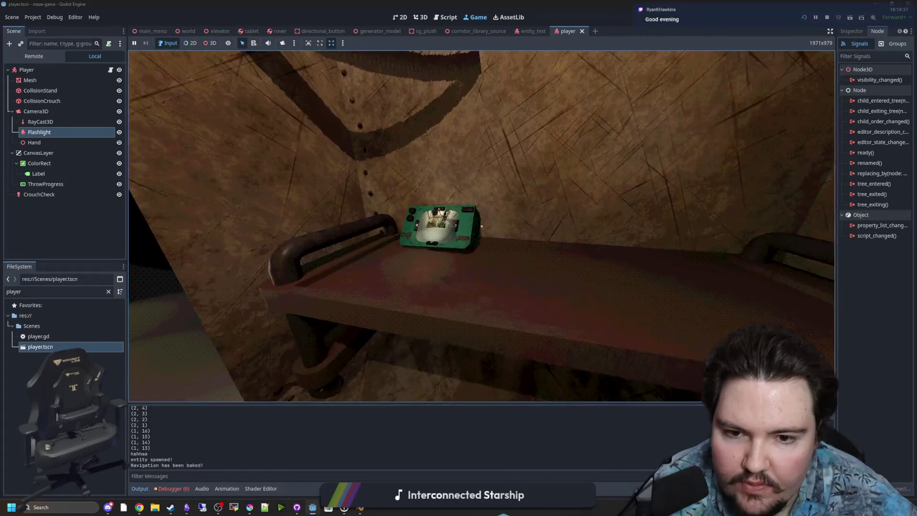
left_click(482, 225)
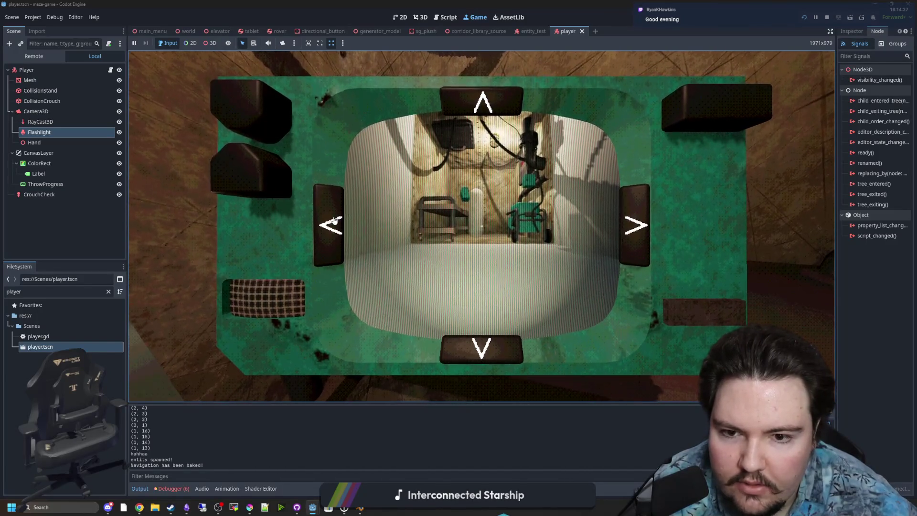
- Turn the rover toward the tunnel, drive it to the wall, then into the new corridor
left_click(335, 220)
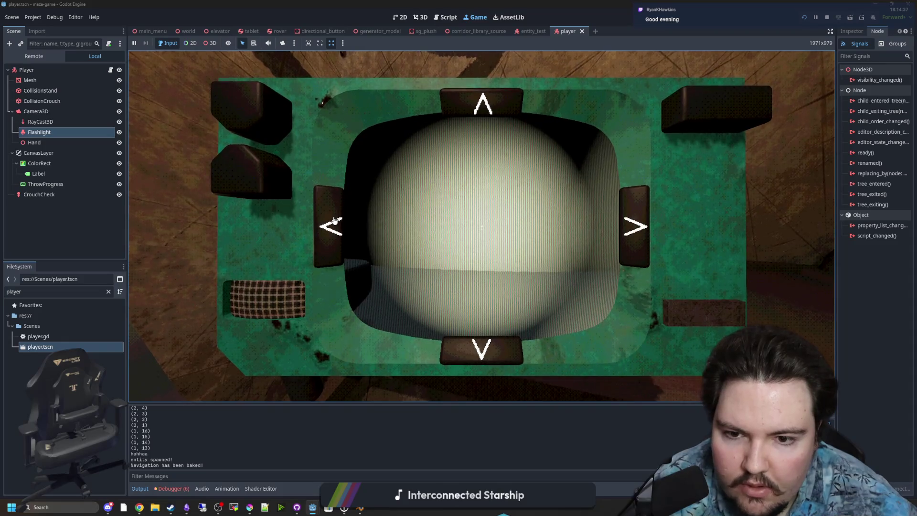
left_click(484, 107)
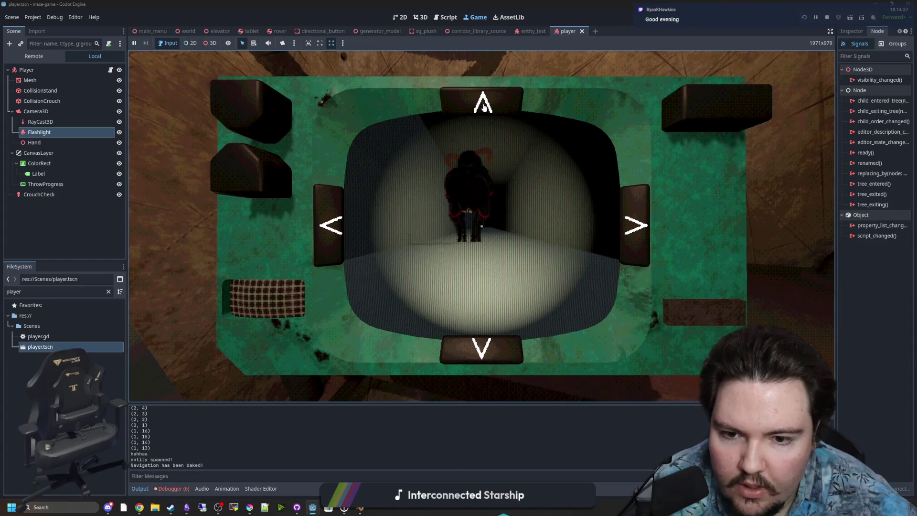
left_click(496, 105)
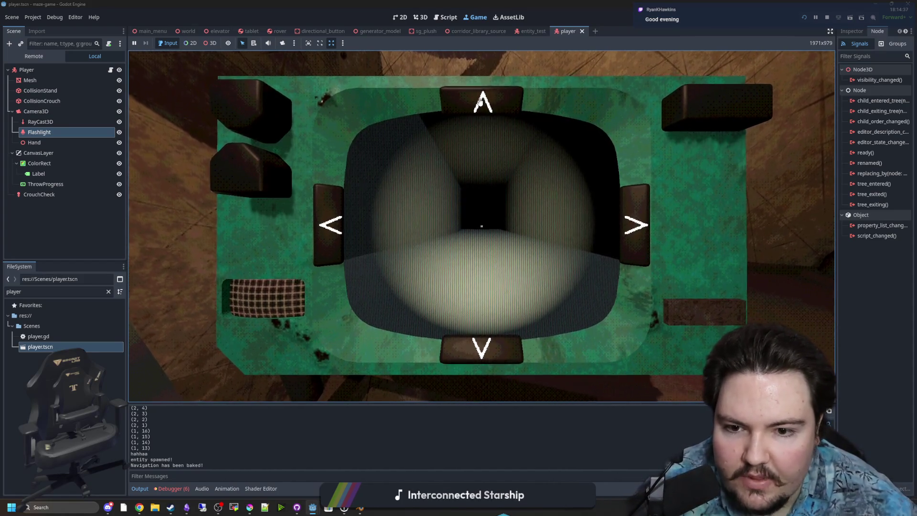
left_click(483, 108)
left_click(483, 109)
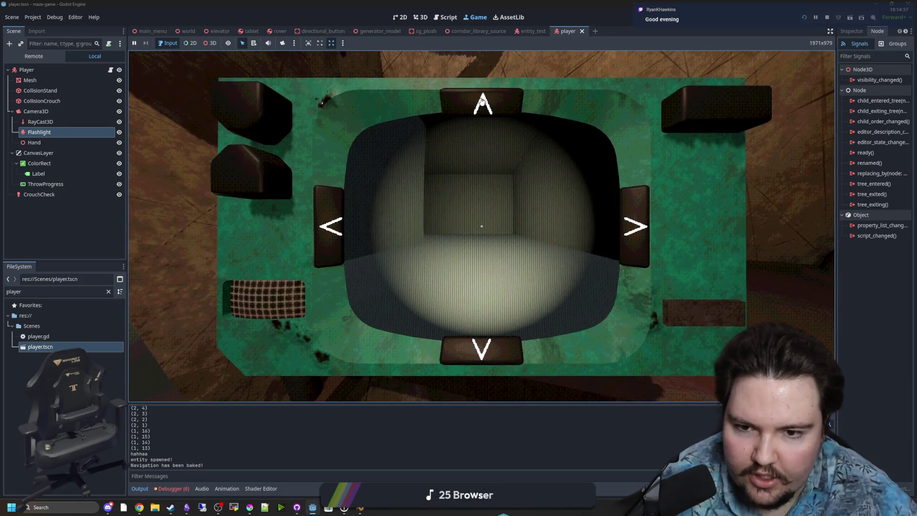
left_click(336, 219)
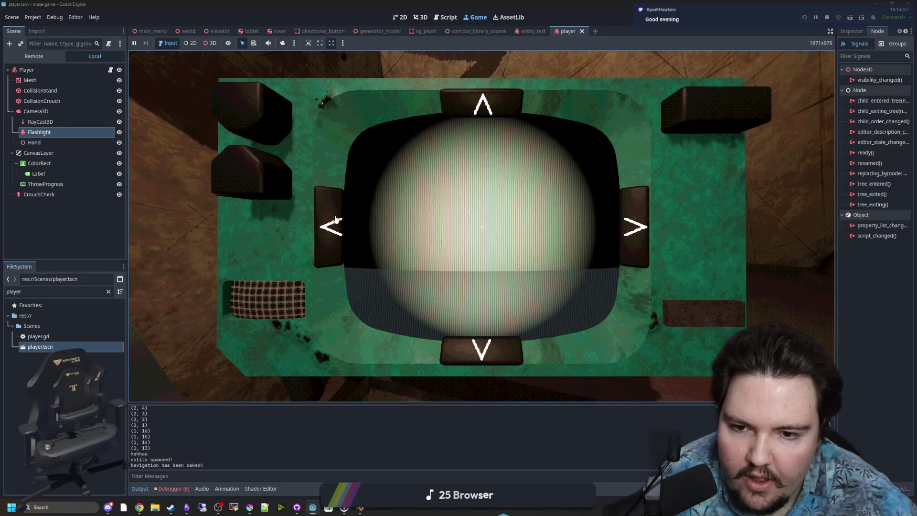
left_click(488, 110)
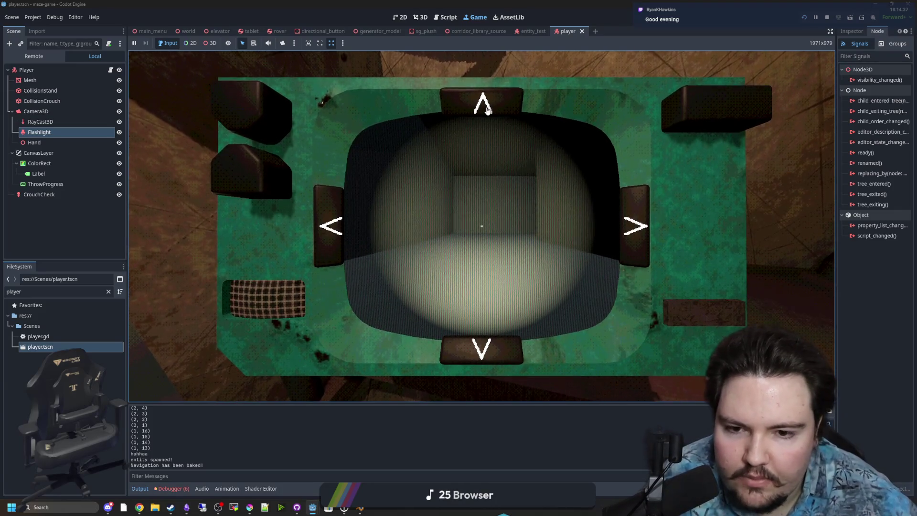
- Keep turning and advancing the rover until its lit camera looks down an open corridor
left_click(637, 228)
key("w")
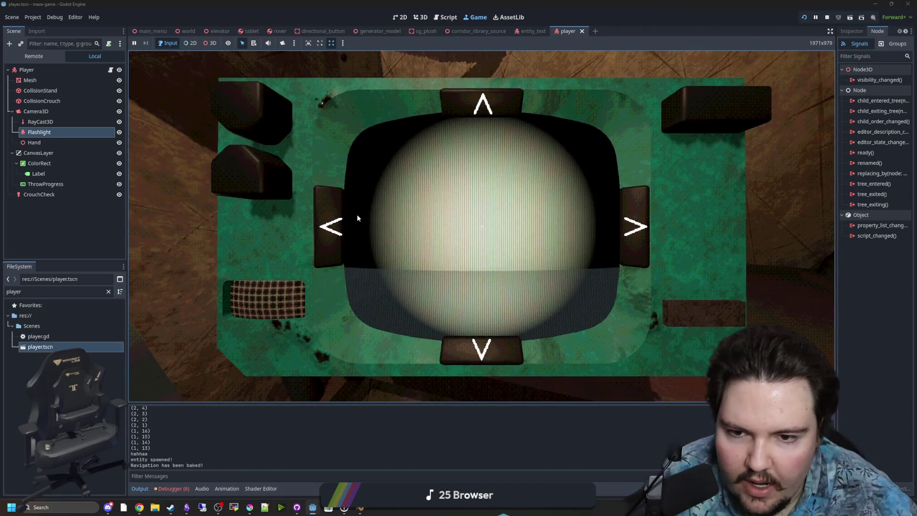
left_click(343, 221)
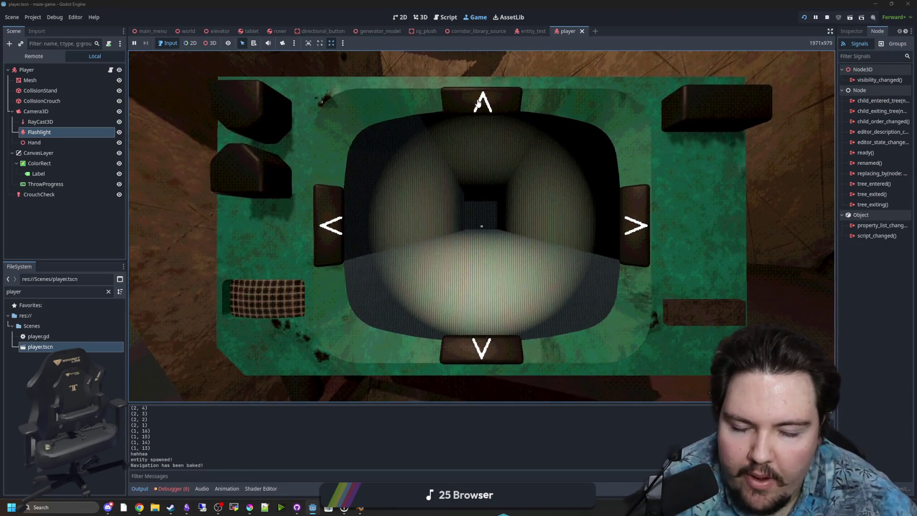
left_click(479, 103)
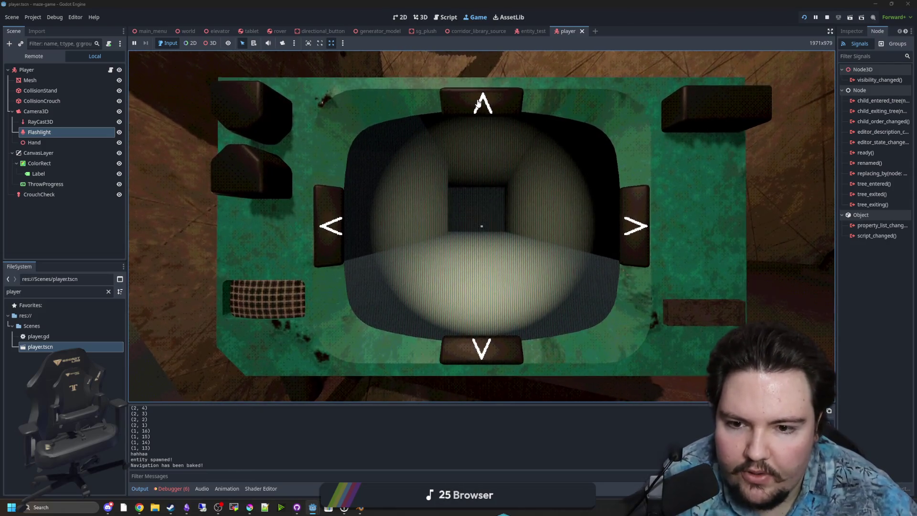
left_click(478, 103)
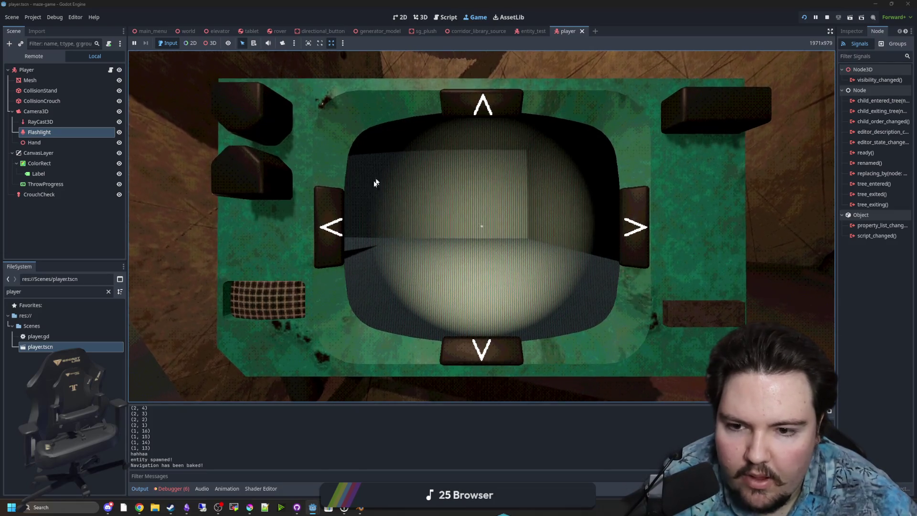
left_click(325, 231)
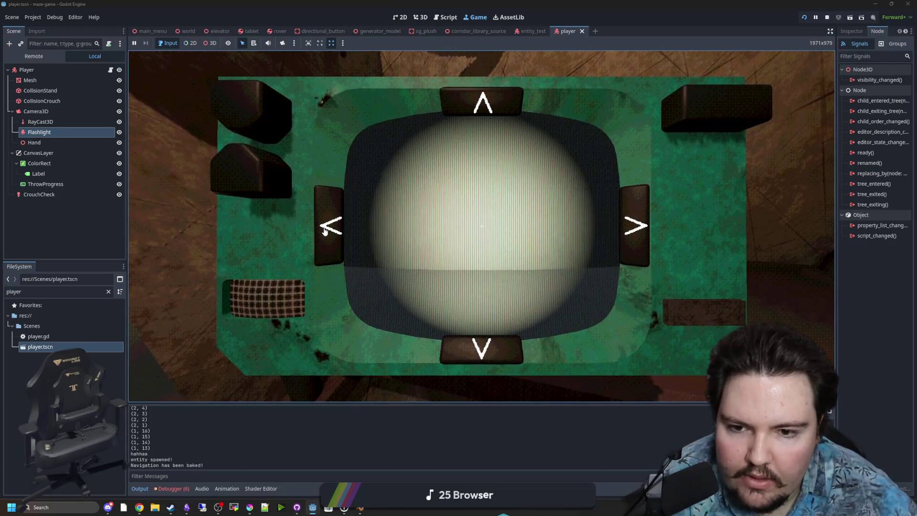
left_click(488, 108)
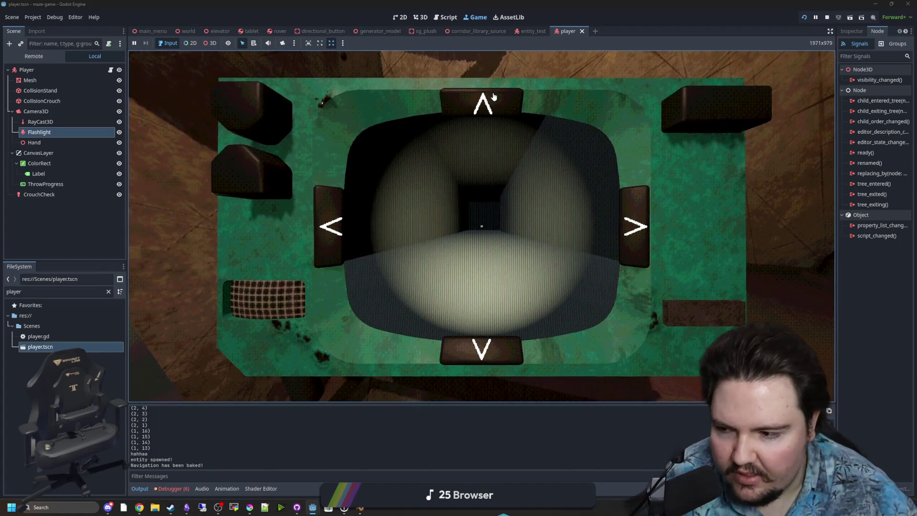
- Drive the rover to the far wall, turn right, back up a cell, then approach the close wall
left_click(468, 110)
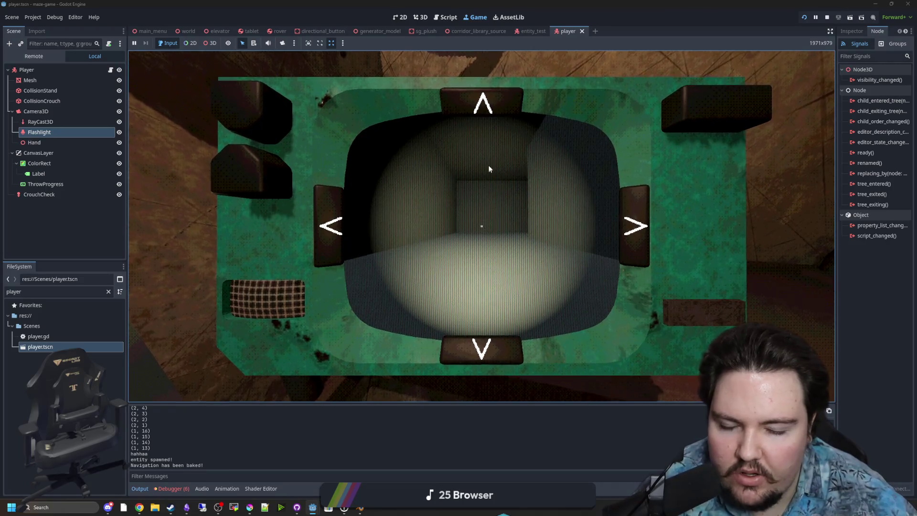
left_click(494, 105)
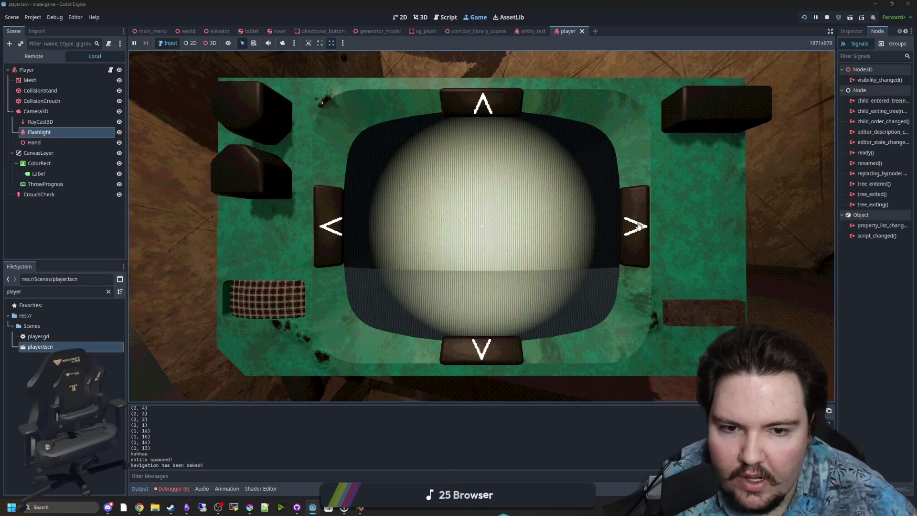
left_click(649, 237)
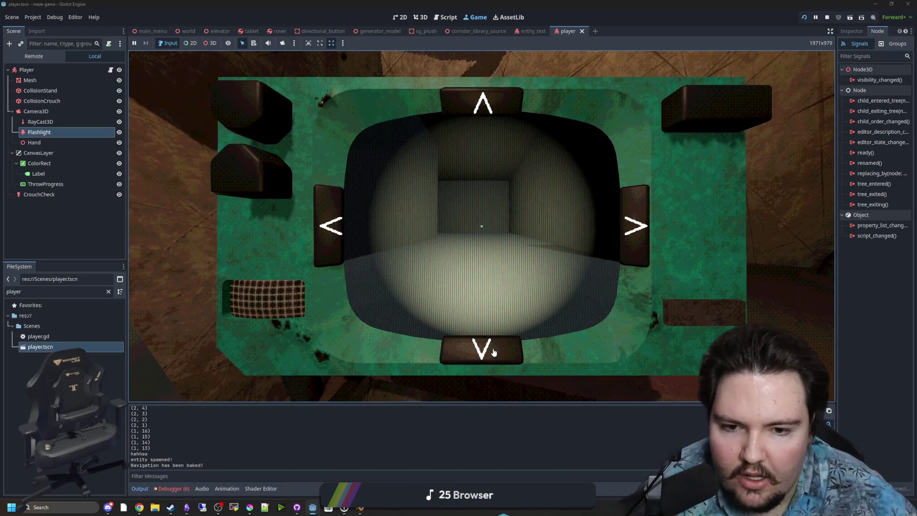
left_click(494, 352)
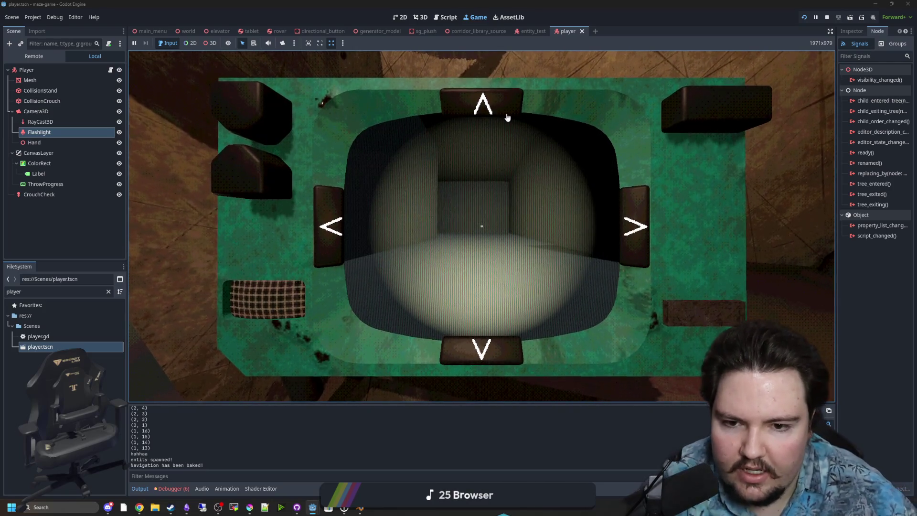
left_click(488, 192)
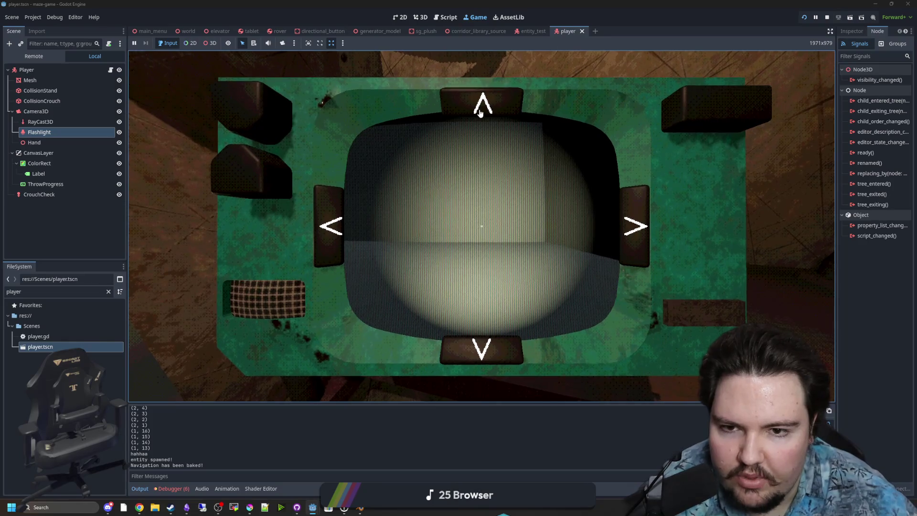
- Turn left, drive the rover several cells along the corridor, then turn right toward an opening
left_click(506, 352)
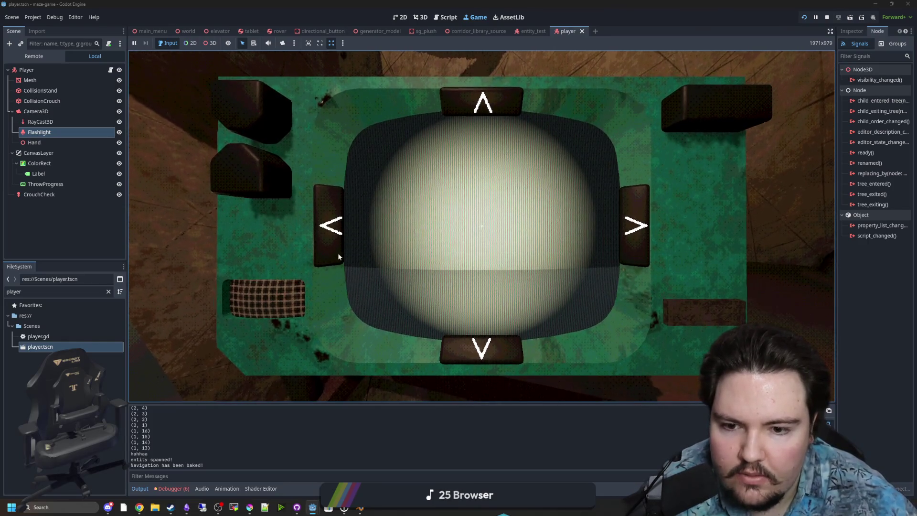
left_click(488, 106)
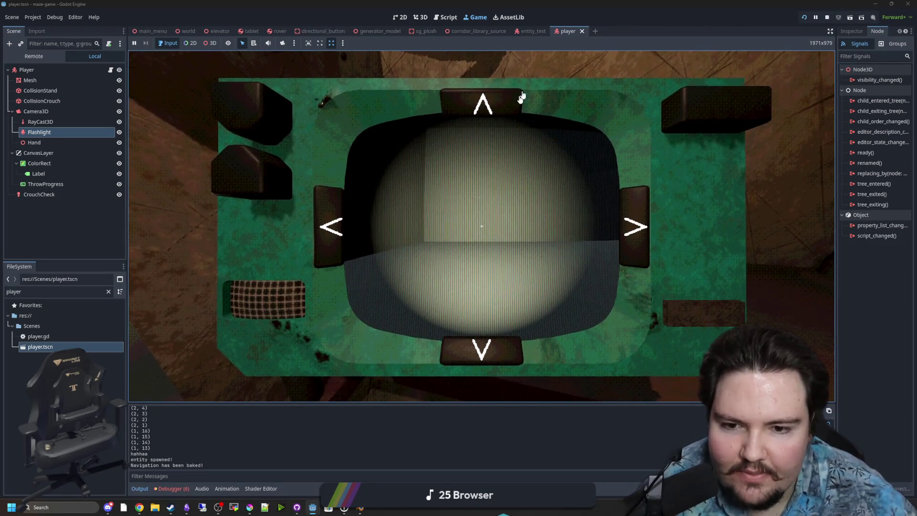
left_click(488, 102)
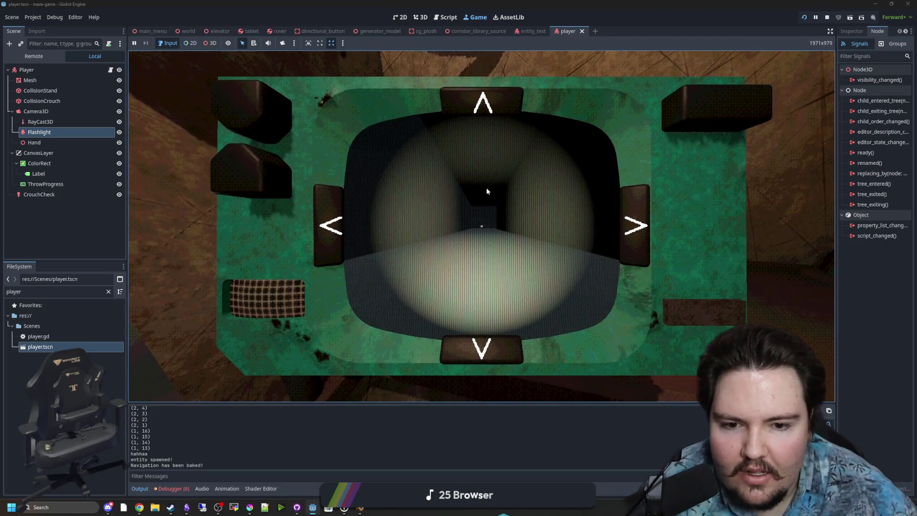
left_click(500, 106)
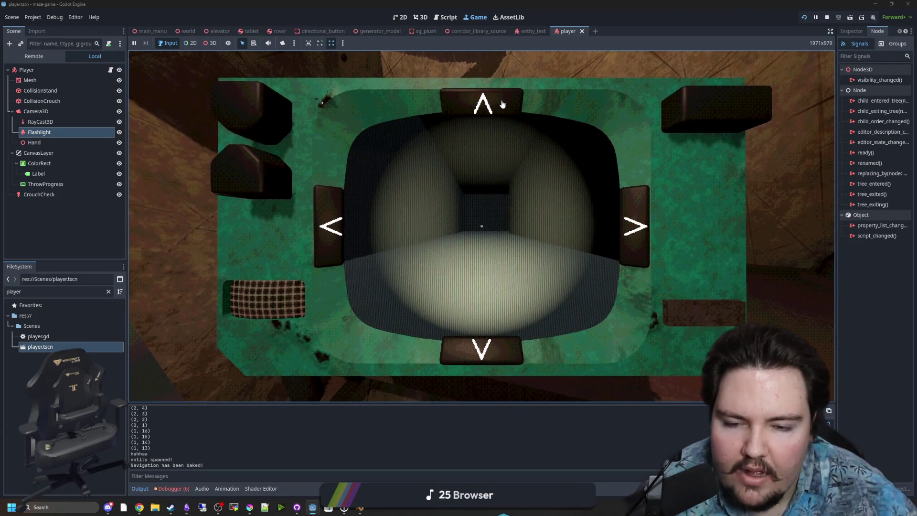
left_click(500, 108)
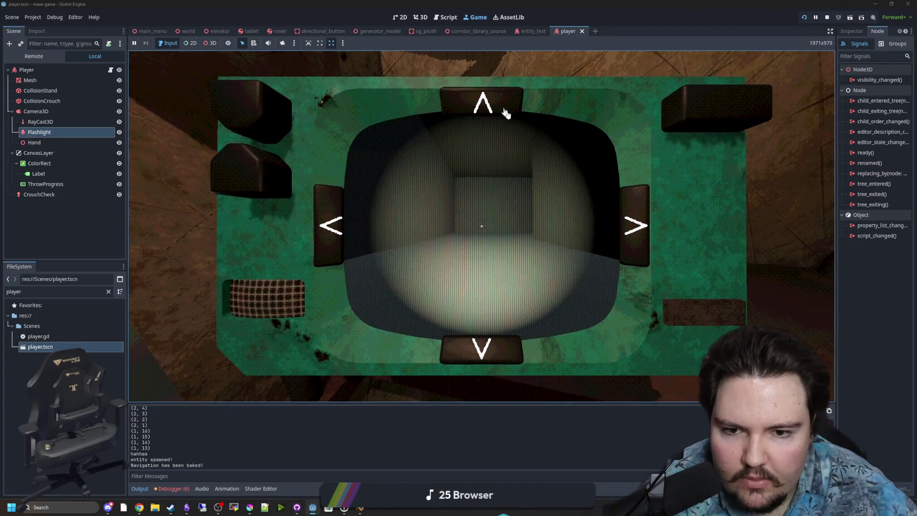
left_click(636, 215)
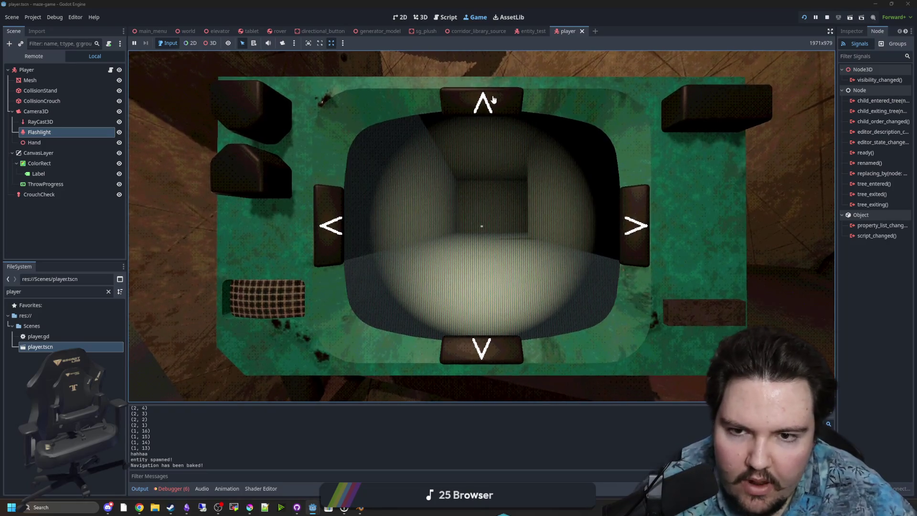
- Turn the rover right, drive it to a close wall, then turn it left and right toward corridors
left_click(639, 232)
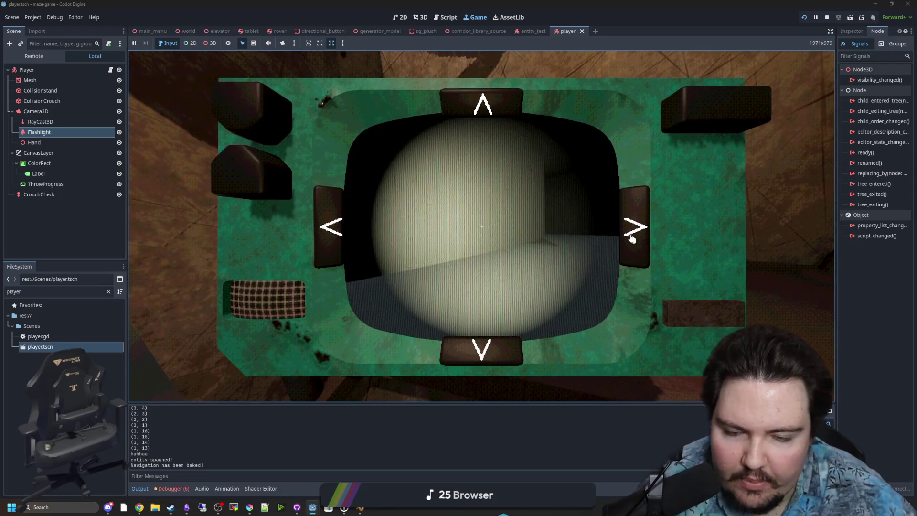
left_click(484, 104)
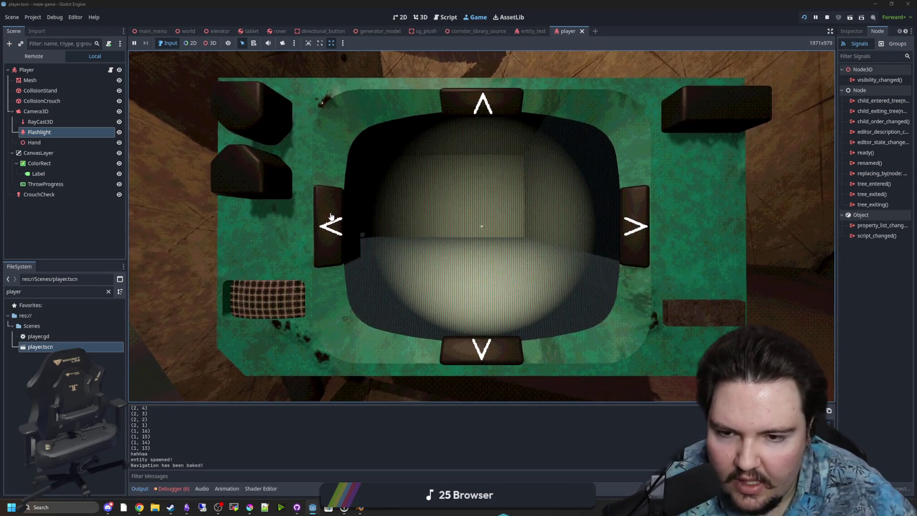
left_click(338, 226)
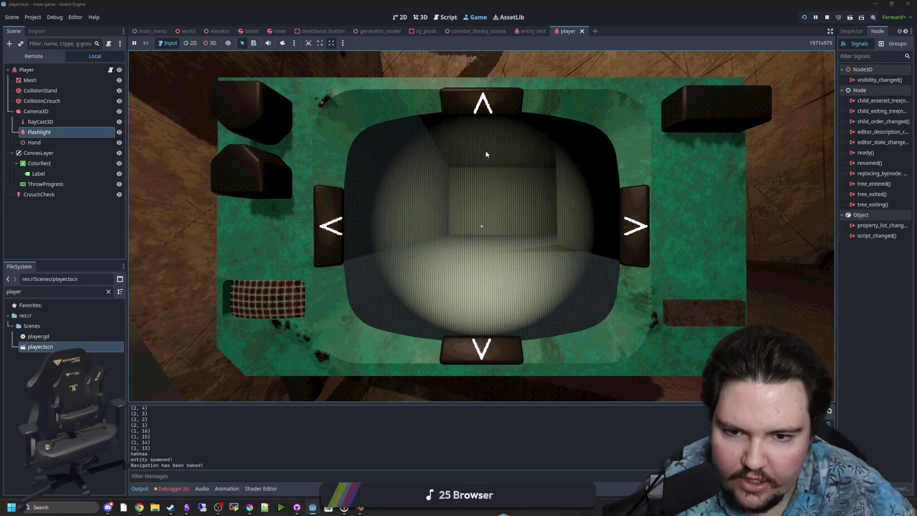
left_click(635, 229)
left_click(635, 237)
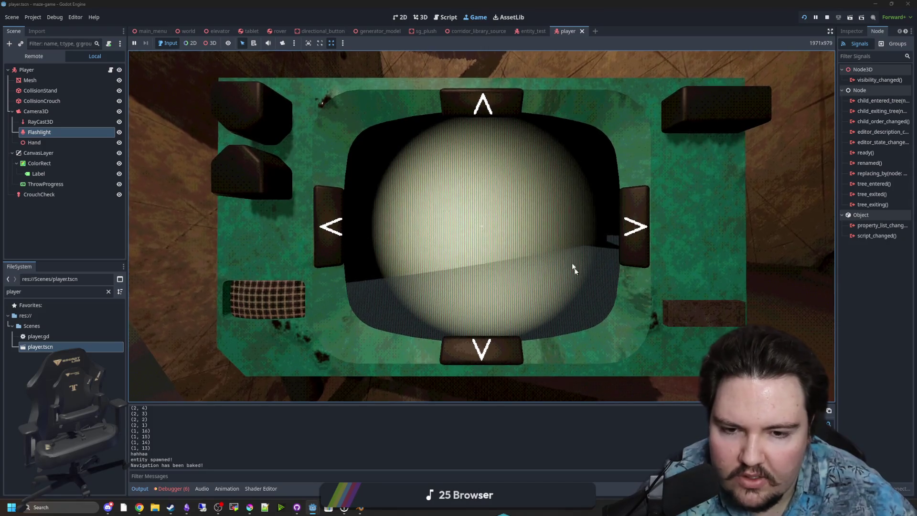
left_click(336, 226)
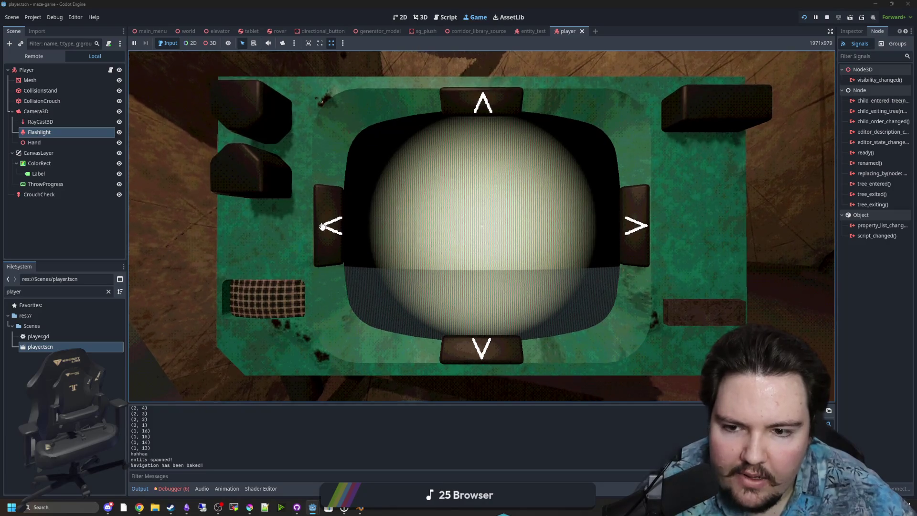
left_click(334, 228)
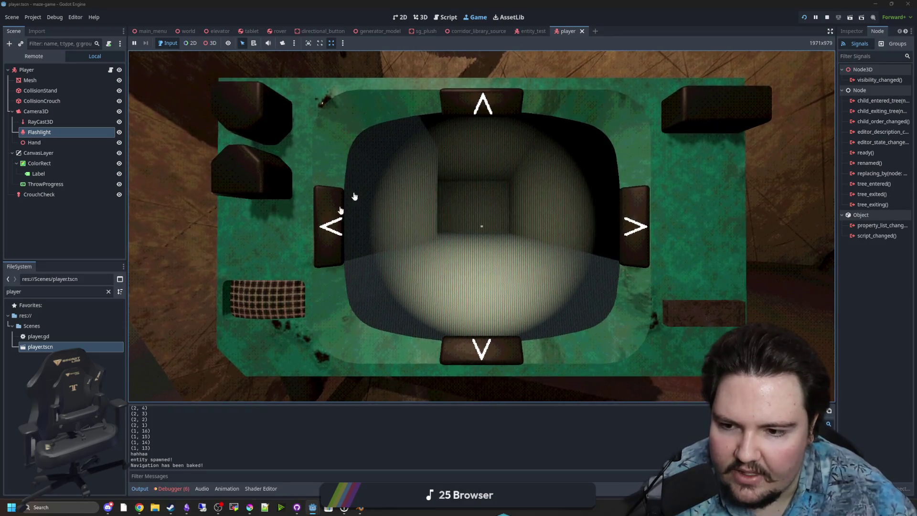
- Make several more left turns and forward moves until the rover faces a lit end wall
left_click(355, 229)
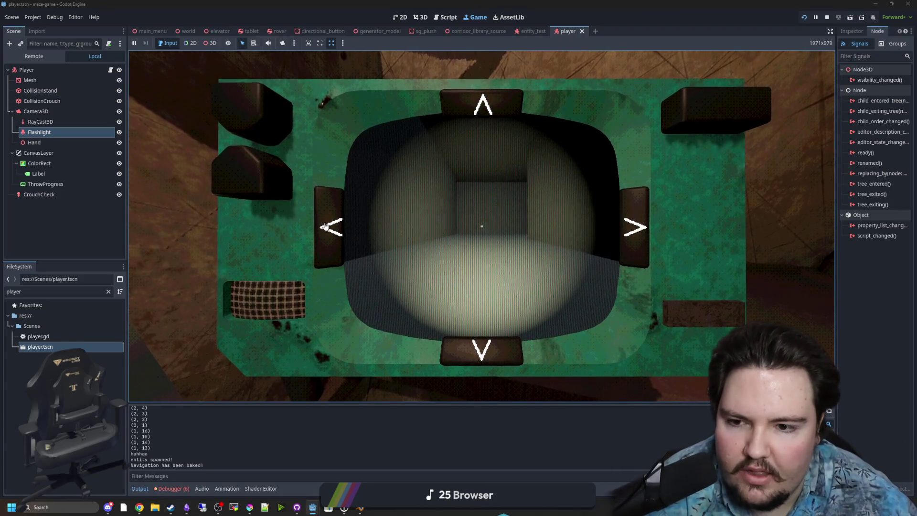
left_click(325, 227)
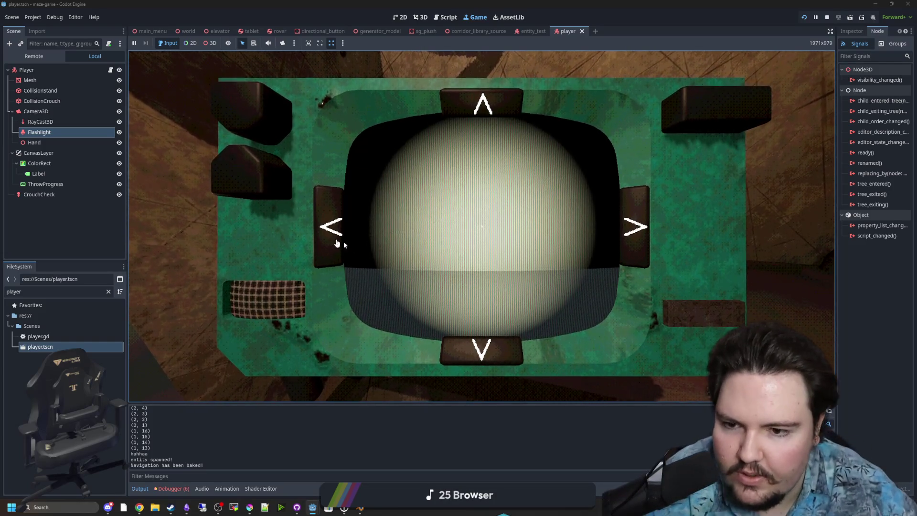
left_click(472, 99)
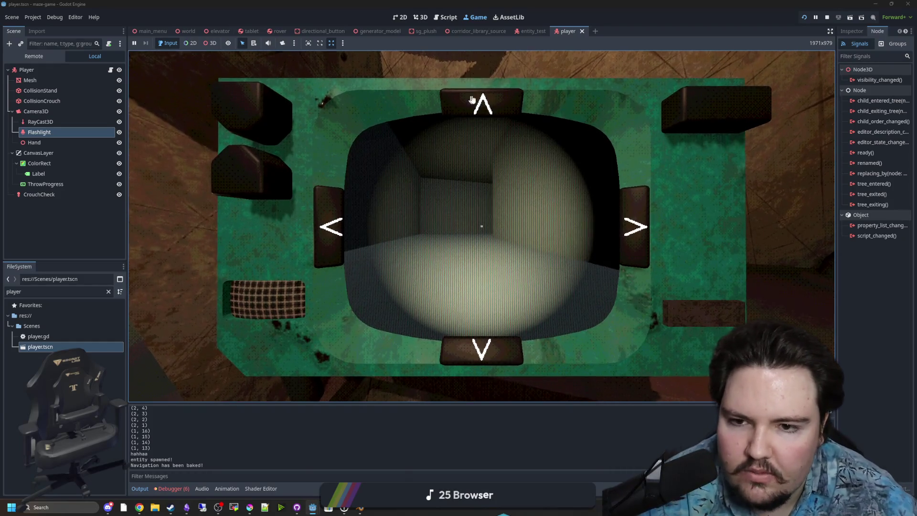
left_click(472, 99)
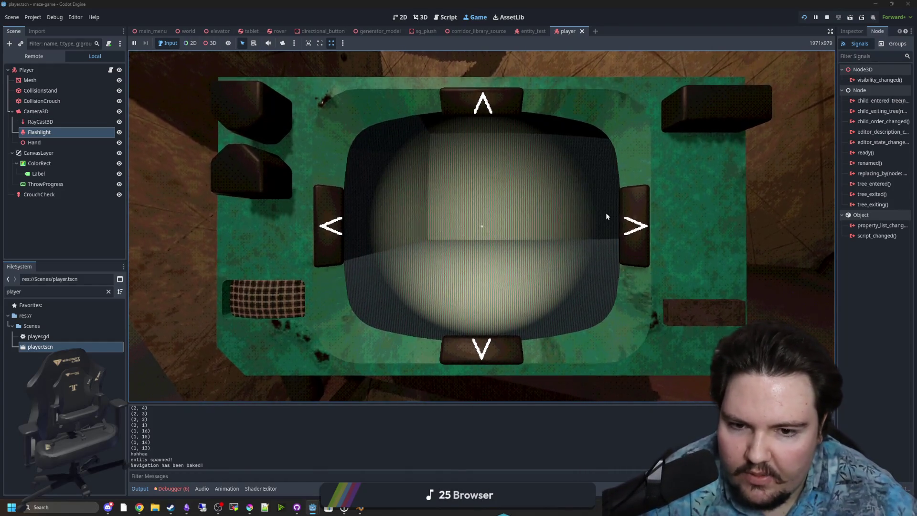
left_click(330, 226)
left_click(479, 104)
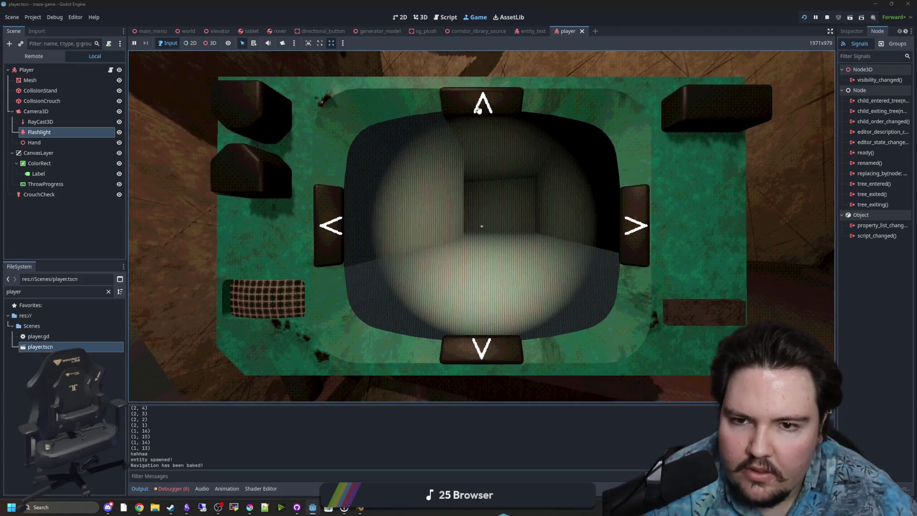
left_click(321, 232)
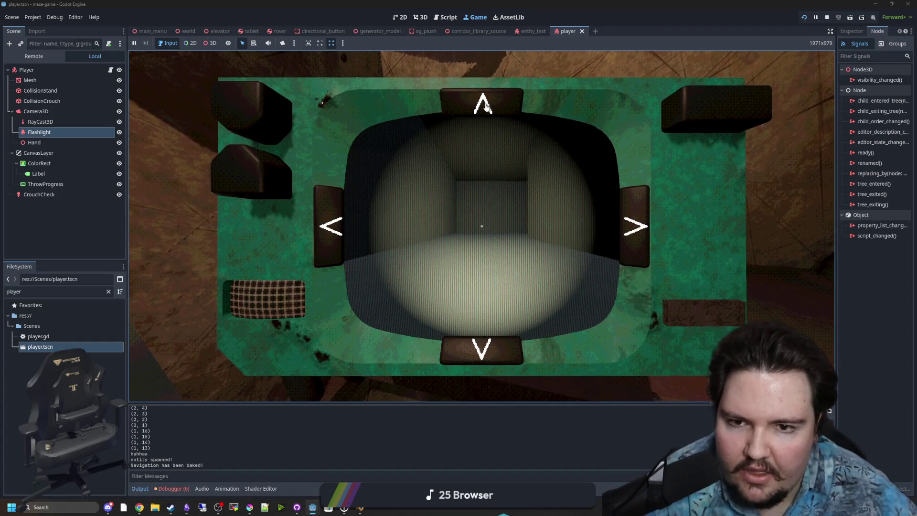
left_click(486, 106)
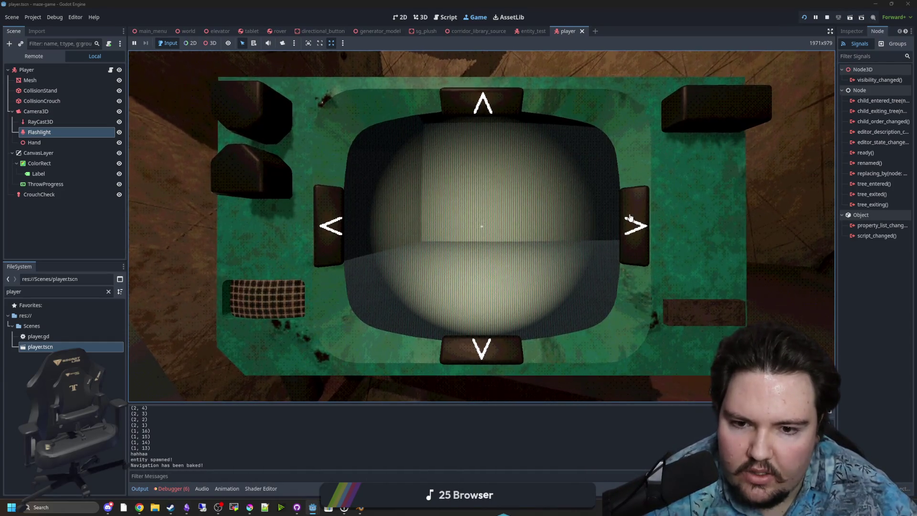